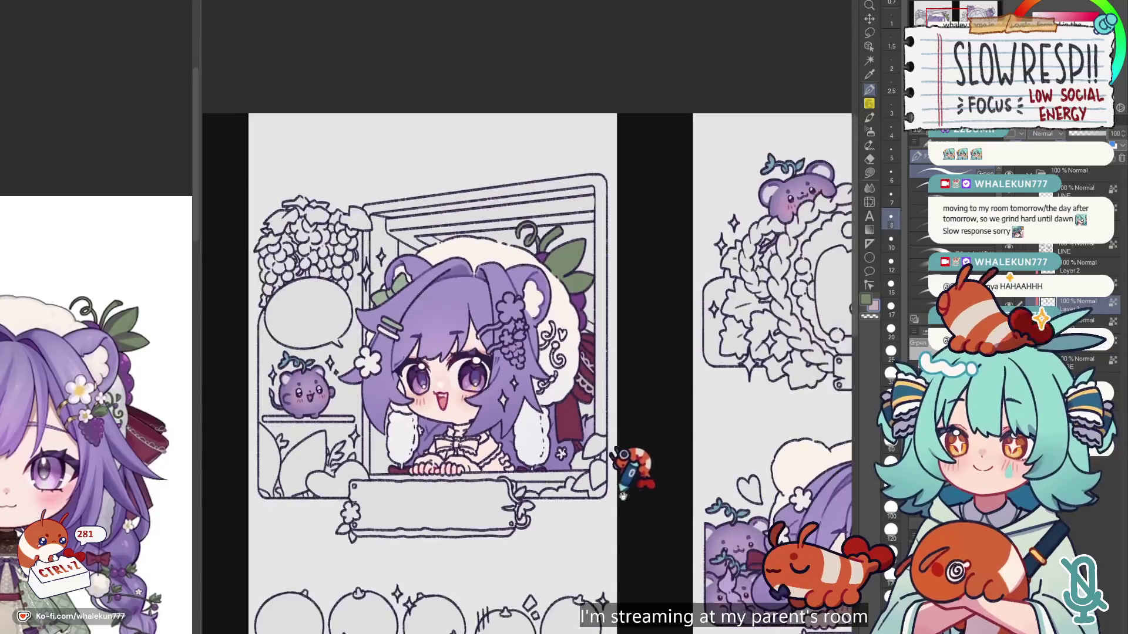
{"action": "scroll", "coordinate": [566, 390], "scroll_direction": "down", "scroll_amount": 3}
Step: Paint two light highlight stripes across the dark red bow beside the purple bear
{"action": "scroll", "coordinate": [402, 332], "scroll_direction": "up", "scroll_amount": 5}
{"action": "scroll", "coordinate": [399, 329], "scroll_direction": "up", "scroll_amount": 4}
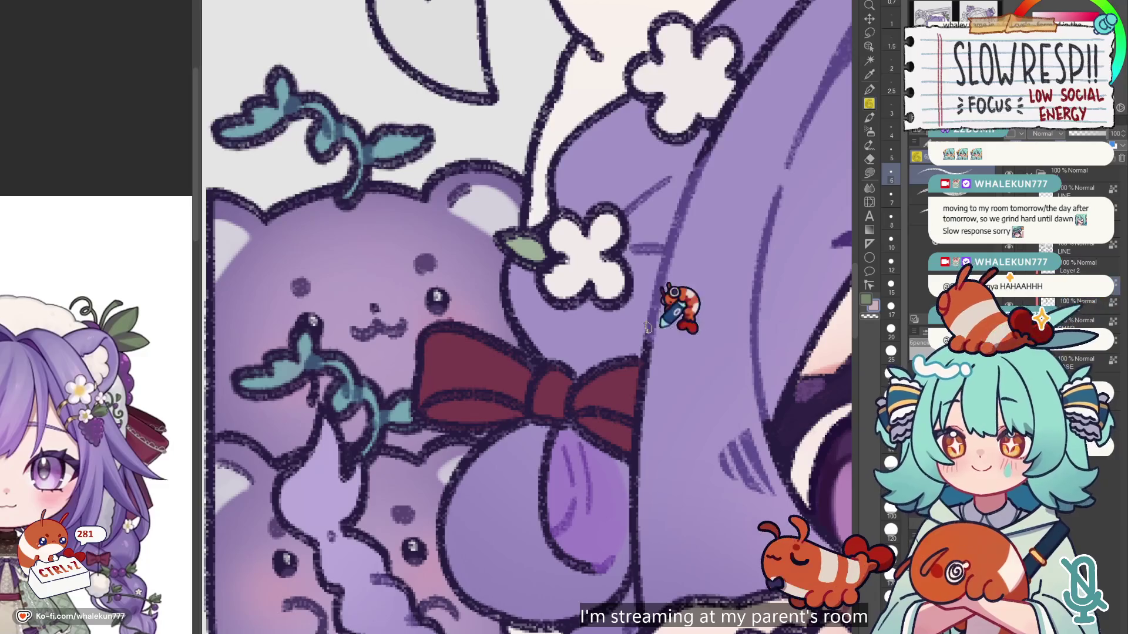
{"action": "left_click_drag", "start_coordinate": [456, 347], "coordinate": [528, 374]}
{"action": "mouse_move", "coordinate": [429, 342]}
{"action": "left_mouse_down"}
{"action": "mouse_move", "coordinate": [597, 360]}
{"action": "mouse_move", "coordinate": [645, 340]}
{"action": "left_mouse_up"}
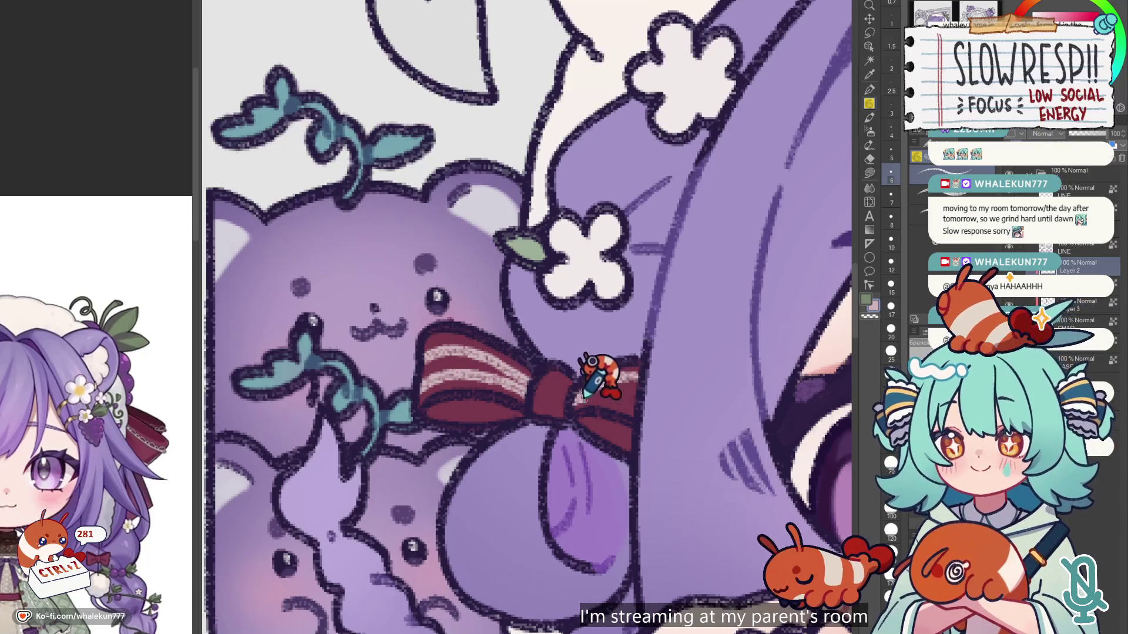
{"action": "scroll", "coordinate": [675, 376], "scroll_direction": "down", "scroll_amount": 5}
{"action": "scroll", "coordinate": [629, 326], "scroll_direction": "up", "scroll_amount": 4}
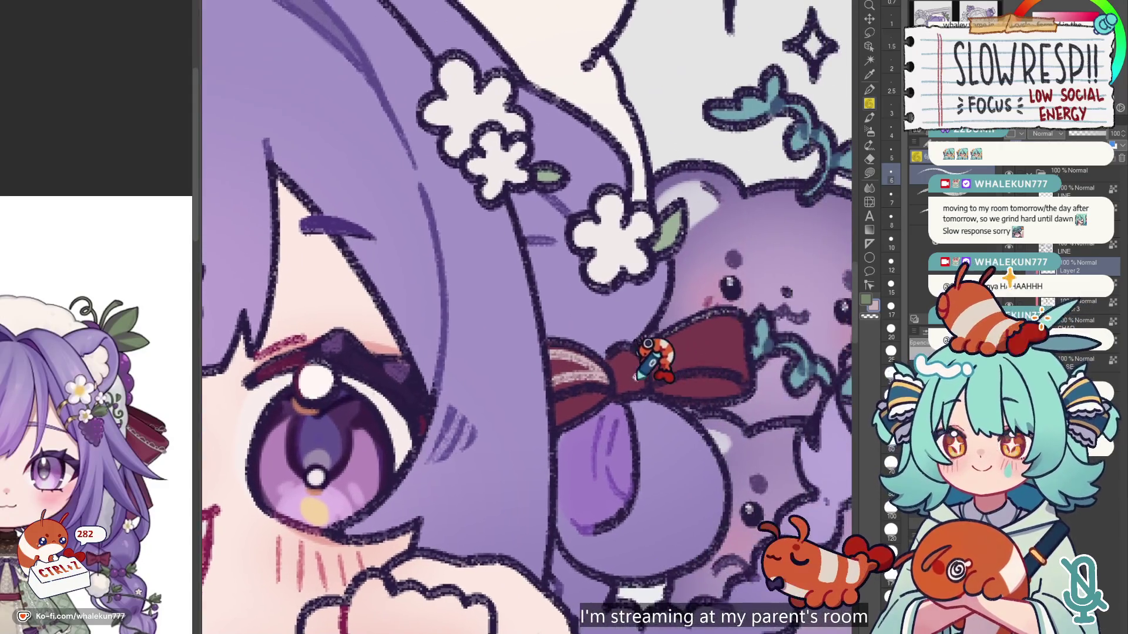
{"action": "left_click_drag", "start_coordinate": [758, 329], "coordinate": [658, 347]}
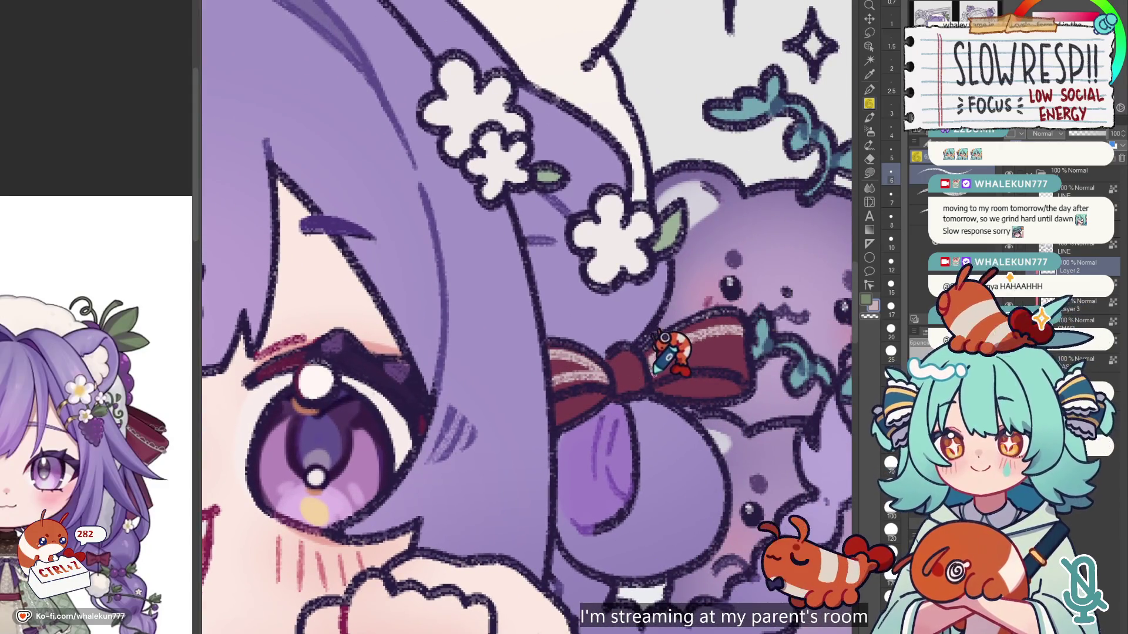
{"action": "key", "text": "ctrl+0"}
{"action": "scroll", "coordinate": [697, 340], "scroll_direction": "up", "scroll_amount": 3}
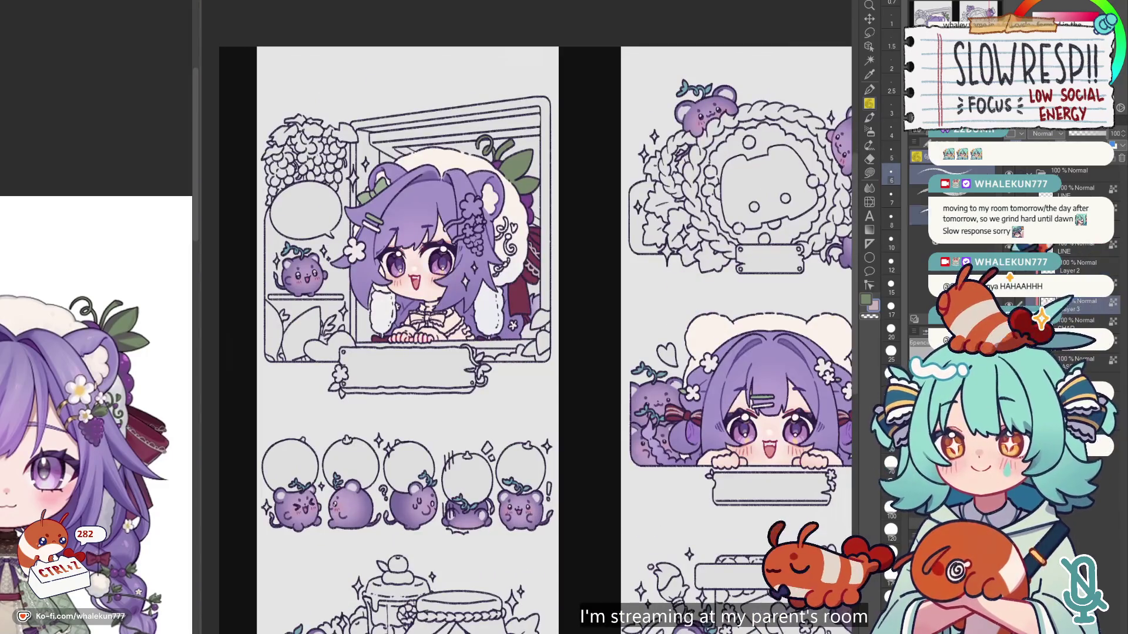
Step: Zoom in on the cream hood doodles and fill the small swirl with green
{"action": "scroll", "coordinate": [534, 193], "scroll_direction": "up", "scroll_amount": 4}
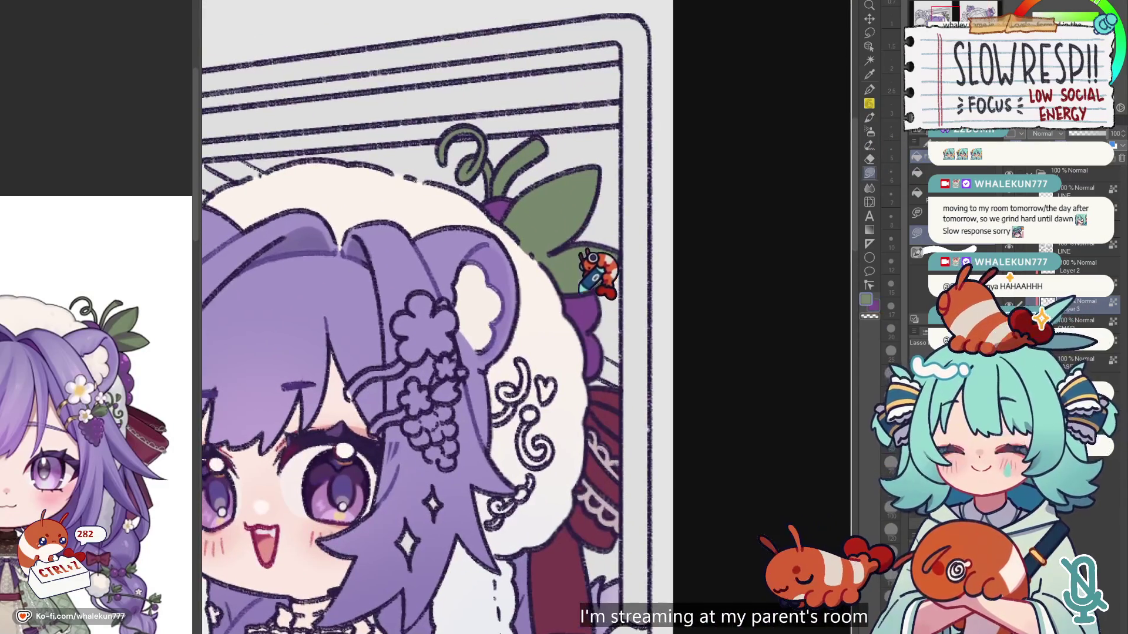
{"action": "scroll", "coordinate": [545, 344], "scroll_direction": "up", "scroll_amount": 2}
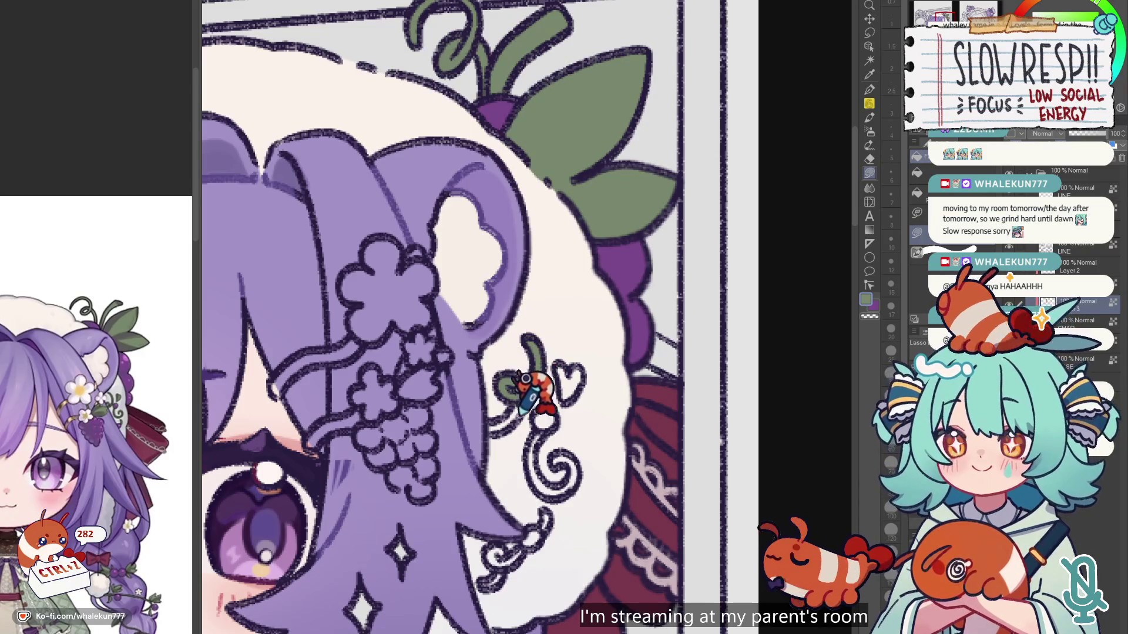
{"action": "left_click_drag", "start_coordinate": [531, 378], "coordinate": [549, 329]}
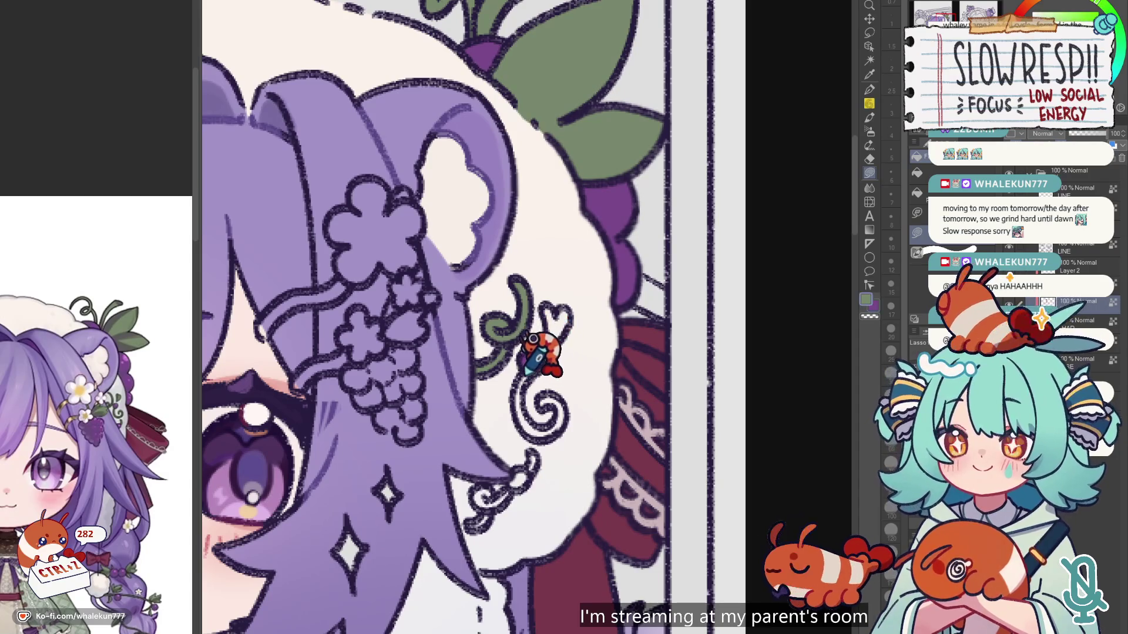
{"action": "scroll", "coordinate": [537, 336], "scroll_direction": "down", "scroll_amount": 2}
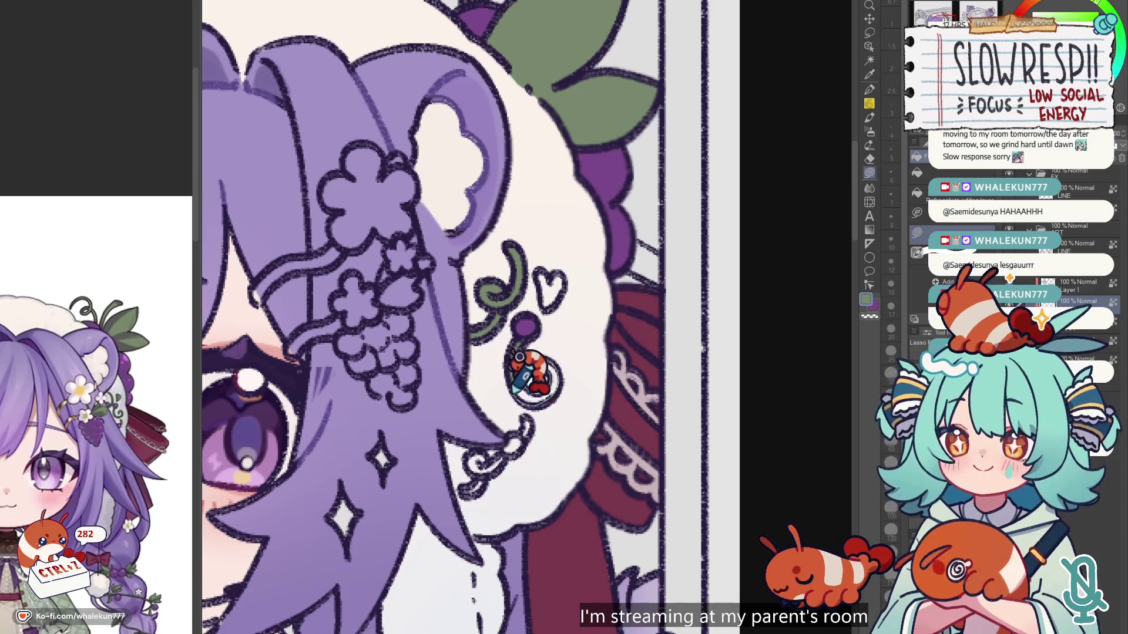
{"action": "left_click_drag", "start_coordinate": [553, 300], "coordinate": [574, 315]}
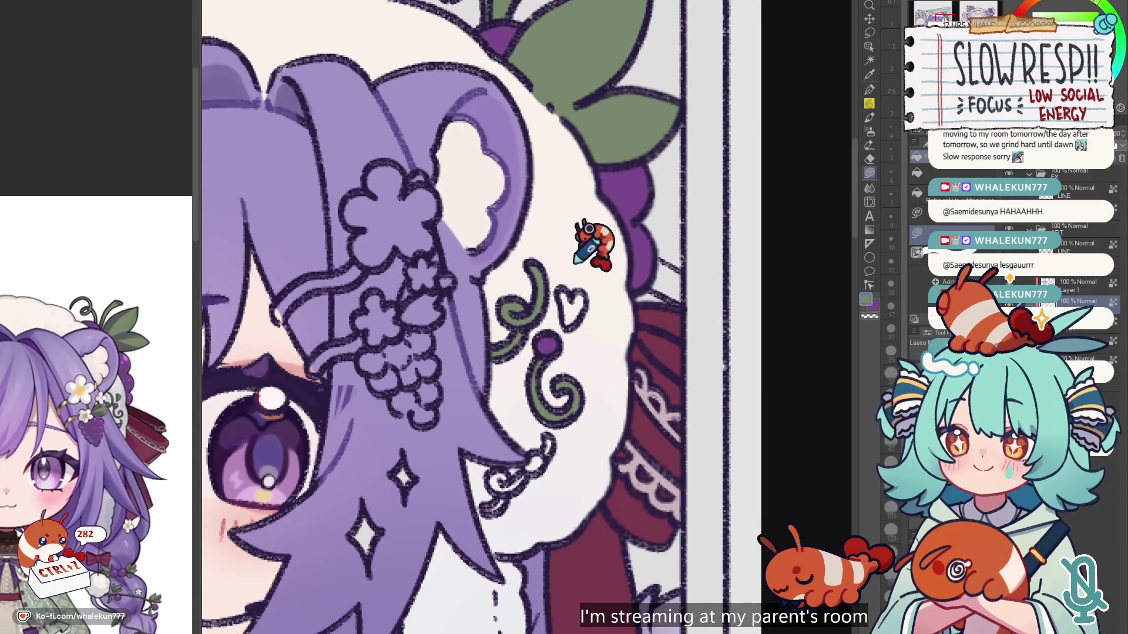
{"action": "left_click_drag", "start_coordinate": [575, 294], "coordinate": [633, 144]}
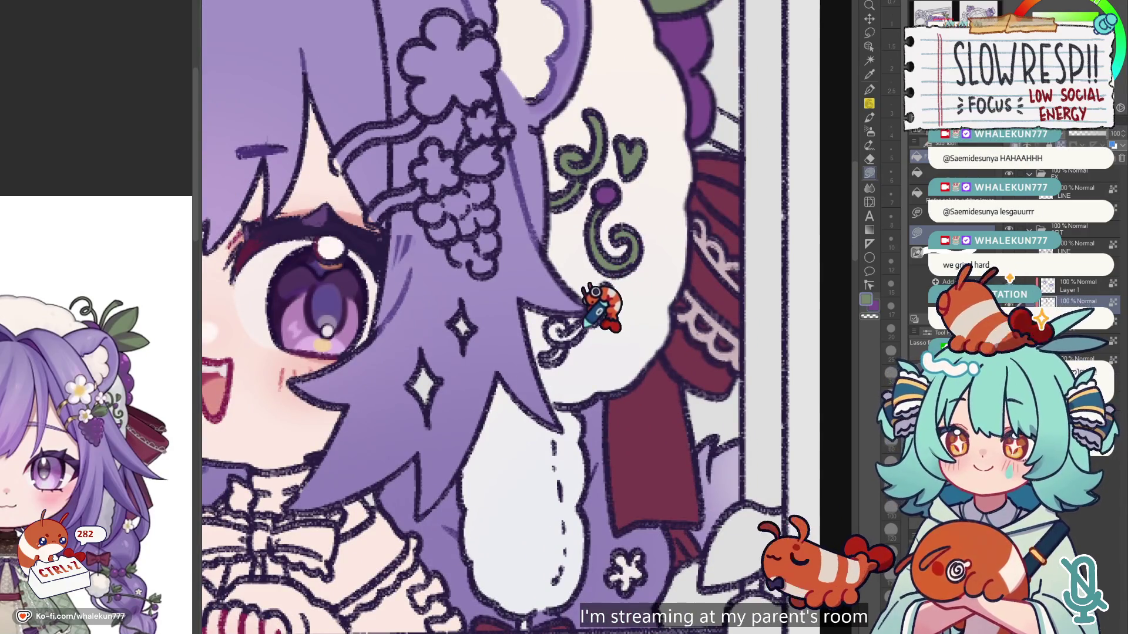
{"action": "left_click_drag", "start_coordinate": [552, 338], "coordinate": [595, 317]}
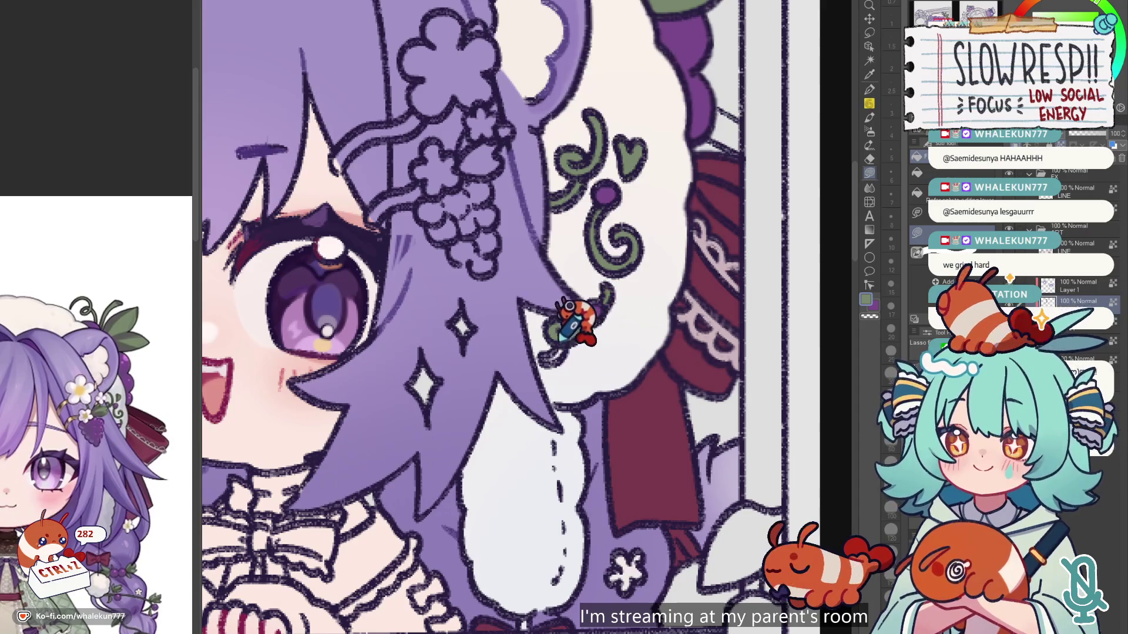
{"action": "scroll", "coordinate": [552, 341], "scroll_direction": "down", "scroll_amount": 10}
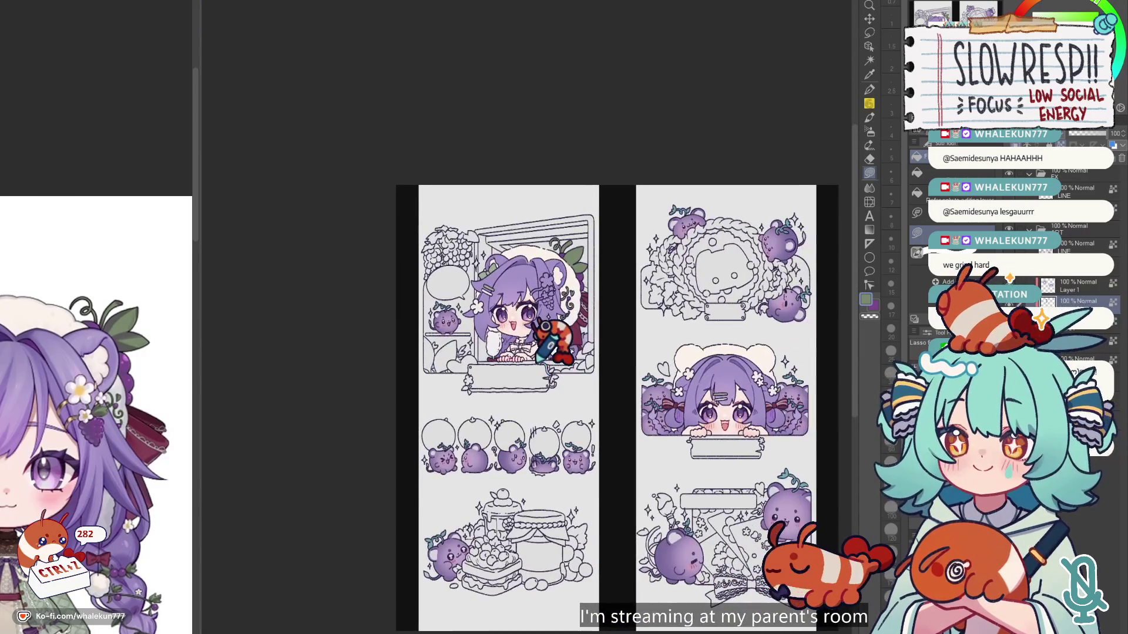
{"action": "scroll", "coordinate": [599, 322], "scroll_direction": "up", "scroll_amount": 1}
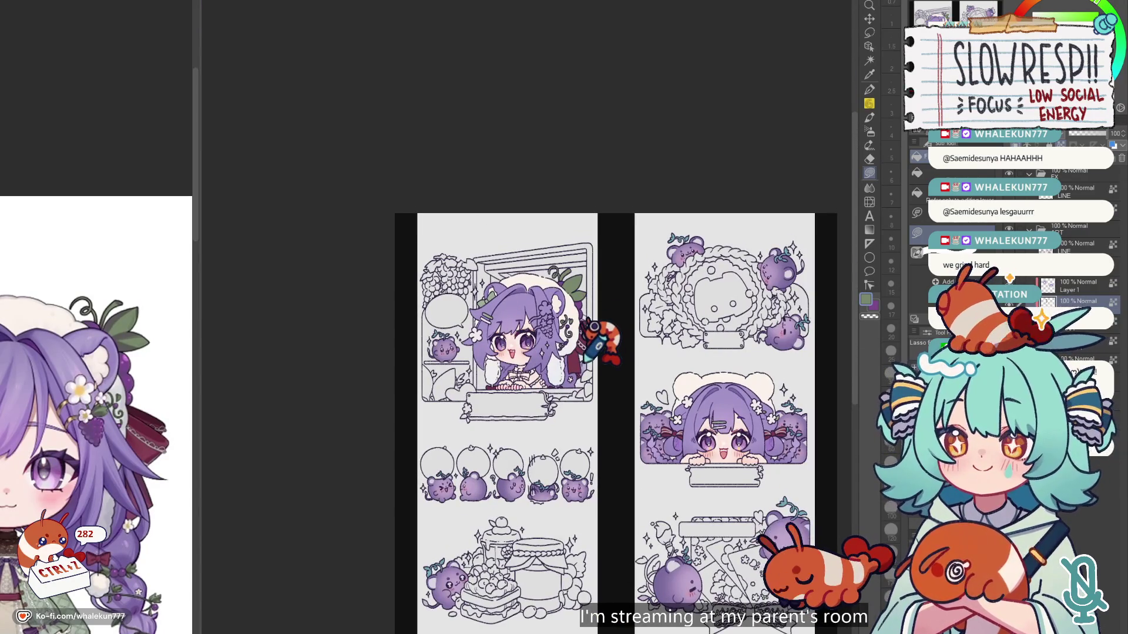
{"action": "scroll", "coordinate": [588, 359], "scroll_direction": "up", "scroll_amount": 5}
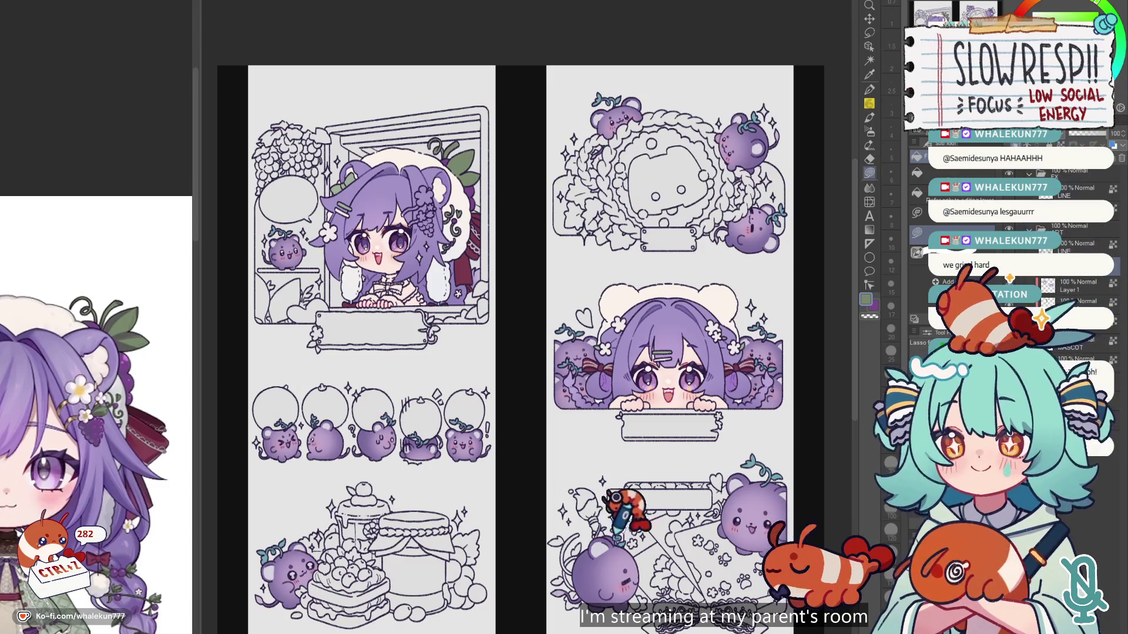
{"action": "scroll", "coordinate": [99, 341], "scroll_direction": "up", "scroll_amount": 3}
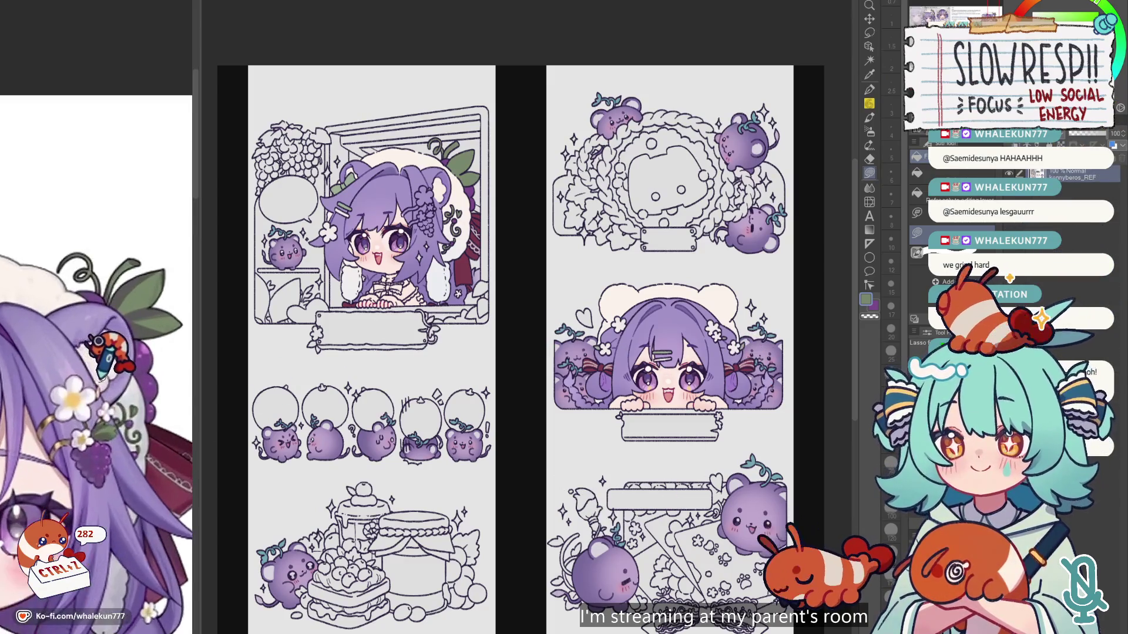
{"action": "key", "text": "ctrl+plus"}
{"action": "key", "text": "ctrl+plus"}
{"action": "key", "text": "ctrl+plus"}
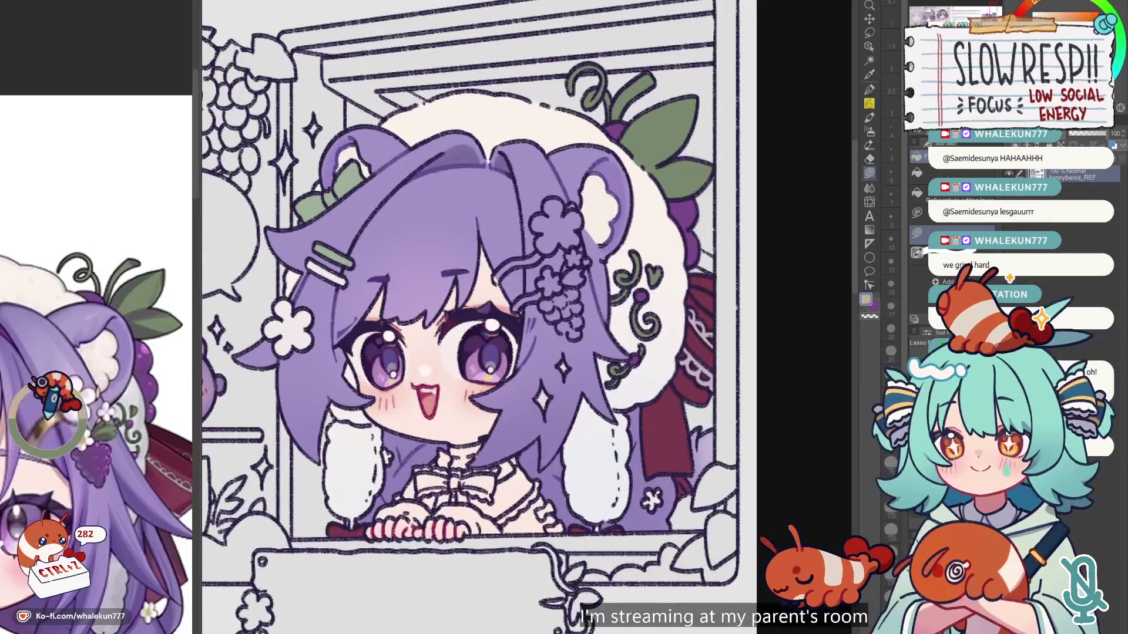
Step: Fill the hair ornament stems with olive-tan sampled from the reference image
{"action": "left_click", "coordinate": [50, 405]}
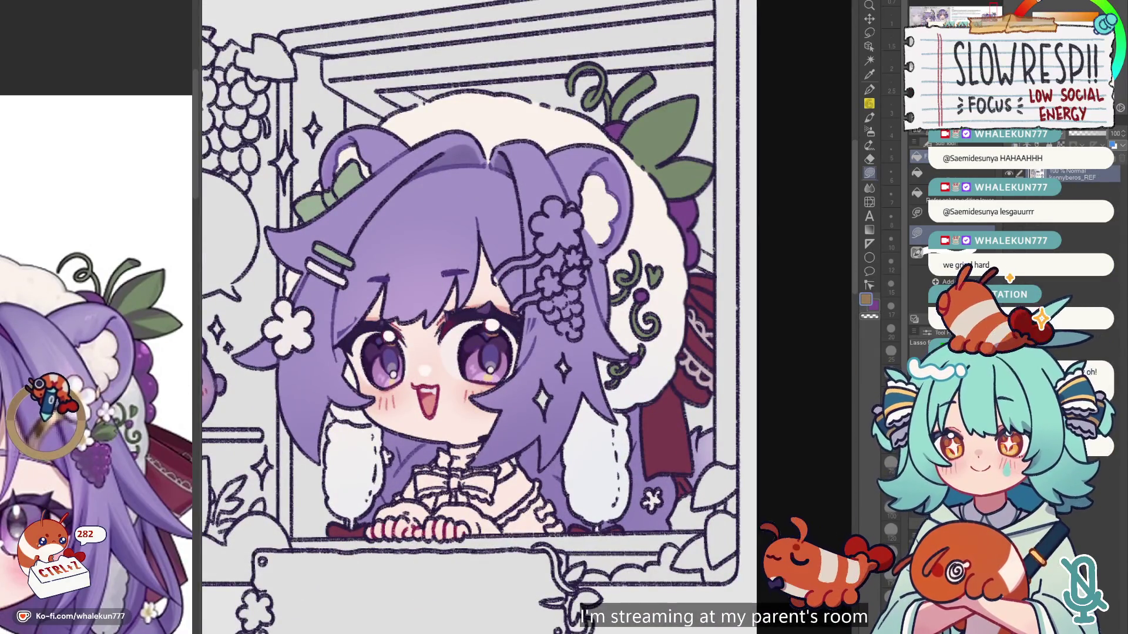
{"action": "scroll", "coordinate": [461, 297], "scroll_direction": "up", "scroll_amount": 2}
{"action": "left_click_drag", "start_coordinate": [462, 296], "coordinate": [505, 288]}
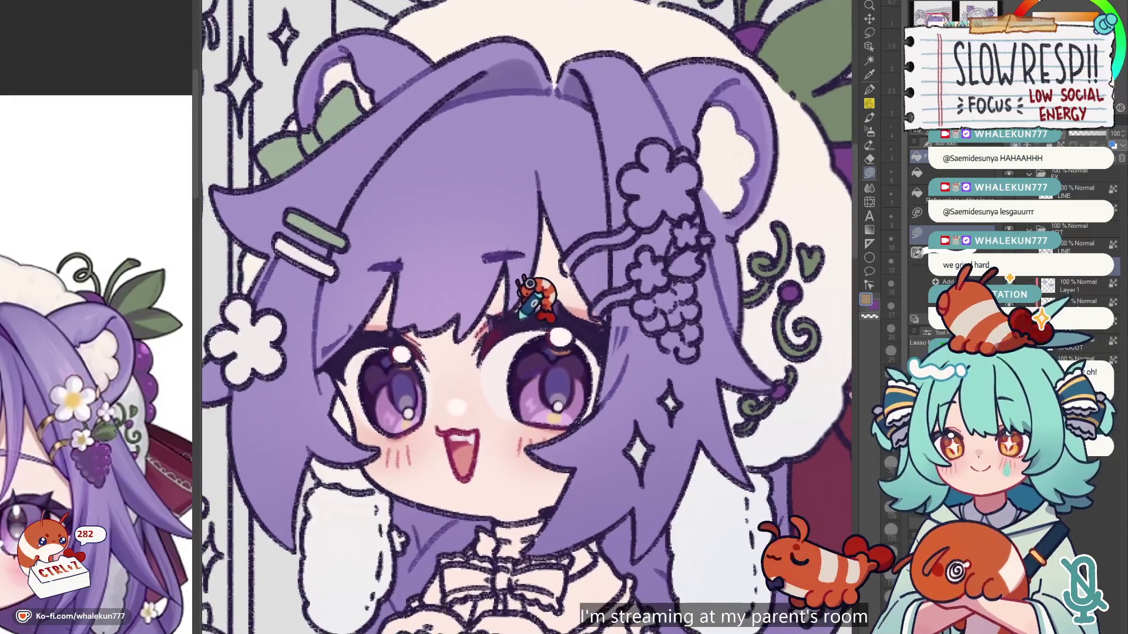
{"action": "key", "text": "ctrl+z"}
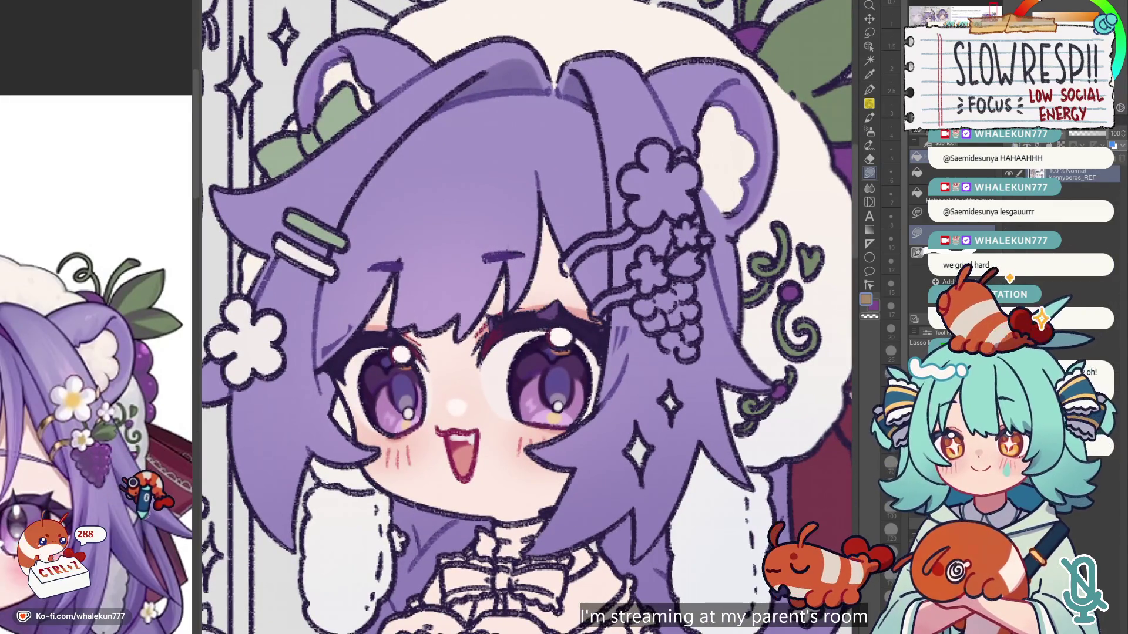
{"action": "scroll", "coordinate": [626, 329], "scroll_direction": "up", "scroll_amount": 3}
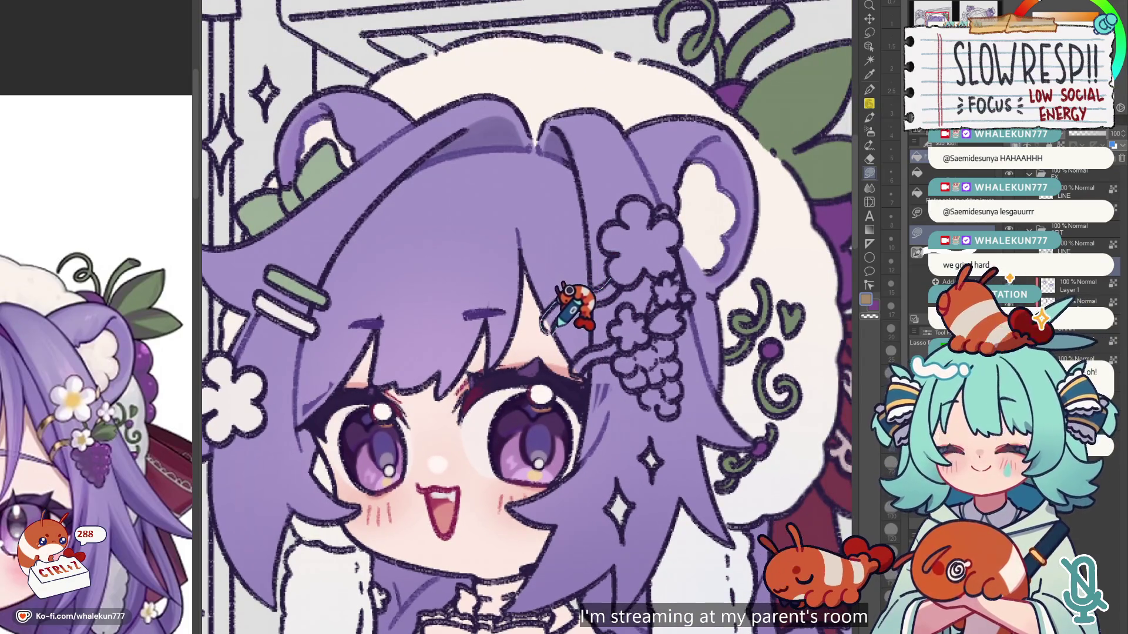
{"action": "left_click_drag", "start_coordinate": [604, 305], "coordinate": [611, 294]}
{"action": "left_click_drag", "start_coordinate": [650, 189], "coordinate": [625, 178]}
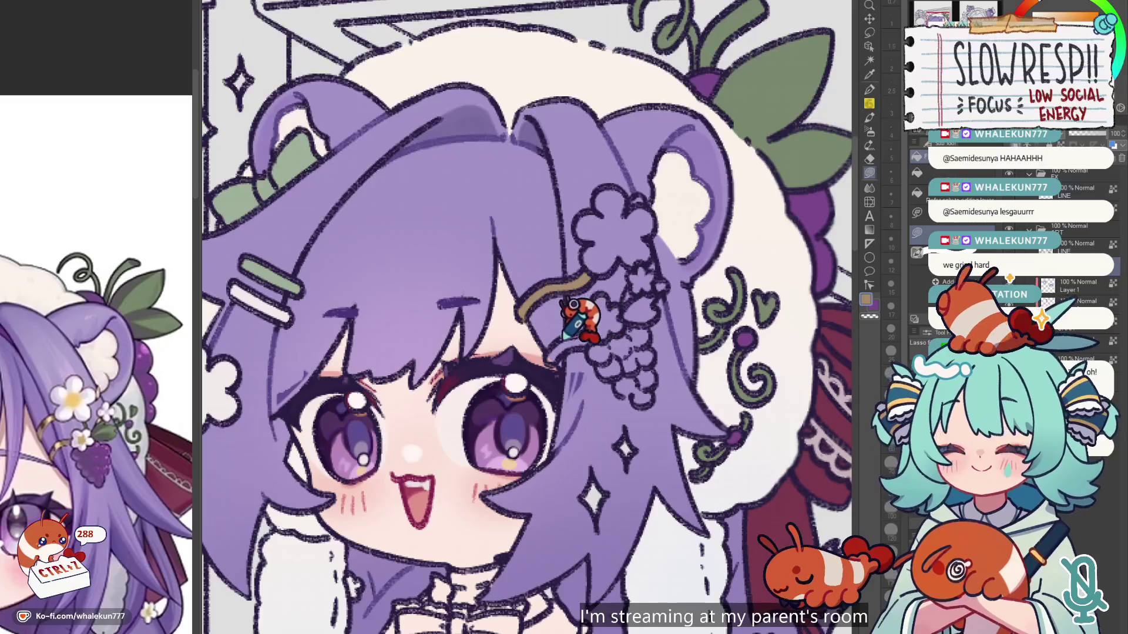
{"action": "mouse_move", "coordinate": [552, 358]}
{"action": "left_mouse_down"}
{"action": "mouse_move", "coordinate": [640, 293]}
{"action": "mouse_move", "coordinate": [543, 326]}
{"action": "left_mouse_up"}
Step: Sample purple from the hair and fill the ornament's grape cluster in deep purple
{"action": "left_click", "coordinate": [76, 379], "text": "alt"}
{"action": "scroll", "coordinate": [529, 229], "scroll_direction": "up", "scroll_amount": 2}
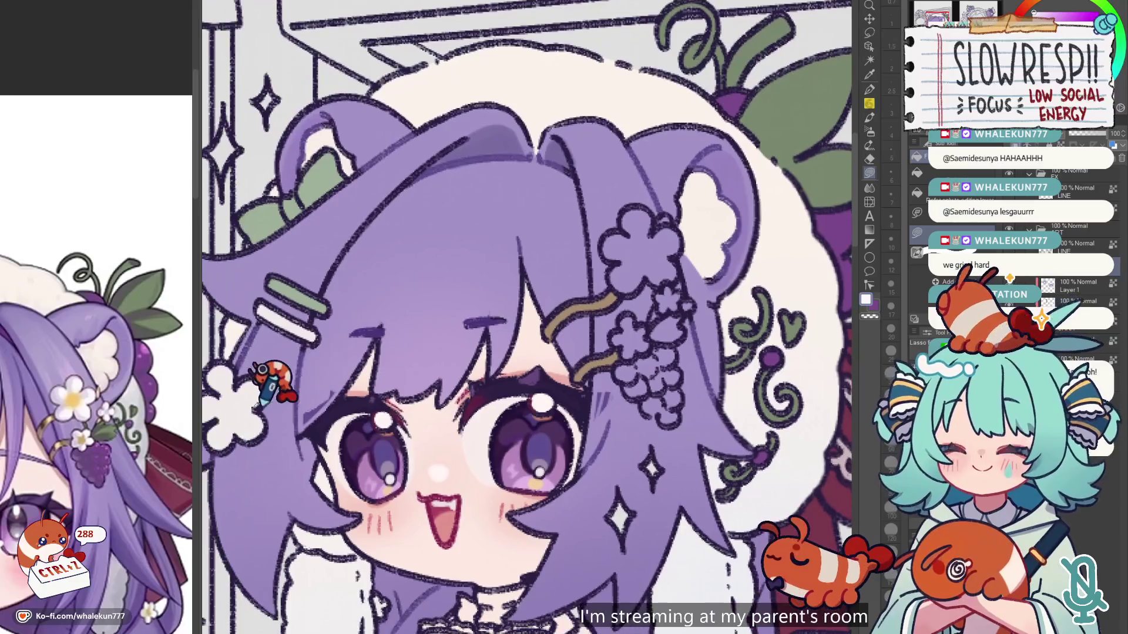
{"action": "scroll", "coordinate": [529, 196], "scroll_direction": "down", "scroll_amount": 1}
{"action": "scroll", "coordinate": [589, 271], "scroll_direction": "up", "scroll_amount": 2}
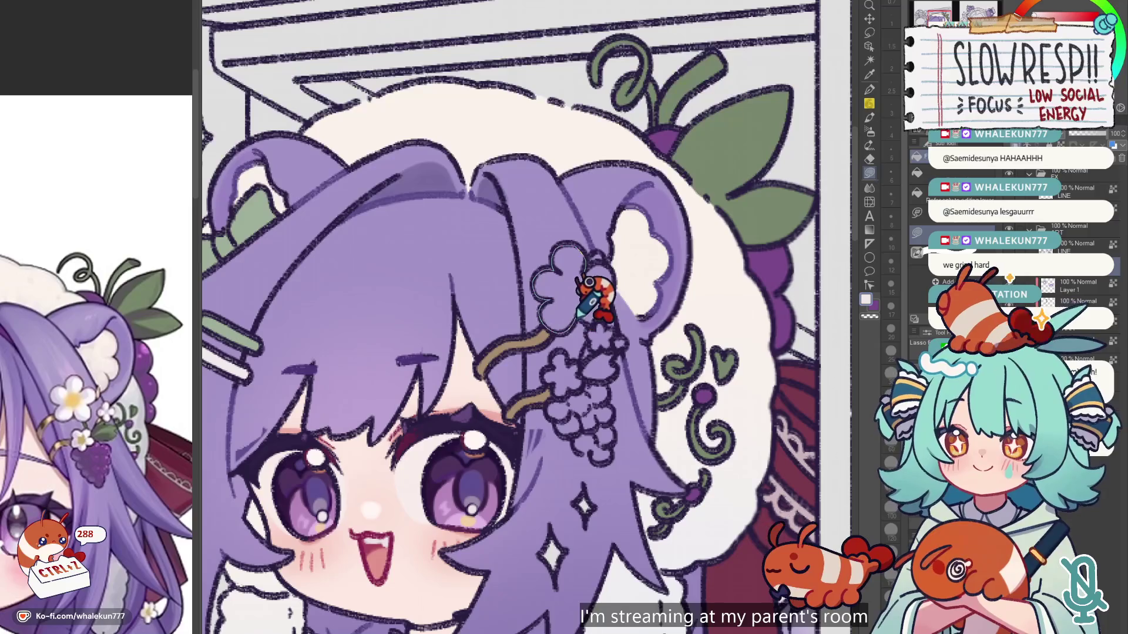
{"action": "left_click", "coordinate": [531, 341], "text": "alt"}
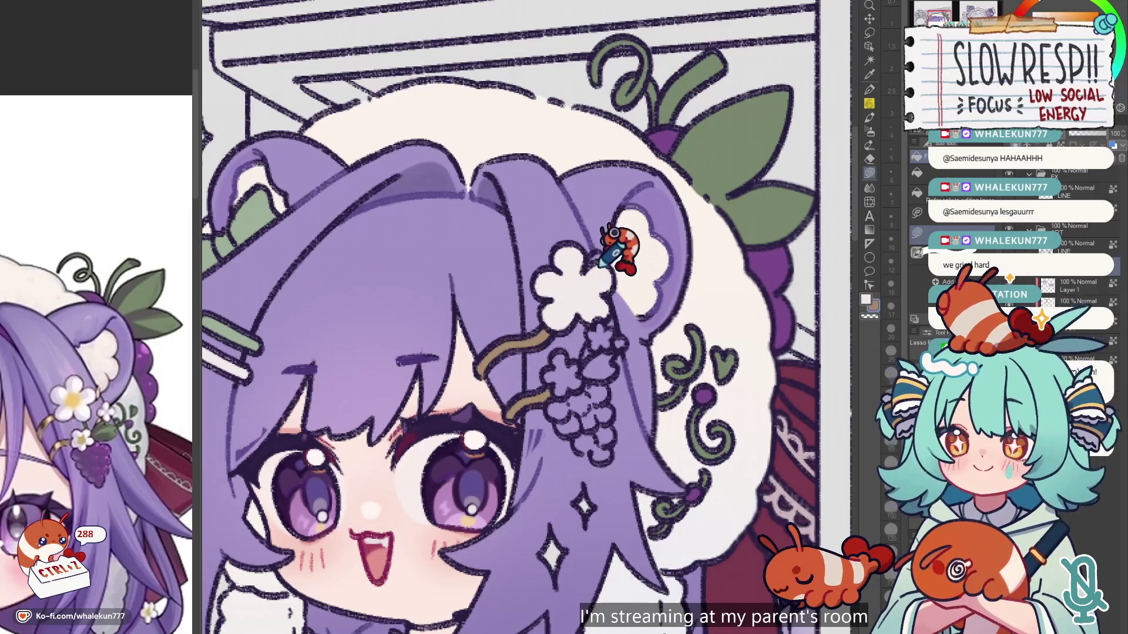
{"action": "scroll", "coordinate": [593, 281], "scroll_direction": "down", "scroll_amount": 2}
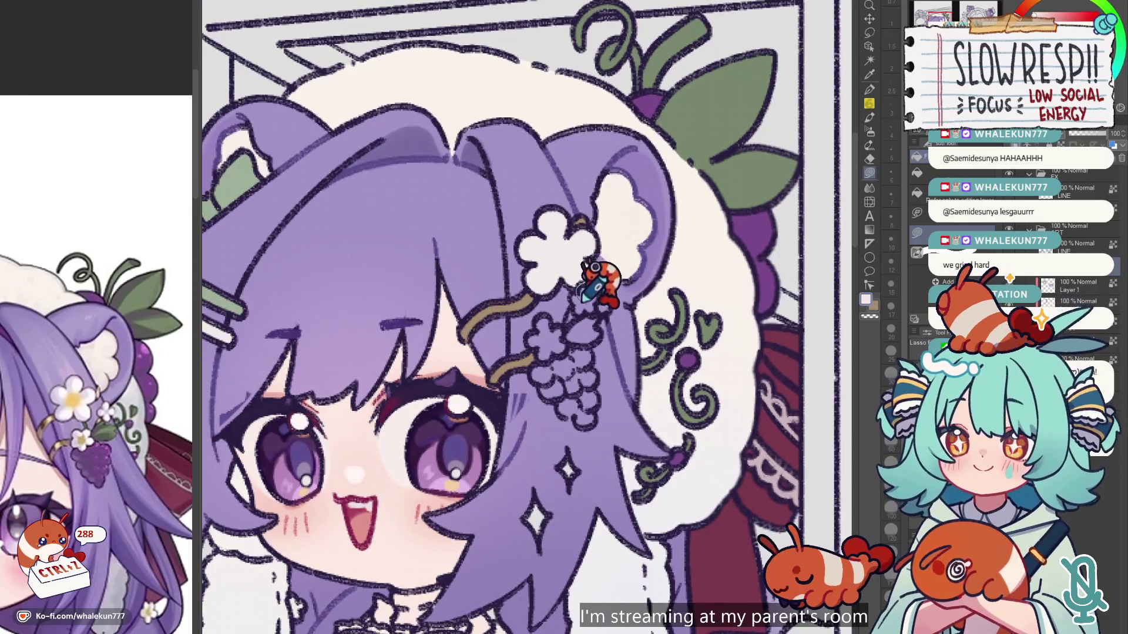
{"action": "scroll", "coordinate": [599, 262], "scroll_direction": "down", "scroll_amount": 2}
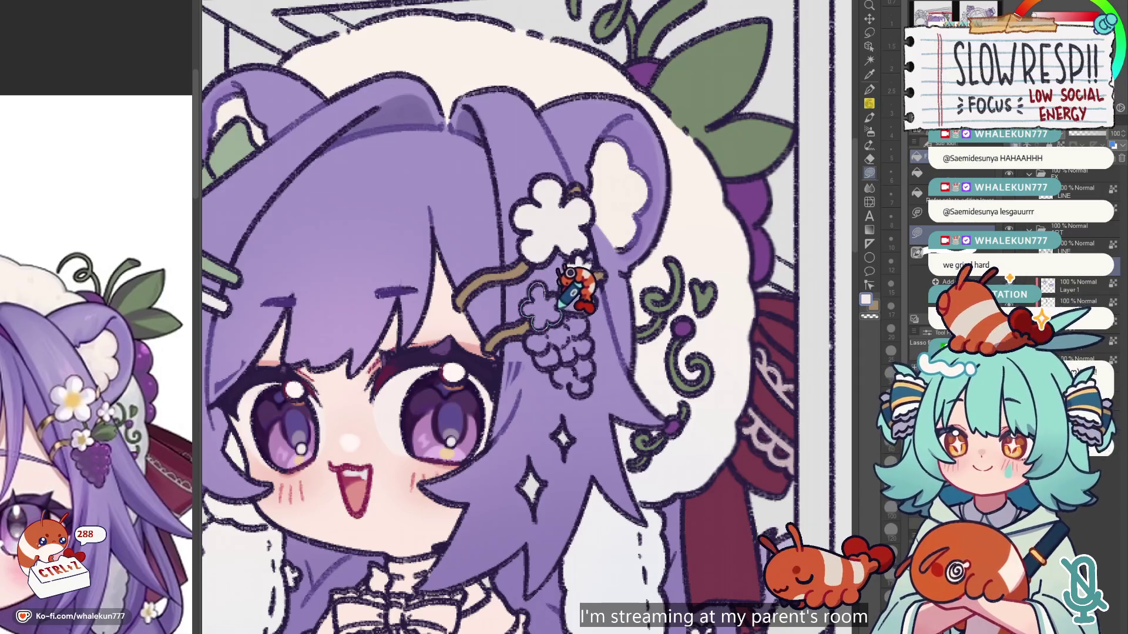
{"action": "left_click", "coordinate": [668, 263], "text": "alt"}
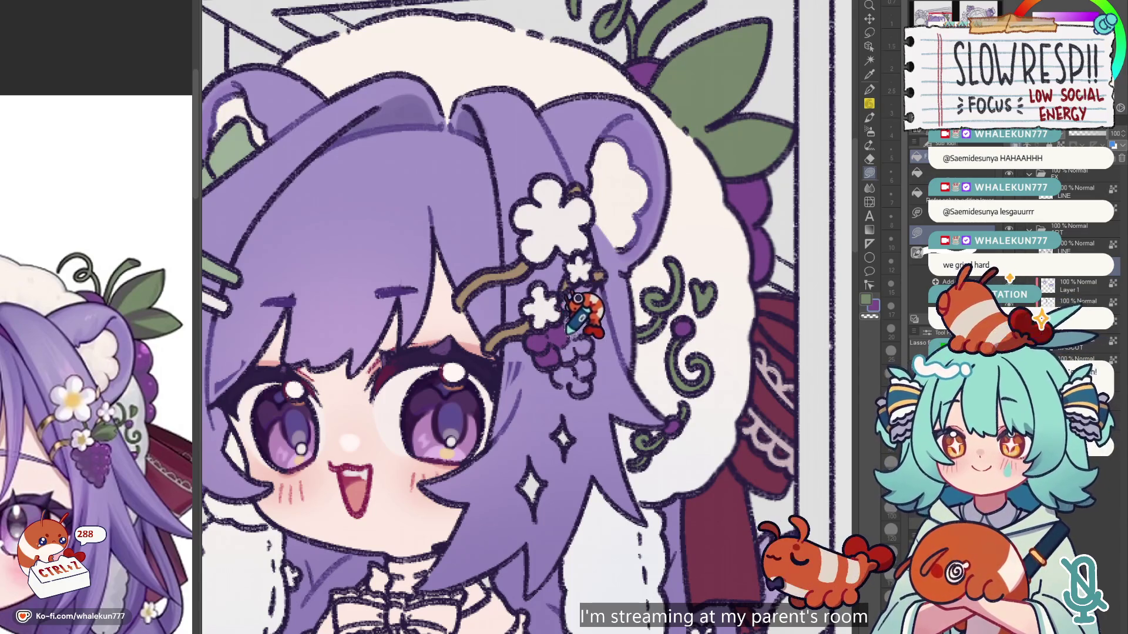
{"action": "mouse_move", "coordinate": [596, 346]}
{"action": "left_mouse_down"}
{"action": "mouse_move", "coordinate": [584, 390]}
{"action": "mouse_move", "coordinate": [555, 376]}
{"action": "mouse_move", "coordinate": [586, 261]}
{"action": "left_mouse_up"}
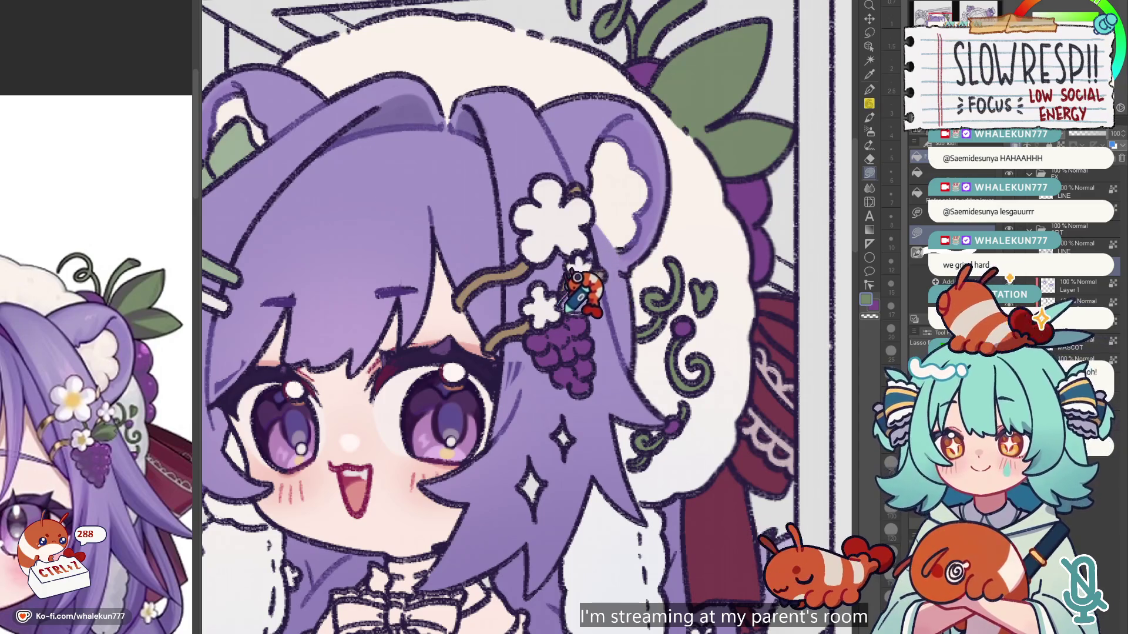
{"action": "scroll", "coordinate": [580, 281], "scroll_direction": "down", "scroll_amount": 5}
{"action": "scroll", "coordinate": [603, 298], "scroll_direction": "up", "scroll_amount": 3}
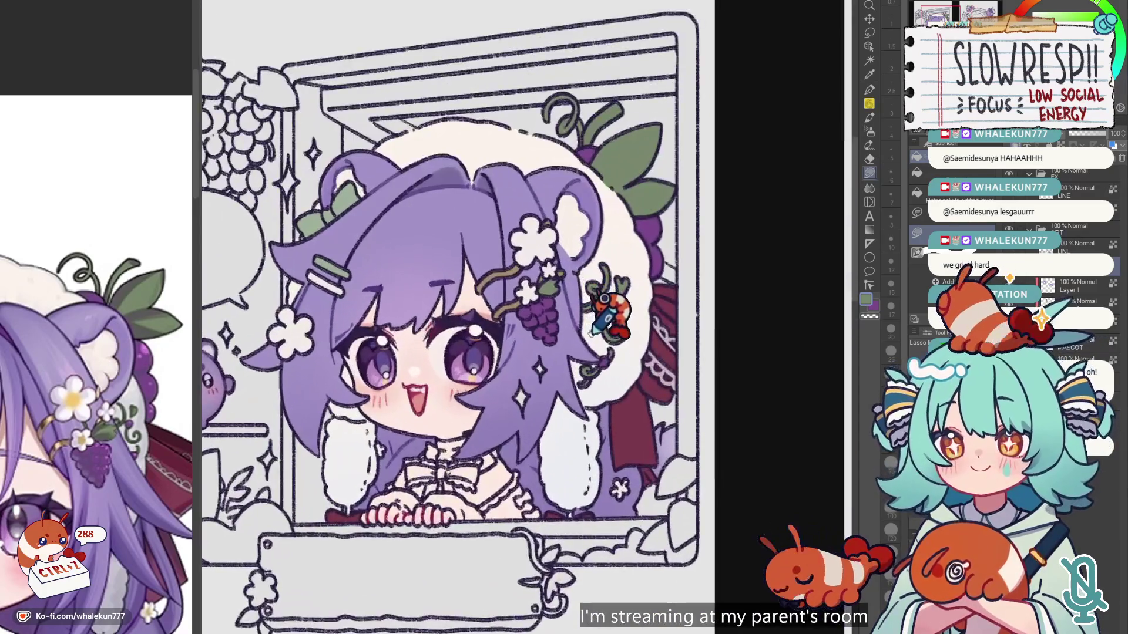
Step: Dot yellow centres onto the top and lower white hair flowers with the pen
{"action": "scroll", "coordinate": [605, 319], "scroll_direction": "down", "scroll_amount": 2}
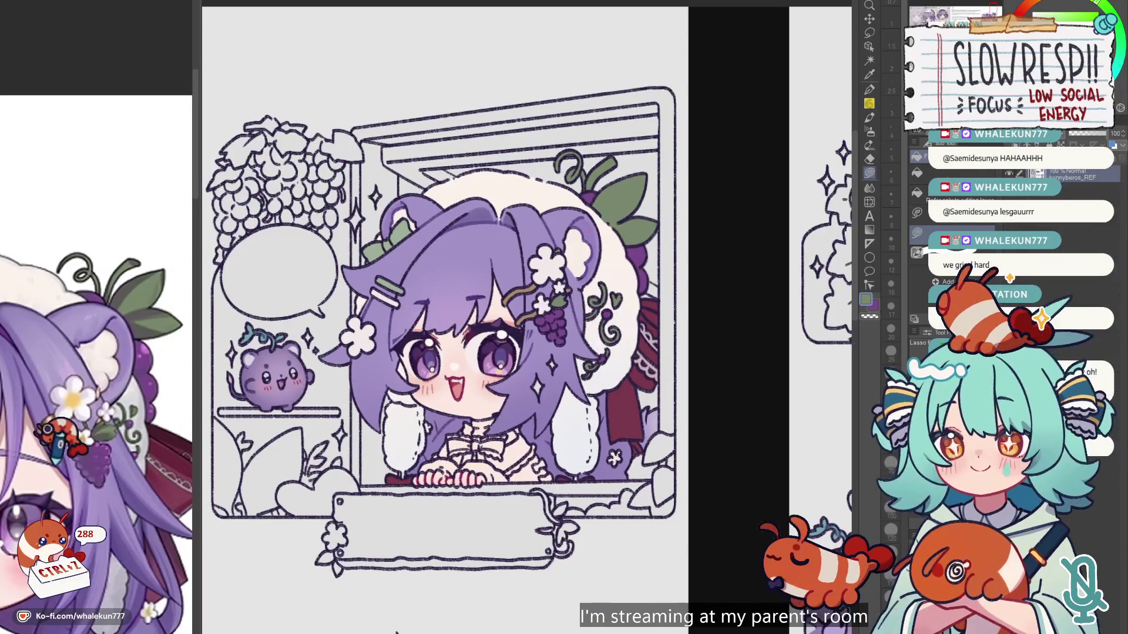
{"action": "scroll", "coordinate": [540, 276], "scroll_direction": "up", "scroll_amount": 3}
{"action": "left_click", "coordinate": [869, 89]}
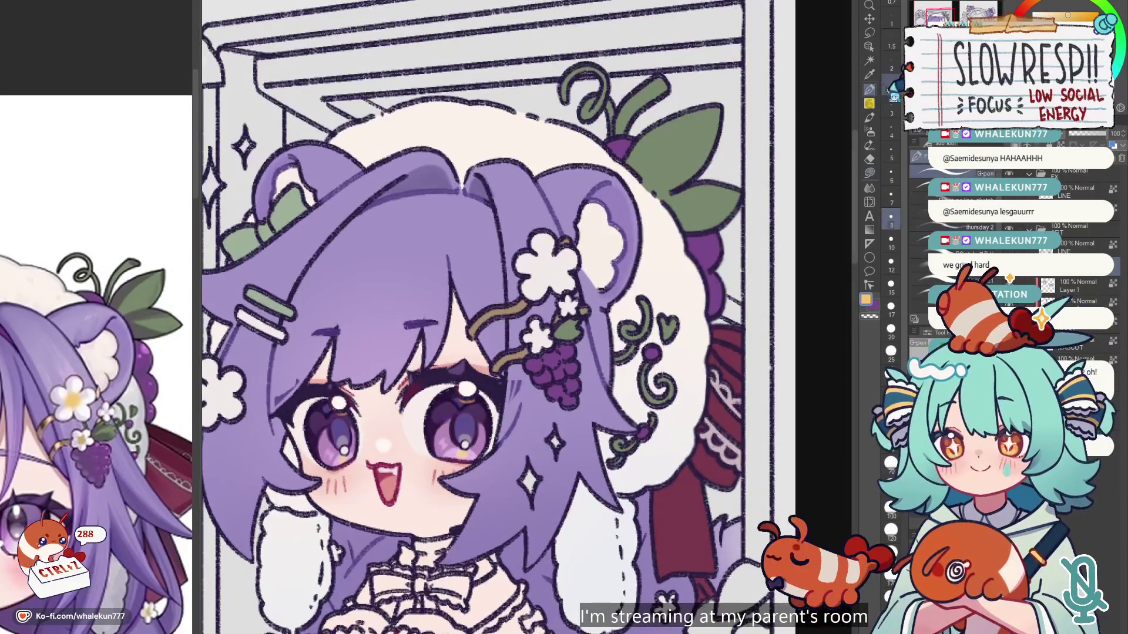
{"action": "key", "text": "bracketright"}
{"action": "key", "text": "bracketright"}
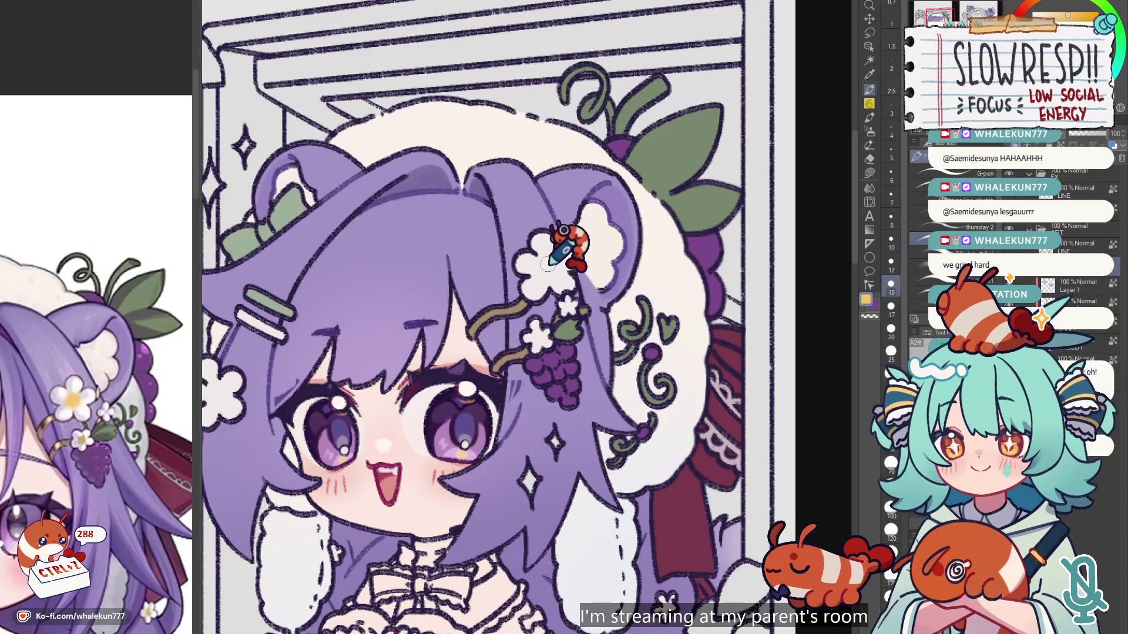
{"action": "key", "text": "ctrl+z"}
{"action": "key", "text": "bracketleft"}
{"action": "key", "text": "bracketleft"}
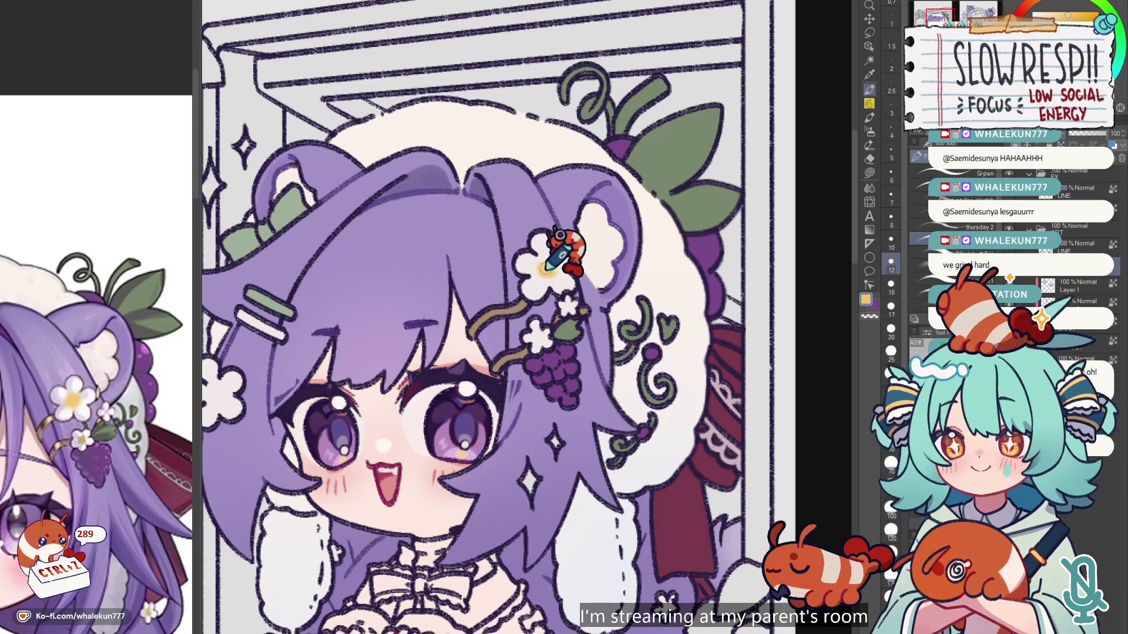
{"action": "left_click", "coordinate": [545, 269]}
{"action": "key", "text": "bracketleft"}
{"action": "key", "text": "bracketleft"}
{"action": "left_click", "coordinate": [538, 336]}
{"action": "key", "text": "bracketleft"}
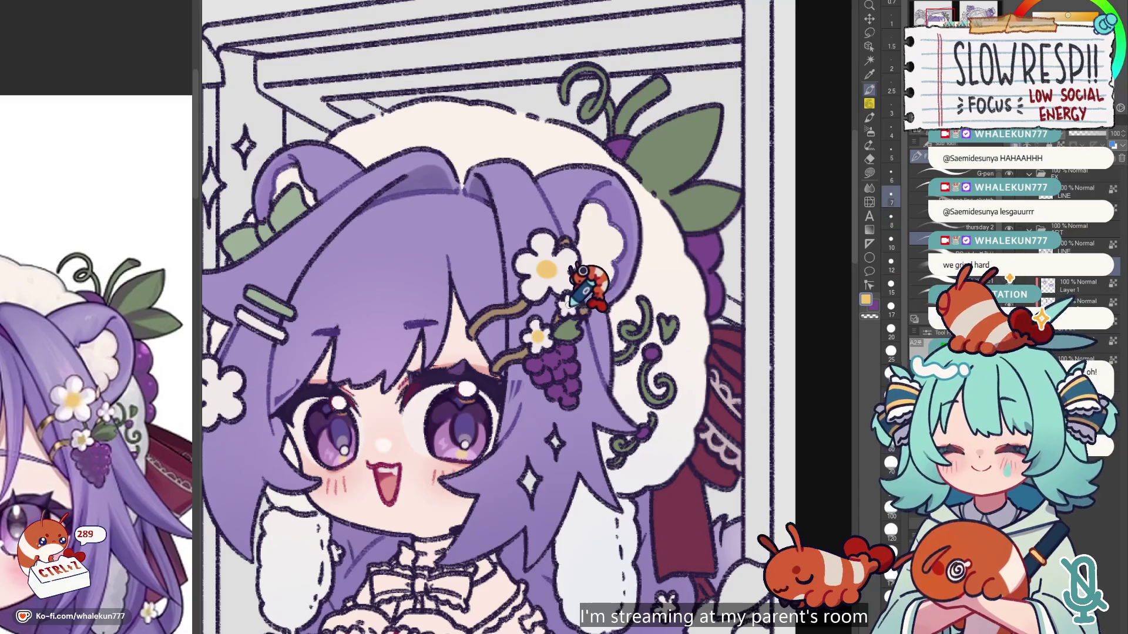
{"action": "key", "text": "ctrl+z"}
{"action": "key", "text": "ctrl+z"}
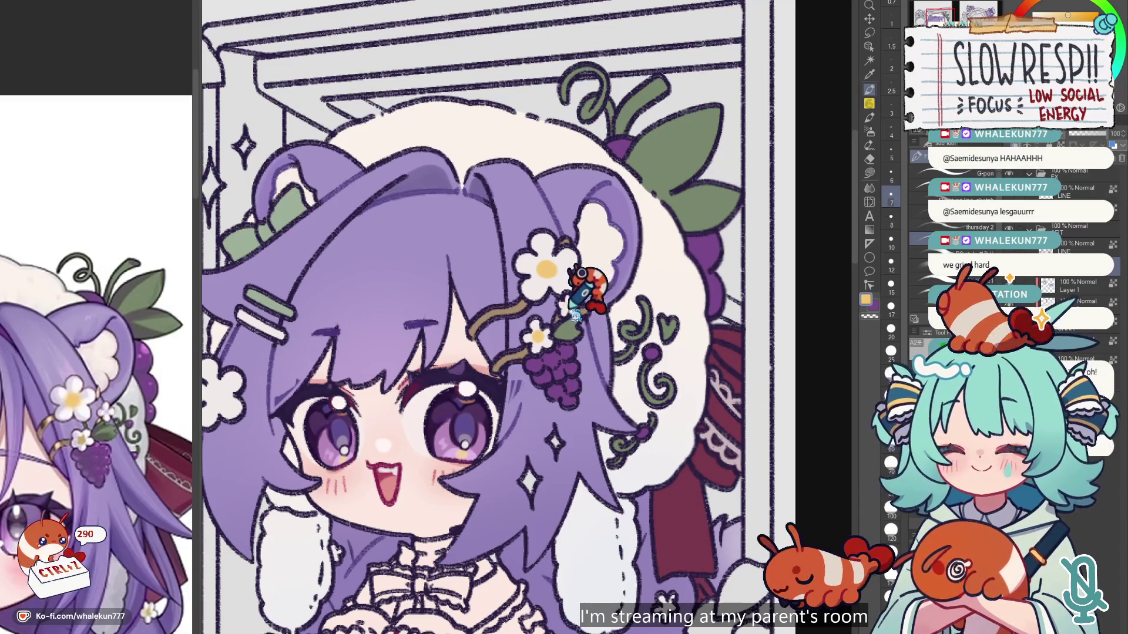
Step: Move the reference image aside and erase stray marks near the grapes on the left
{"action": "left_click_drag", "start_coordinate": [6, 546], "coordinate": [258, 406]}
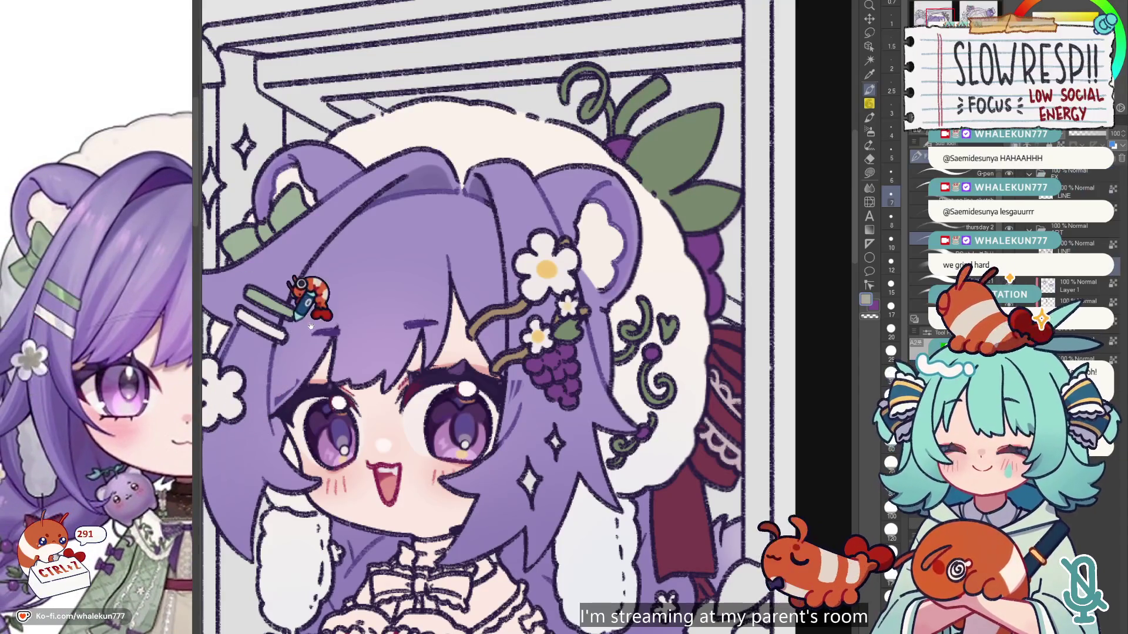
{"action": "left_click_drag", "start_coordinate": [294, 361], "coordinate": [335, 363]}
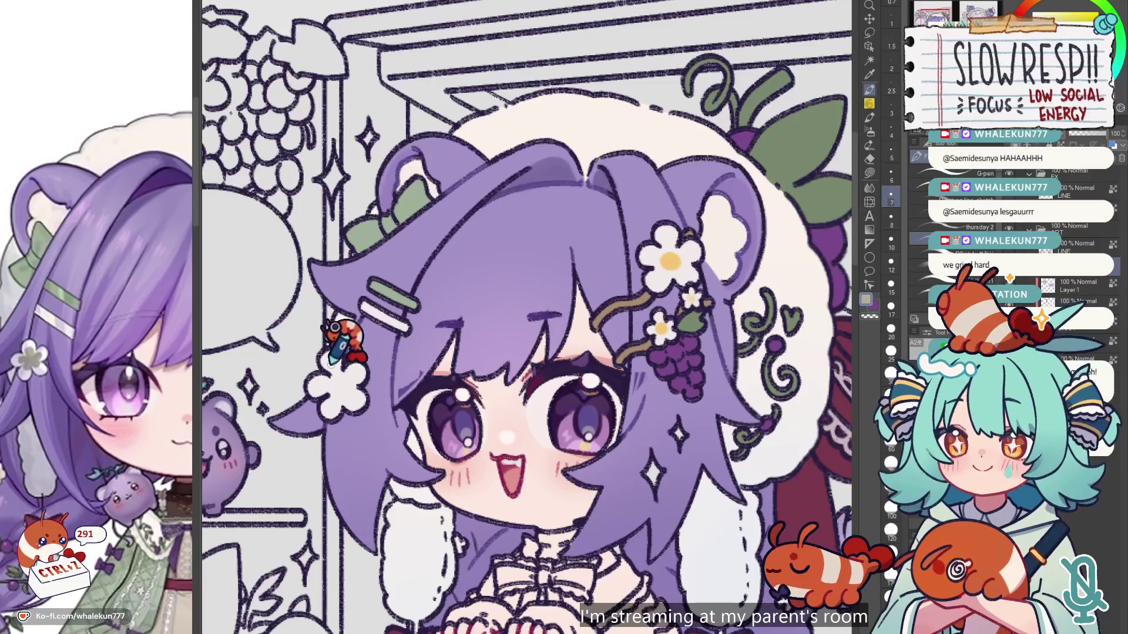
{"action": "key", "text": "e"}
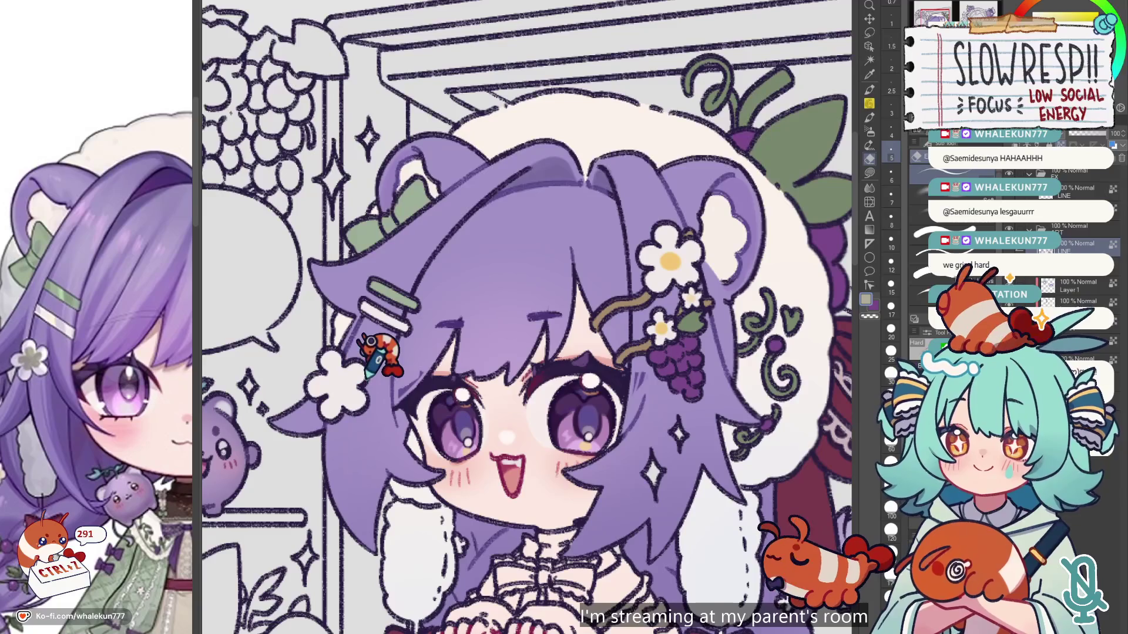
{"action": "left_click", "coordinate": [870, 89]}
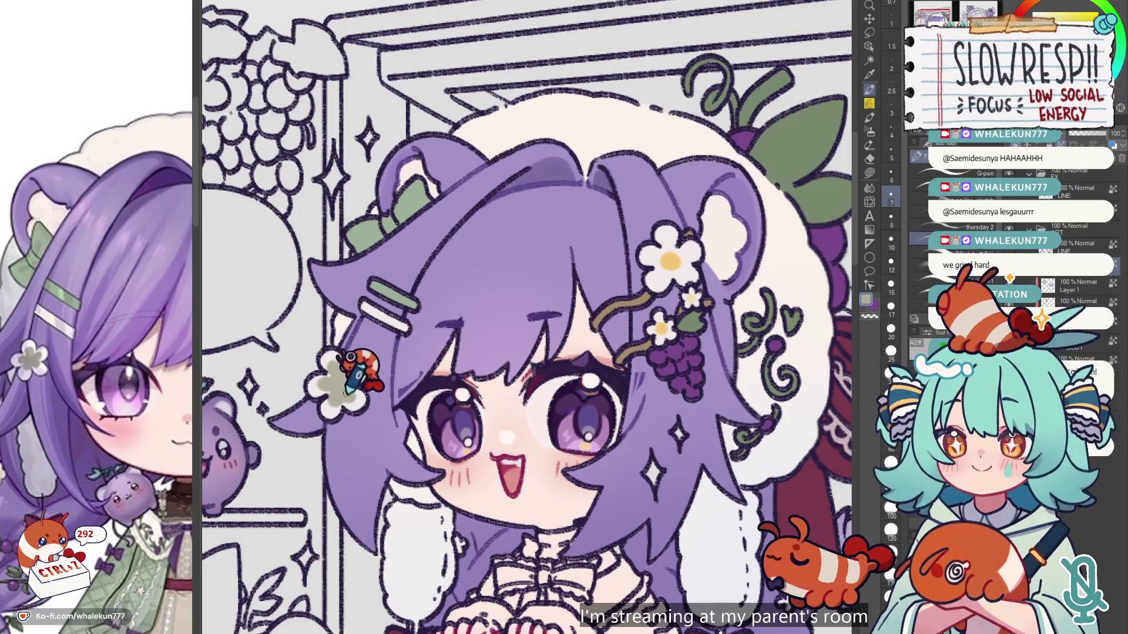
{"action": "scroll", "coordinate": [351, 376], "scroll_direction": "down", "scroll_amount": 5}
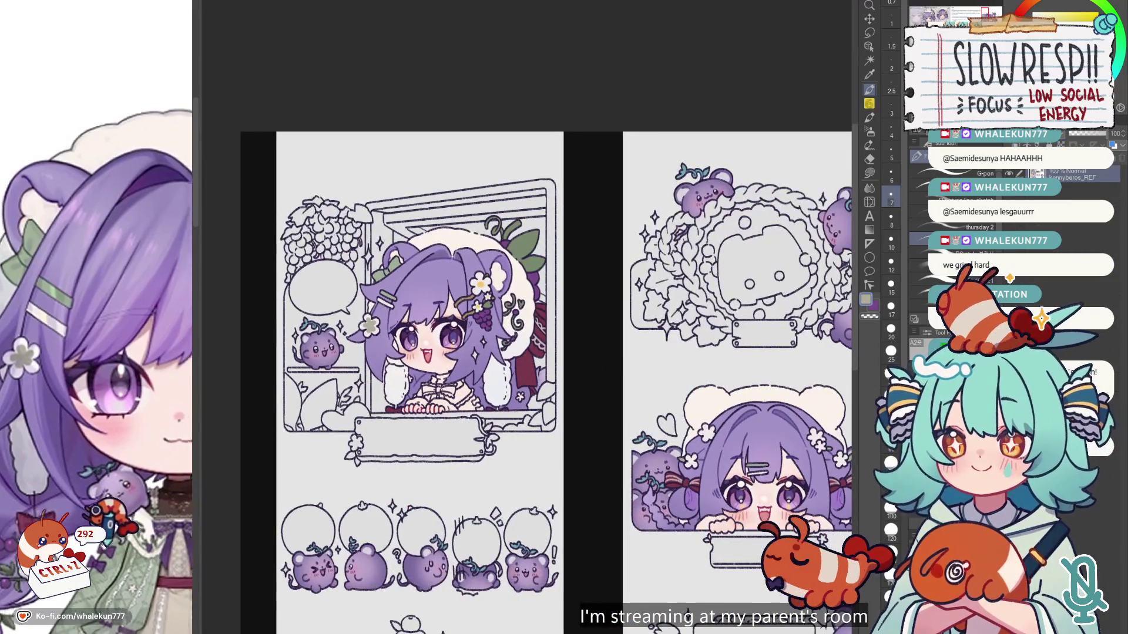
{"action": "left_click_drag", "start_coordinate": [735, 439], "coordinate": [486, 303]}
{"action": "scroll", "coordinate": [124, 437], "scroll_direction": "down", "scroll_amount": 5}
{"action": "scroll", "coordinate": [124, 437], "scroll_direction": "down", "scroll_amount": 5}
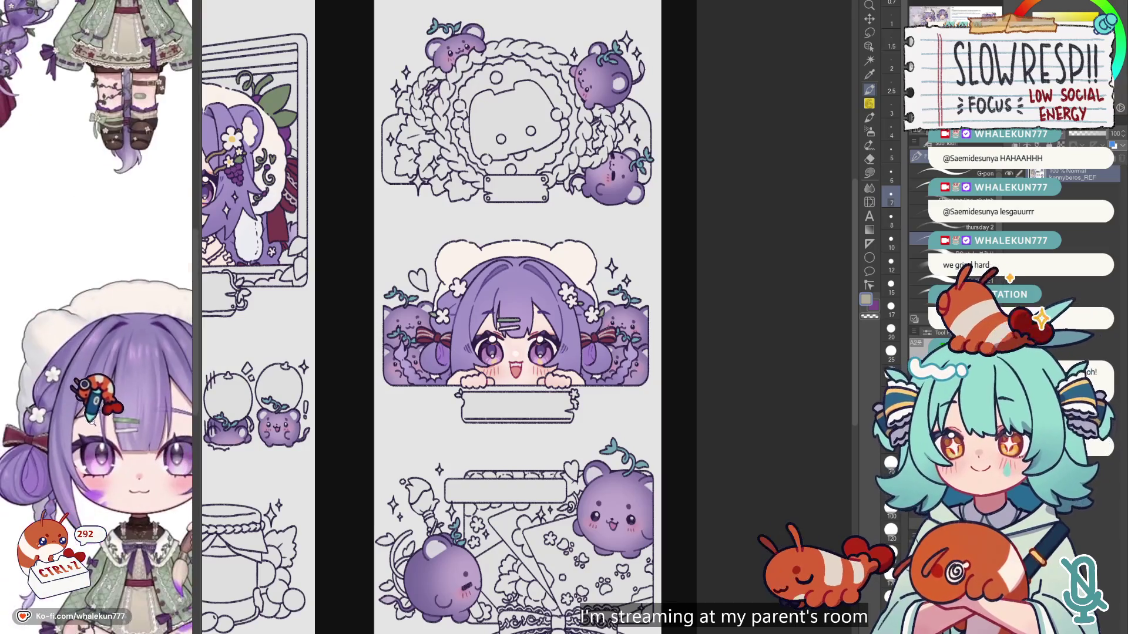
{"action": "scroll", "coordinate": [88, 420], "scroll_direction": "up", "scroll_amount": 2}
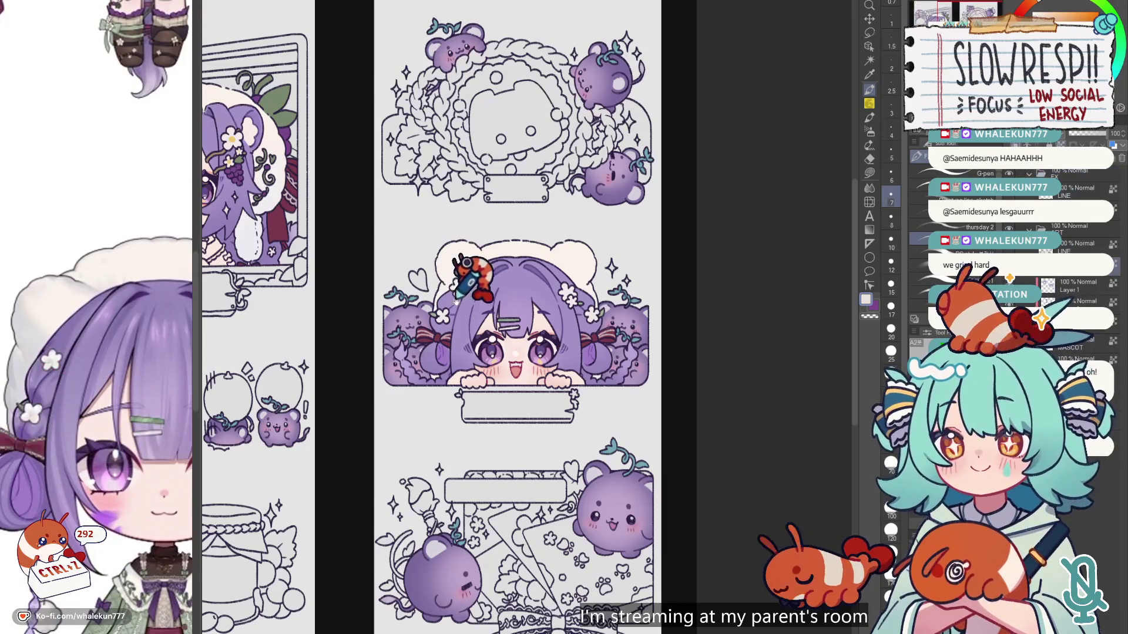
{"action": "scroll", "coordinate": [461, 292], "scroll_direction": "up", "scroll_amount": 1}
{"action": "scroll", "coordinate": [479, 259], "scroll_direction": "down", "scroll_amount": 2}
{"action": "scroll", "coordinate": [389, 327], "scroll_direction": "up", "scroll_amount": 5}
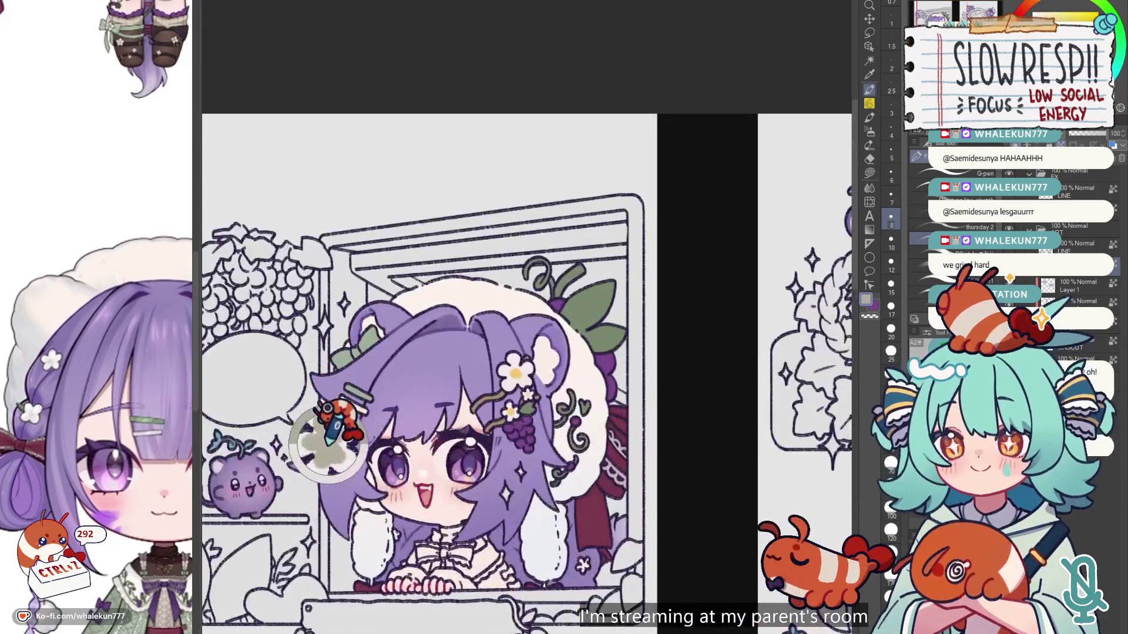
{"action": "scroll", "coordinate": [664, 528], "scroll_direction": "down", "scroll_amount": 3}
{"action": "scroll", "coordinate": [353, 500], "scroll_direction": "up", "scroll_amount": 3}
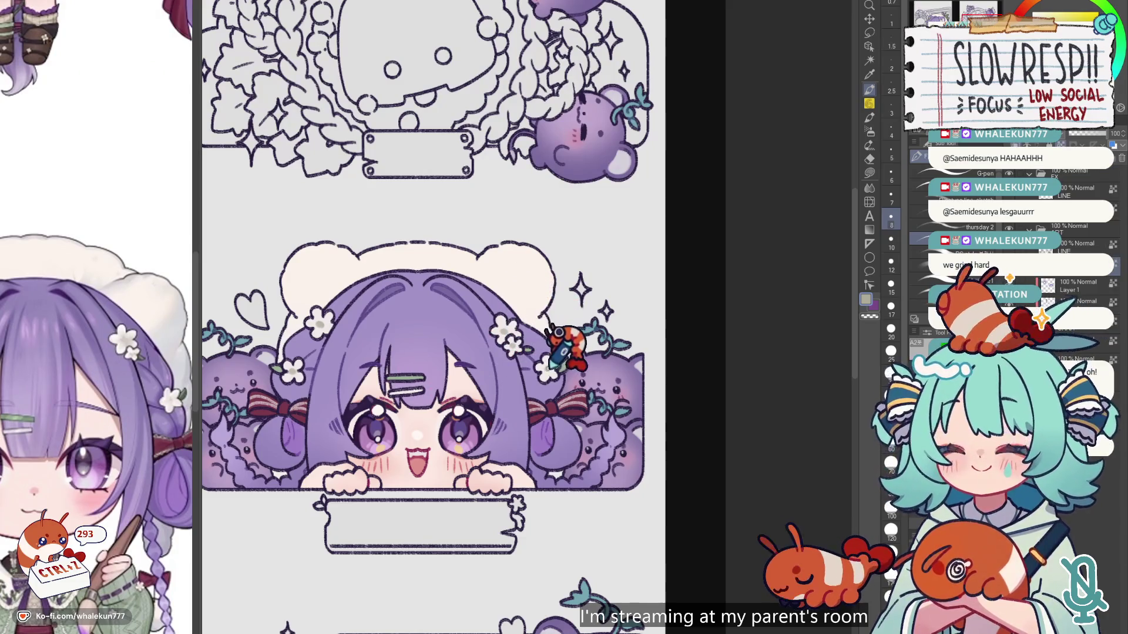
{"action": "scroll", "coordinate": [130, 538], "scroll_direction": "down", "scroll_amount": 3}
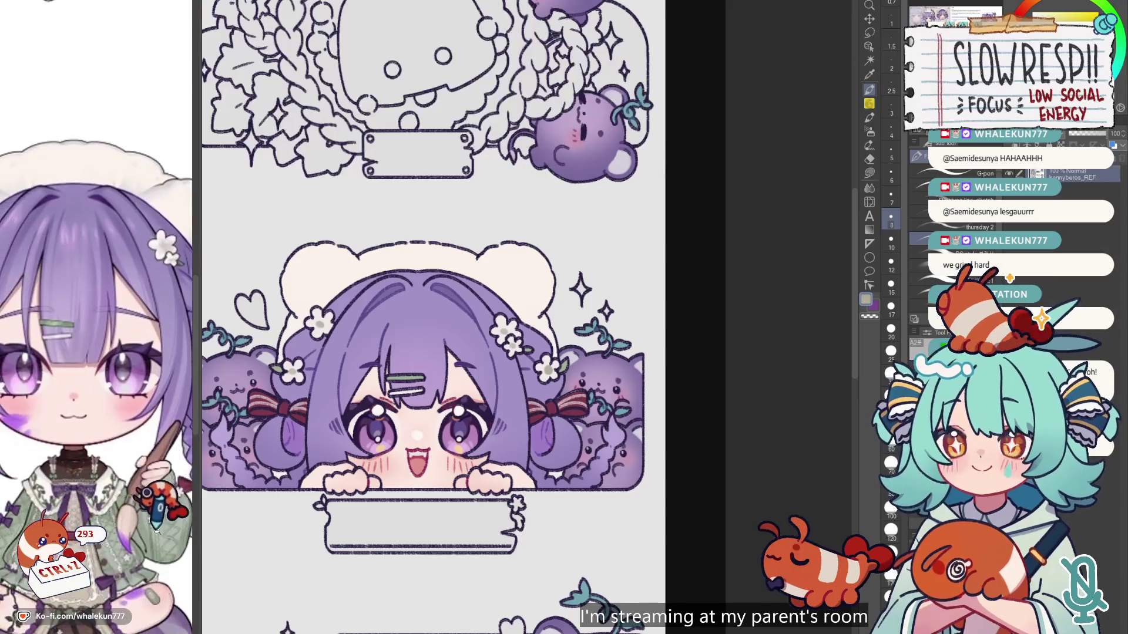
{"action": "scroll", "coordinate": [546, 441], "scroll_direction": "down", "scroll_amount": 3}
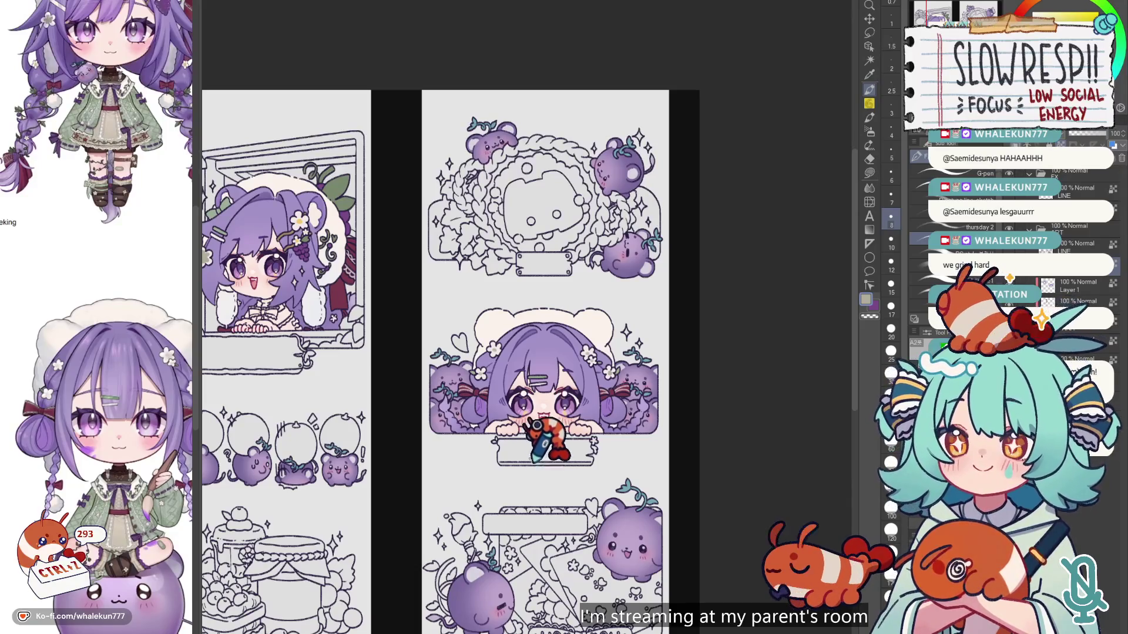
{"action": "mouse_move", "coordinate": [470, 416]}
{"action": "left_mouse_down"}
{"action": "mouse_move", "coordinate": [532, 483]}
{"action": "mouse_move", "coordinate": [632, 470]}
{"action": "left_mouse_up"}
{"action": "scroll", "coordinate": [555, 415], "scroll_direction": "up", "scroll_amount": 3}
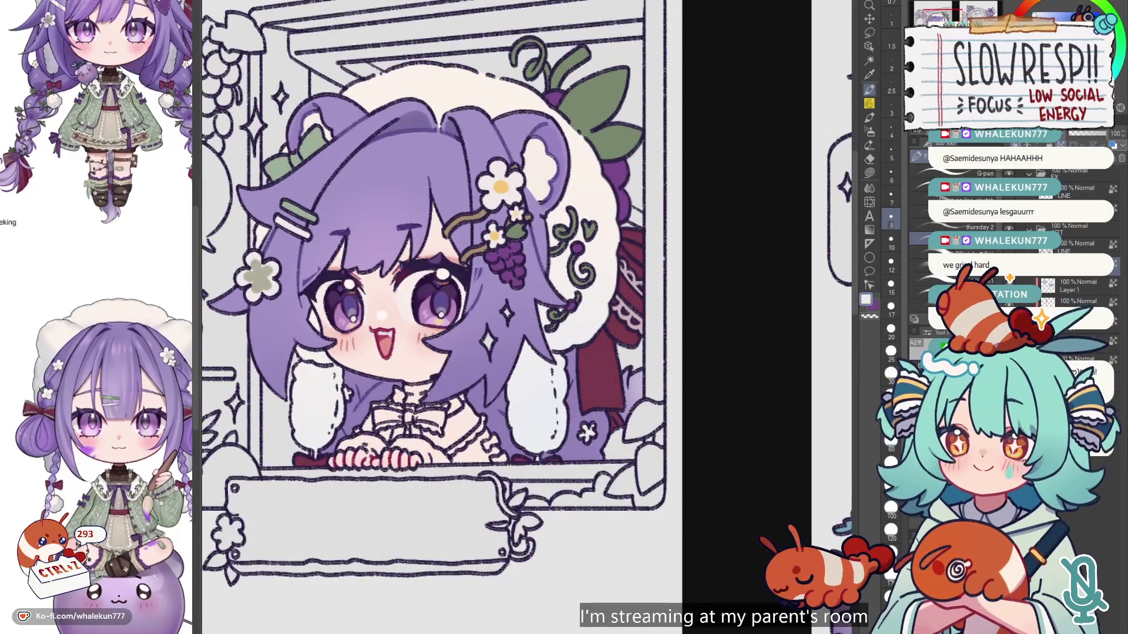
{"action": "left_click", "coordinate": [952, 171]}
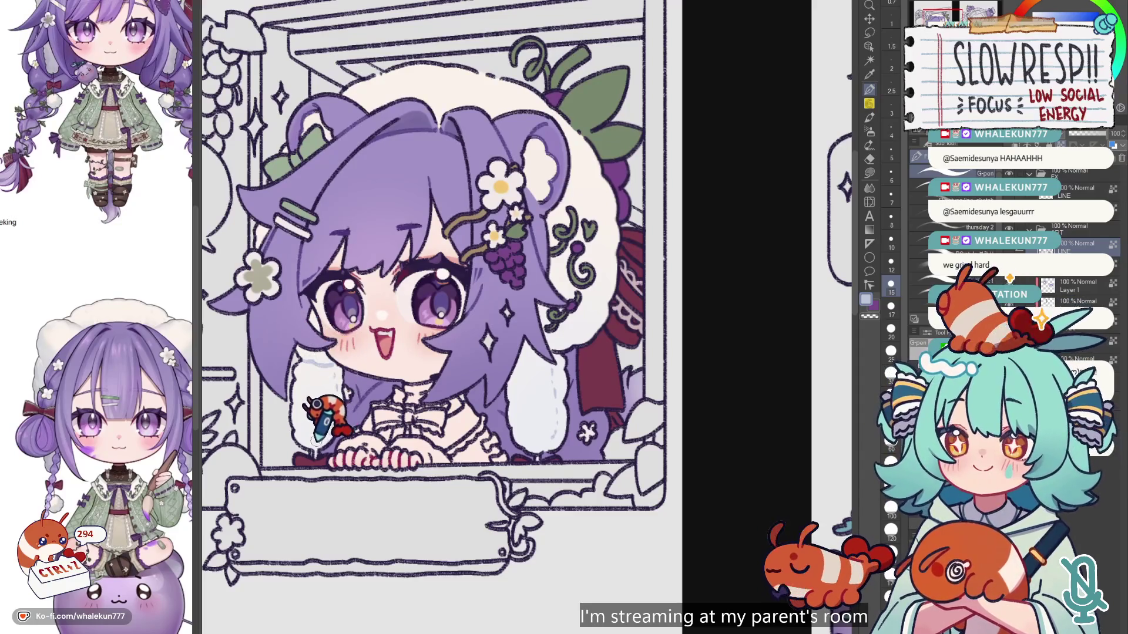
{"action": "left_click_drag", "start_coordinate": [520, 296], "coordinate": [496, 367]}
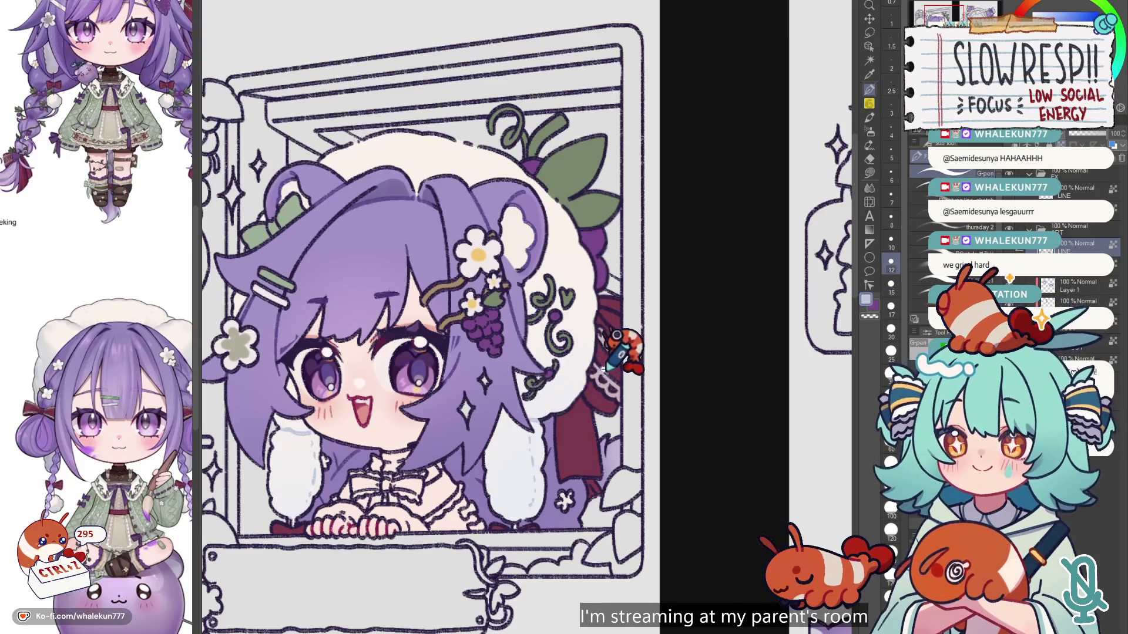
{"action": "scroll", "coordinate": [538, 405], "scroll_direction": "down", "scroll_amount": 4}
{"action": "scroll", "coordinate": [403, 346], "scroll_direction": "up", "scroll_amount": 5}
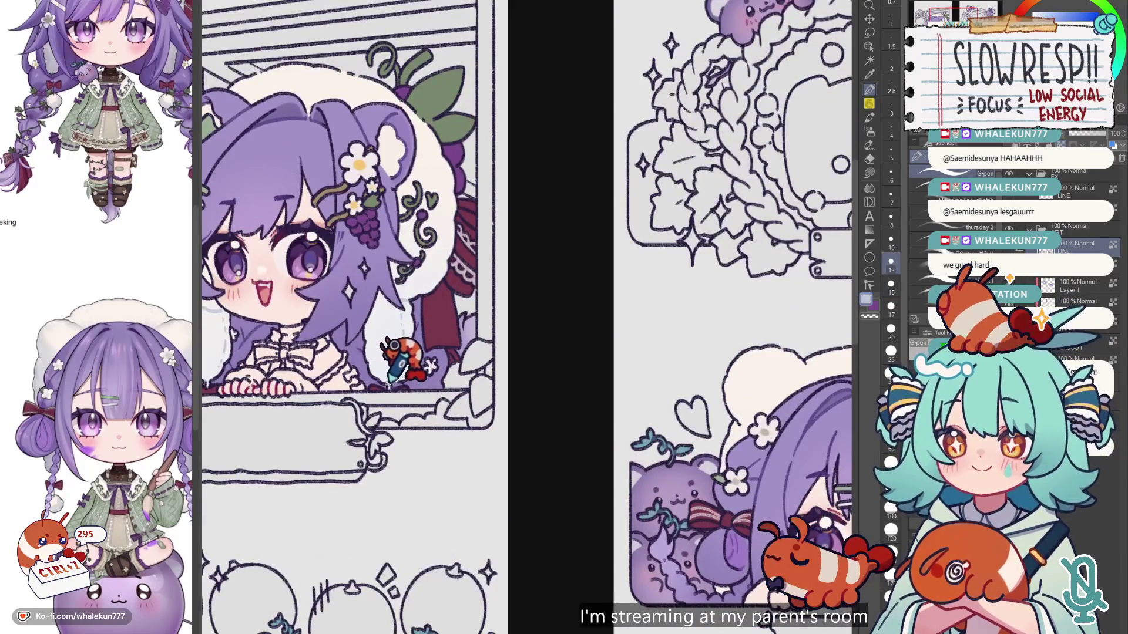
{"action": "key", "text": "ctrl+z"}
{"action": "key", "text": "ctrl+z"}
{"action": "key", "text": "bracketleft"}
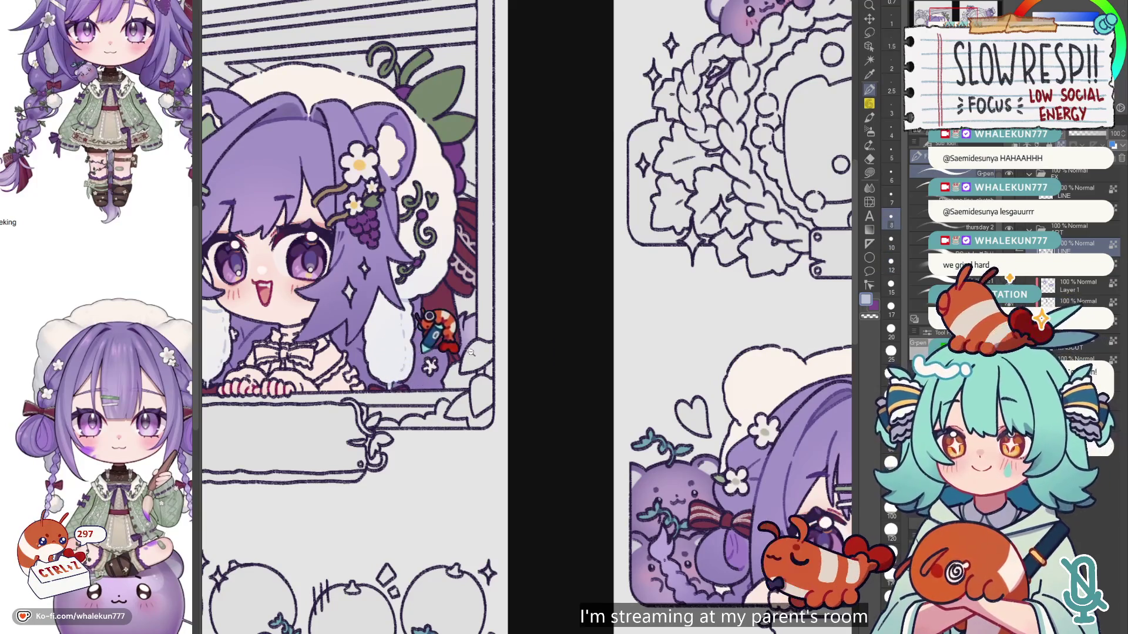
{"action": "scroll", "coordinate": [399, 359], "scroll_direction": "right", "scroll_amount": 10}
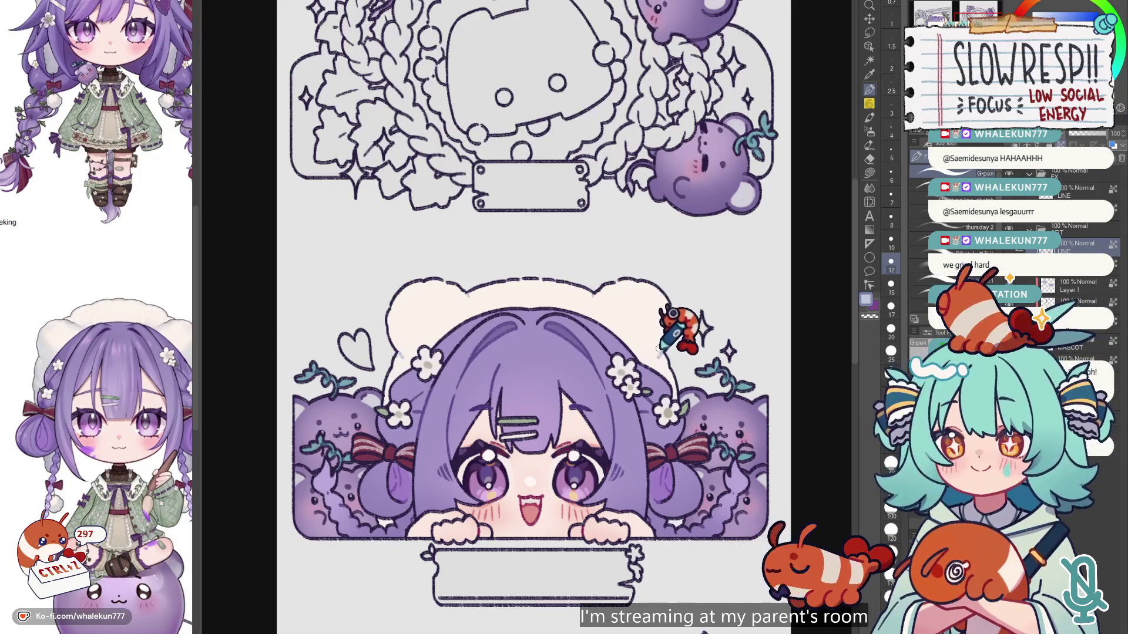
{"action": "scroll", "coordinate": [682, 325], "scroll_direction": "down", "scroll_amount": 3}
{"action": "scroll", "coordinate": [588, 411], "scroll_direction": "up", "scroll_amount": 3}
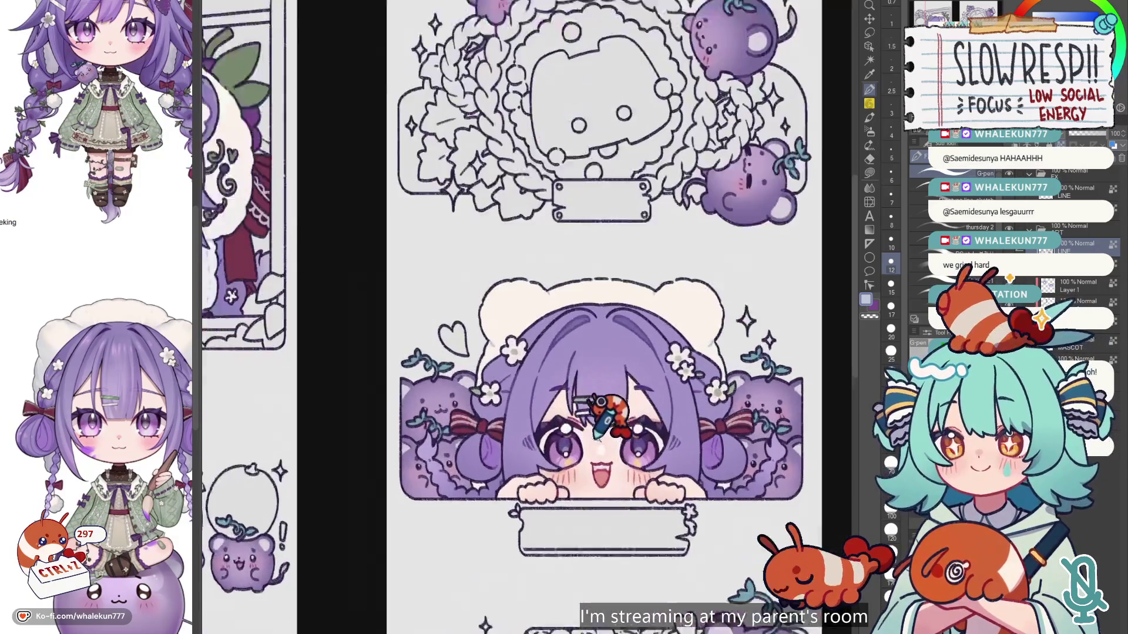
{"action": "scroll", "coordinate": [610, 427], "scroll_direction": "down", "scroll_amount": 5}
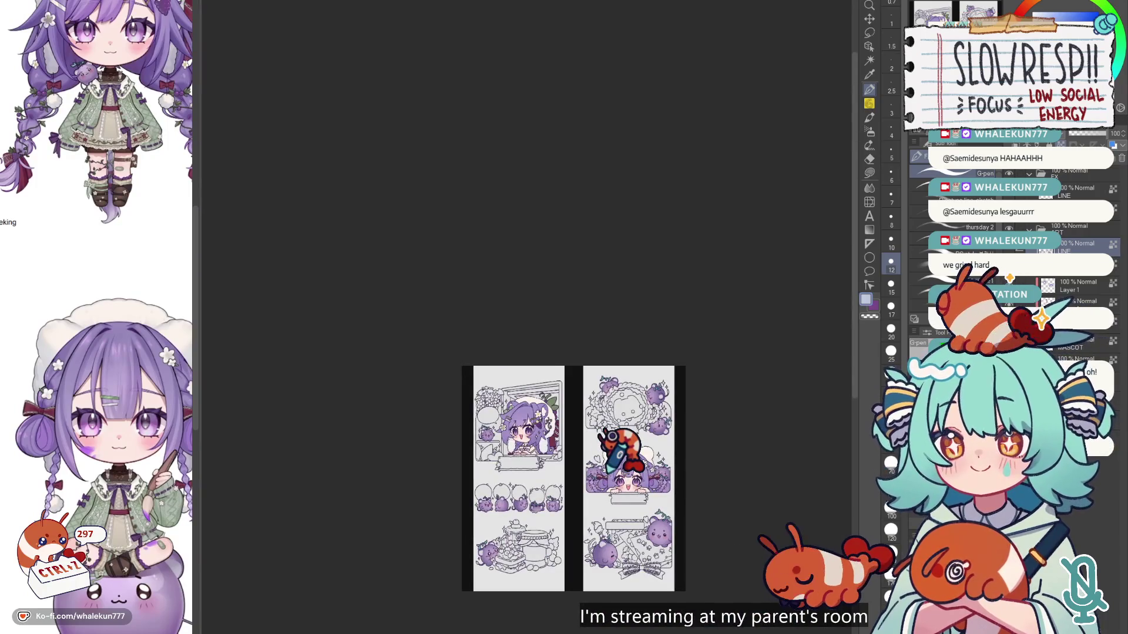
{"action": "scroll", "coordinate": [605, 458], "scroll_direction": "up", "scroll_amount": 8}
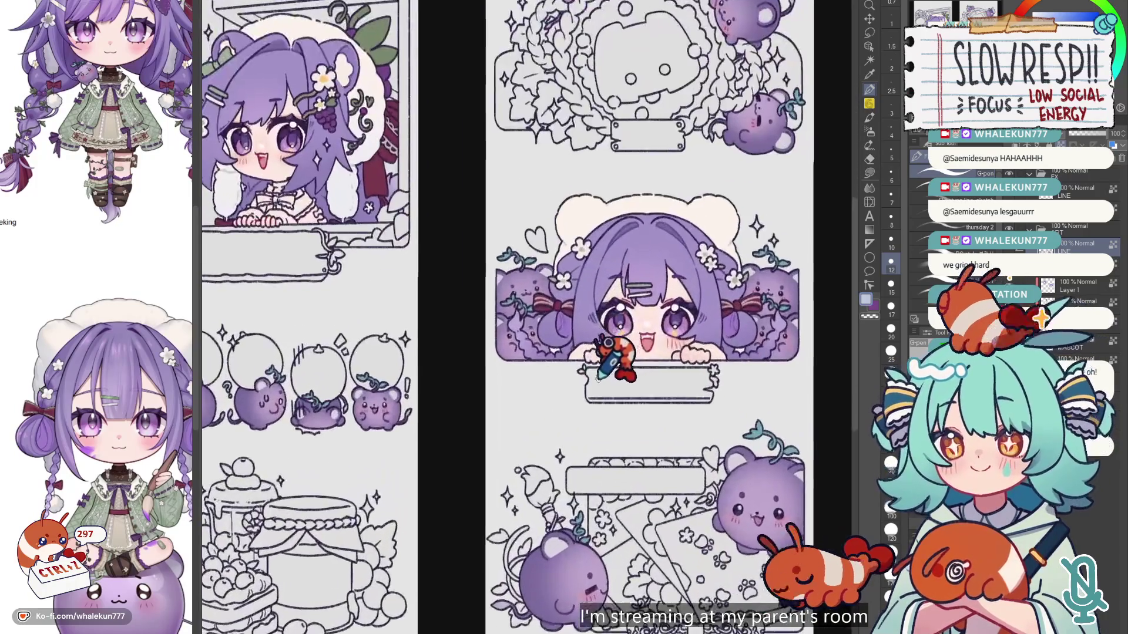
Step: Zoom the canvas onto the purple-haired girl's window panel and make the canvas active
{"action": "left_click_drag", "start_coordinate": [599, 378], "coordinate": [616, 360]}
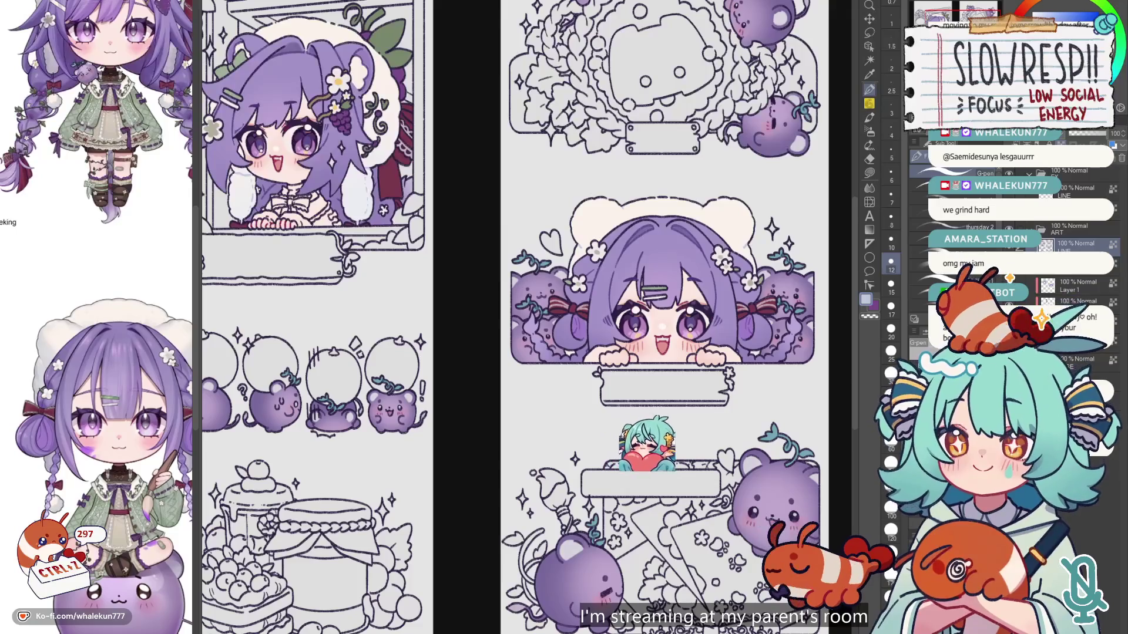
{"action": "key", "text": "m"}
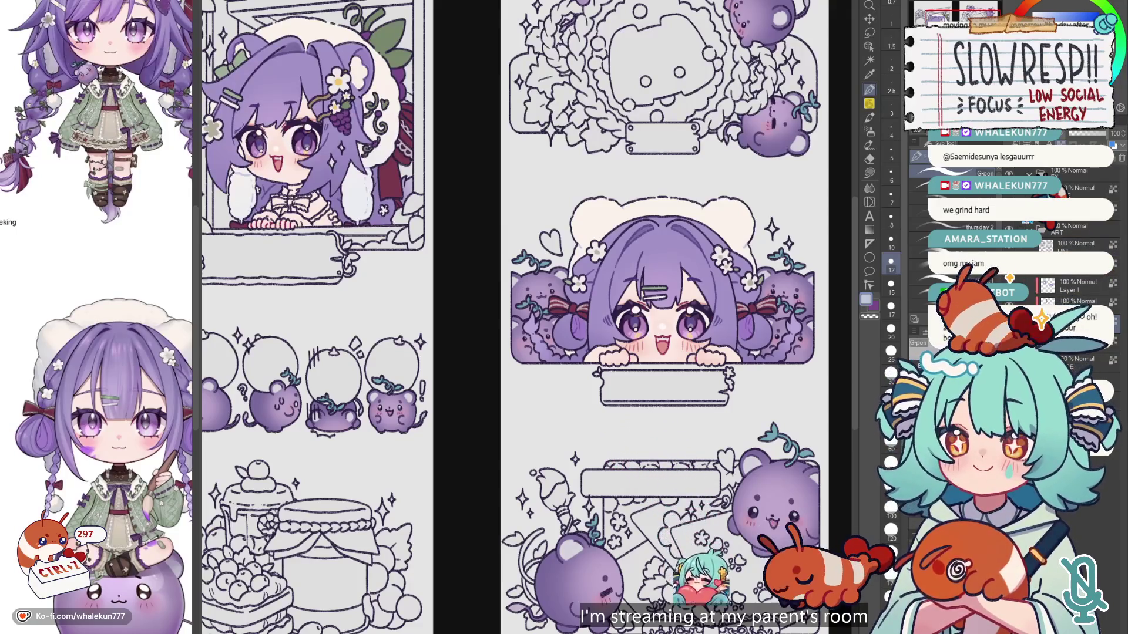
{"action": "scroll", "coordinate": [503, 423], "scroll_direction": "down", "scroll_amount": 1}
{"action": "scroll", "coordinate": [646, 417], "scroll_direction": "up", "scroll_amount": 3}
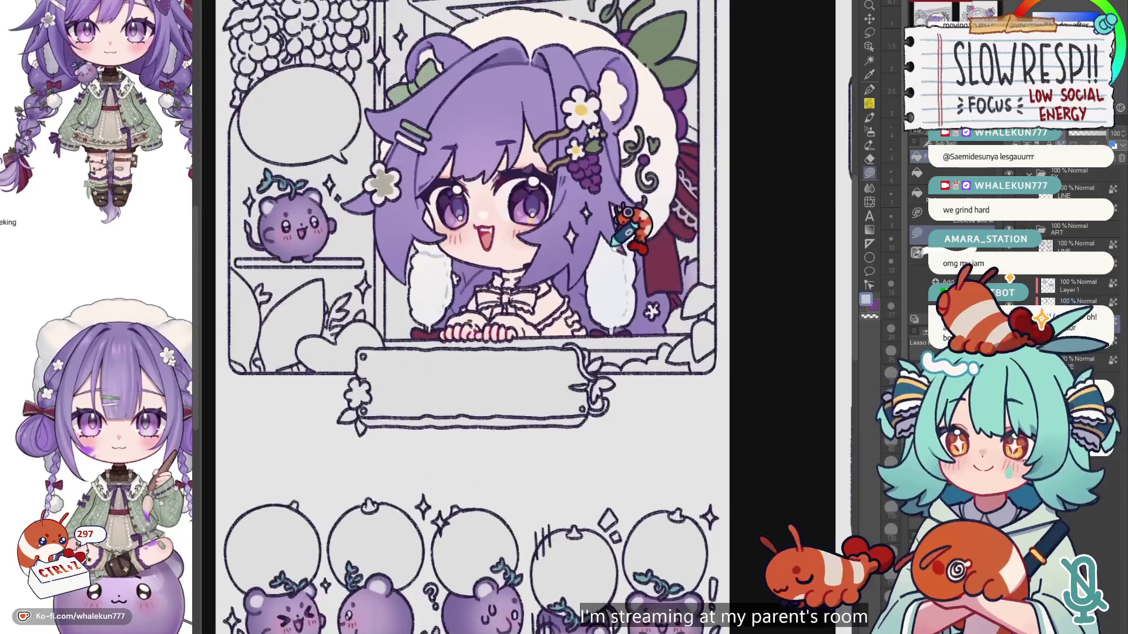
{"action": "scroll", "coordinate": [640, 372], "scroll_direction": "down", "scroll_amount": 5}
{"action": "scroll", "coordinate": [649, 333], "scroll_direction": "up", "scroll_amount": 3}
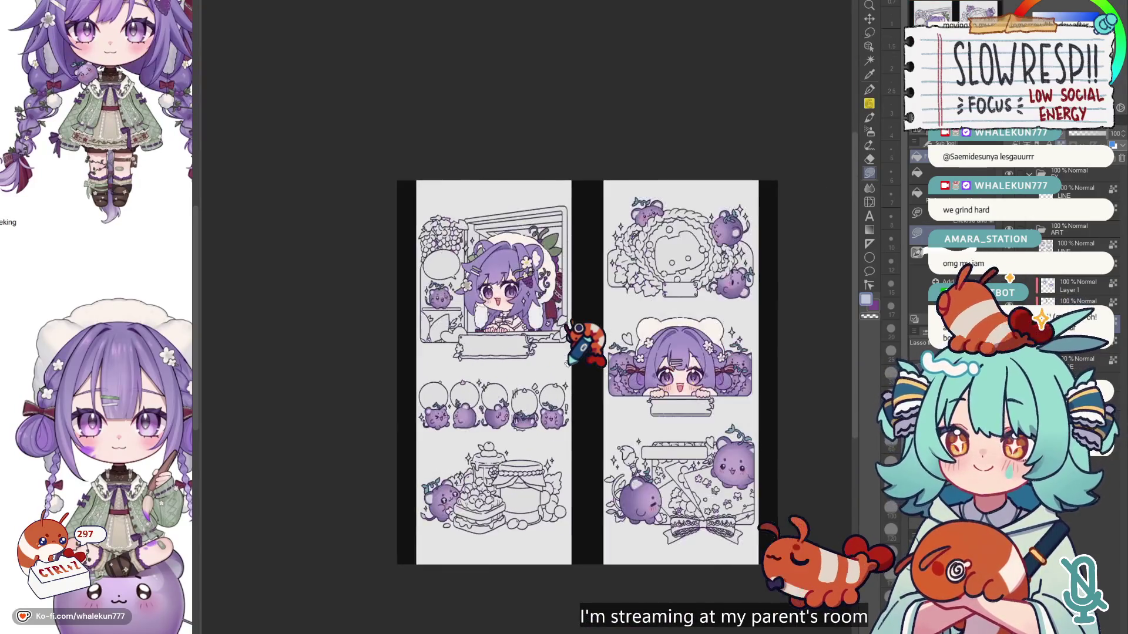
{"action": "scroll", "coordinate": [570, 358], "scroll_direction": "up", "scroll_amount": 4}
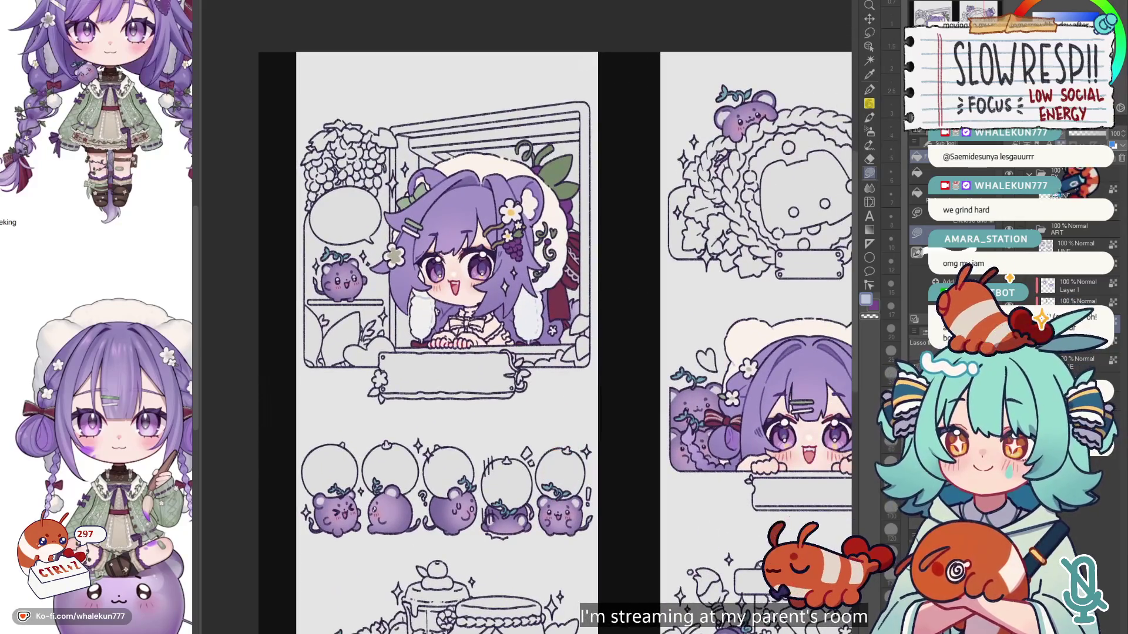
{"action": "scroll", "coordinate": [488, 382], "scroll_direction": "up", "scroll_amount": 2}
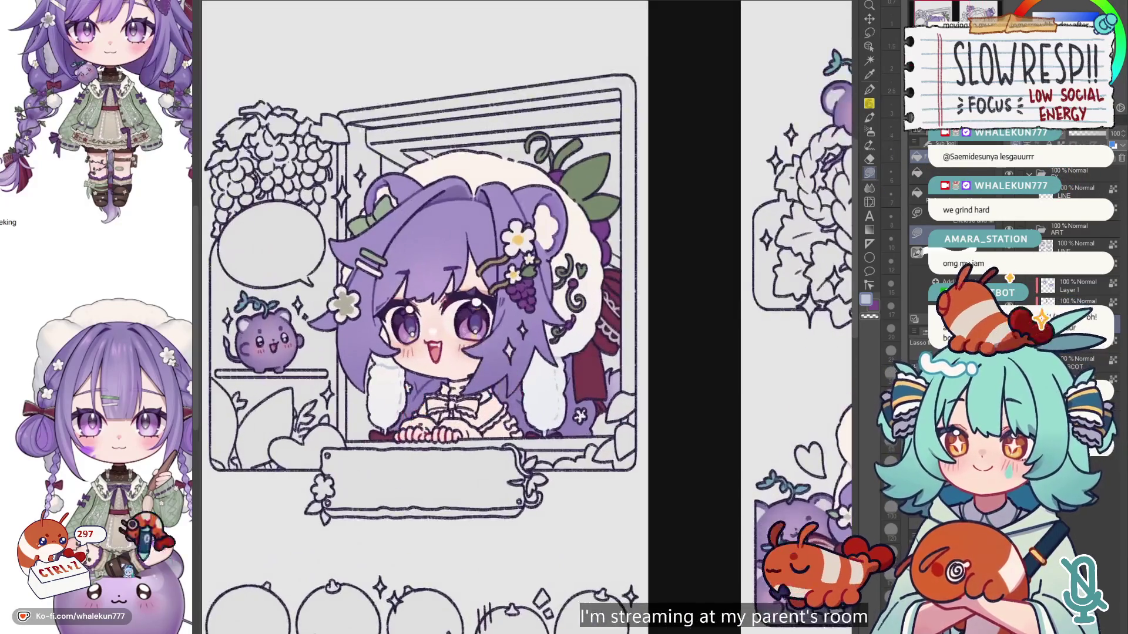
{"action": "scroll", "coordinate": [111, 317], "scroll_direction": "down", "scroll_amount": 5}
{"action": "scroll", "coordinate": [114, 314], "scroll_direction": "up", "scroll_amount": 2}
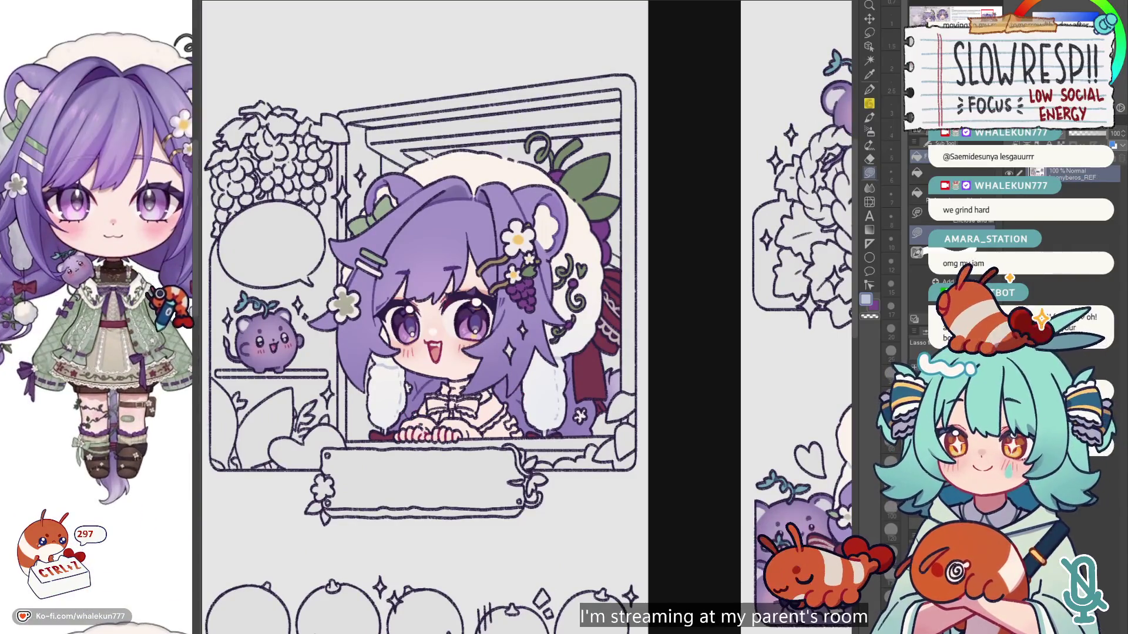
{"action": "left_click", "coordinate": [412, 402]}
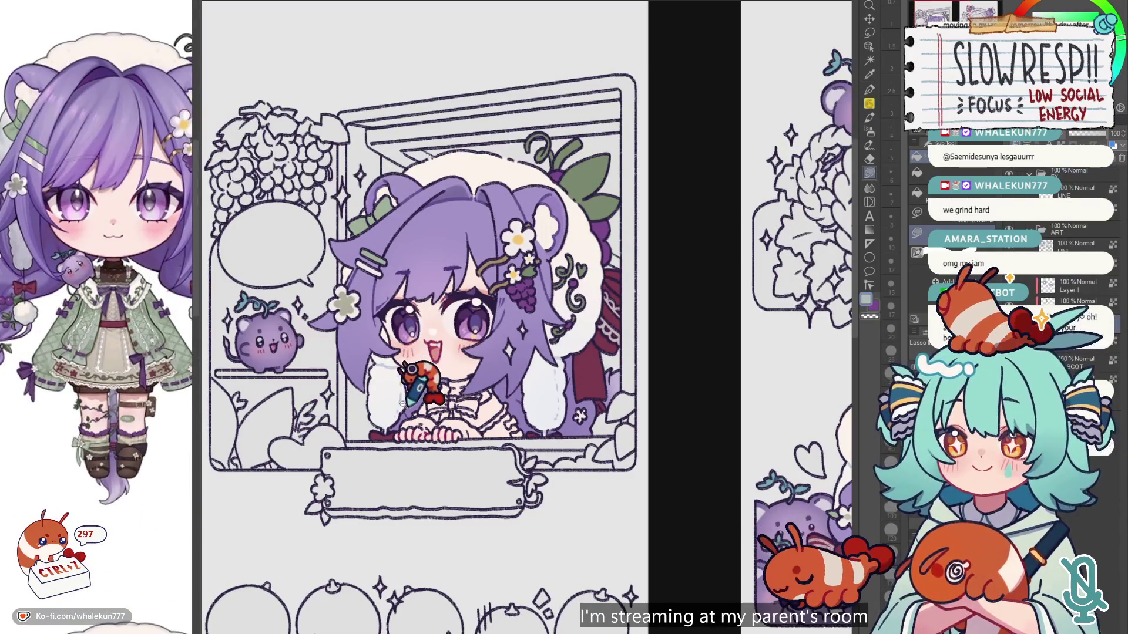
Step: Lasso-fill the window-panel girl's bodice with grey-green
{"action": "scroll", "coordinate": [411, 393], "scroll_direction": "up", "scroll_amount": 3}
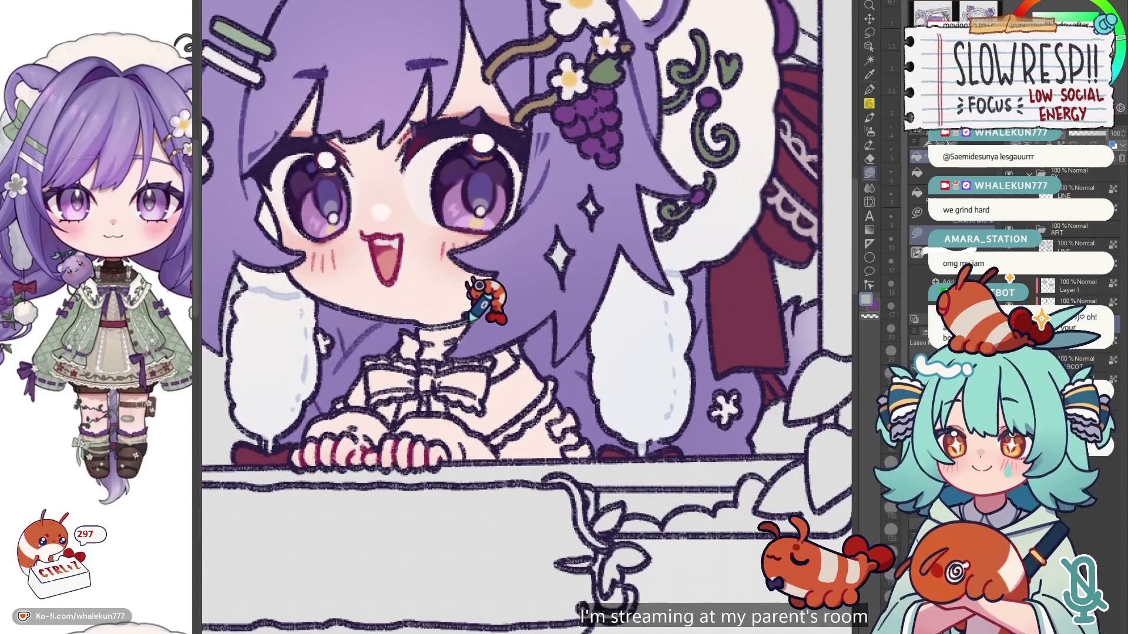
{"action": "mouse_move", "coordinate": [475, 320]}
{"action": "left_mouse_down"}
{"action": "mouse_move", "coordinate": [520, 334]}
{"action": "mouse_move", "coordinate": [599, 453]}
{"action": "mouse_move", "coordinate": [451, 467]}
{"action": "left_mouse_up"}
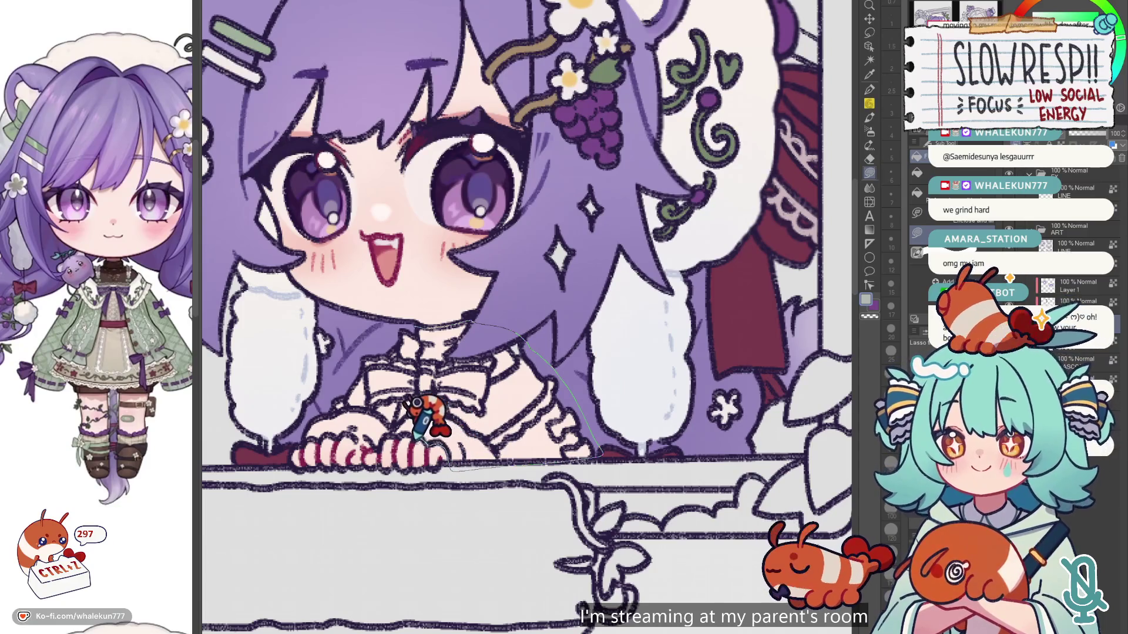
{"action": "mouse_move", "coordinate": [352, 391]}
{"action": "left_mouse_down"}
{"action": "mouse_move", "coordinate": [379, 332]}
{"action": "mouse_move", "coordinate": [435, 317]}
{"action": "left_mouse_up"}
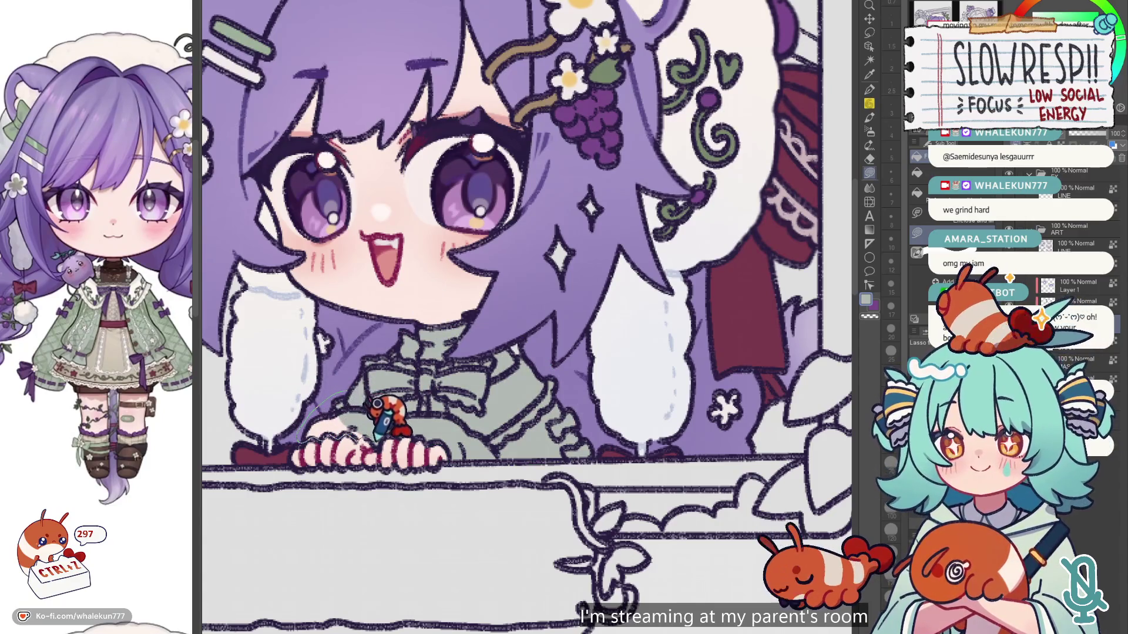
{"action": "left_click_drag", "start_coordinate": [376, 405], "coordinate": [367, 396]}
Step: Fill the peeking girl's bodice grey-green on both sides of her hands, then mirror-check
{"action": "scroll", "coordinate": [390, 541], "scroll_direction": "down", "scroll_amount": 5}
{"action": "scroll", "coordinate": [587, 546], "scroll_direction": "up", "scroll_amount": 3}
{"action": "scroll", "coordinate": [676, 447], "scroll_direction": "up", "scroll_amount": 5}
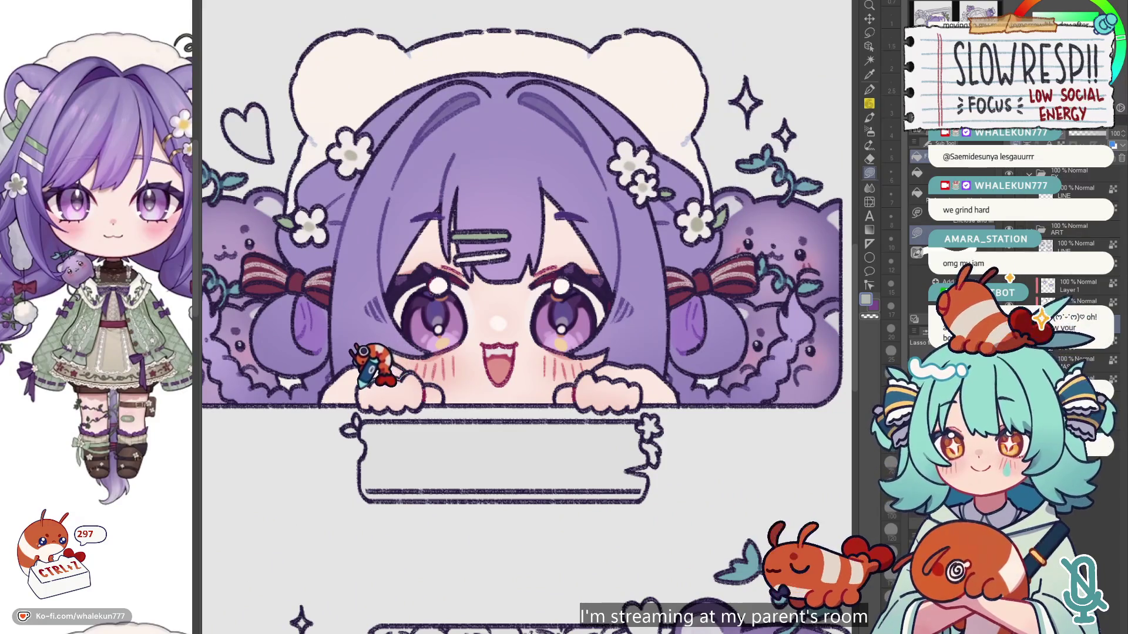
{"action": "mouse_move", "coordinate": [361, 370]}
{"action": "left_mouse_down"}
{"action": "mouse_move", "coordinate": [315, 390]}
{"action": "mouse_move", "coordinate": [335, 338]}
{"action": "mouse_move", "coordinate": [349, 347]}
{"action": "left_mouse_up"}
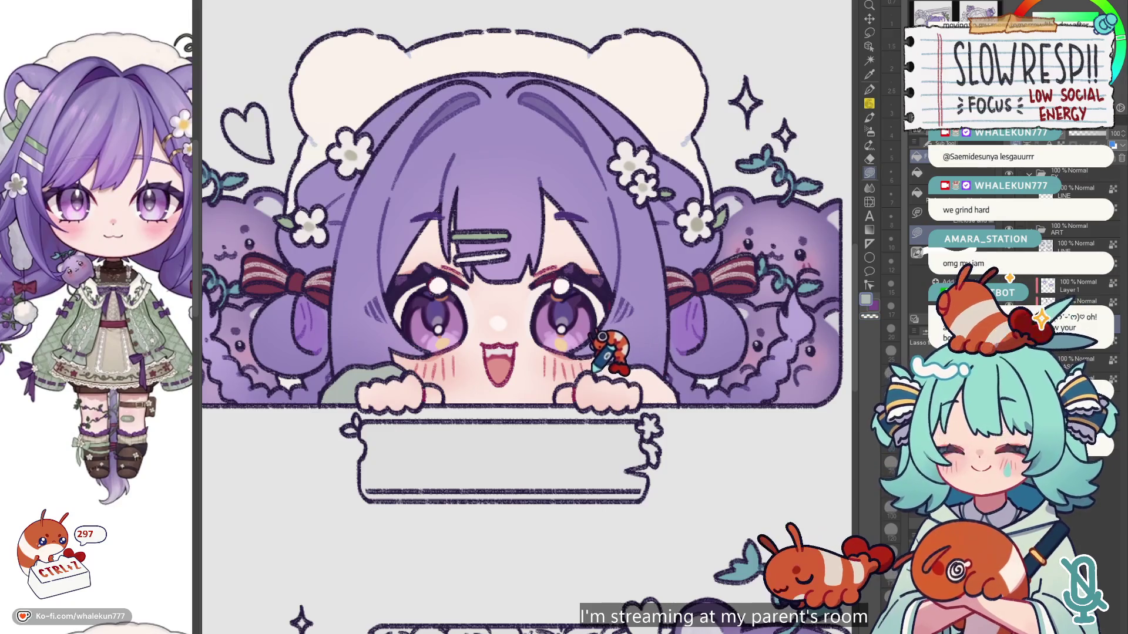
{"action": "mouse_move", "coordinate": [638, 382]}
{"action": "left_mouse_down"}
{"action": "mouse_move", "coordinate": [680, 390]}
{"action": "mouse_move", "coordinate": [709, 335]}
{"action": "mouse_move", "coordinate": [611, 341]}
{"action": "mouse_move", "coordinate": [675, 367]}
{"action": "left_mouse_up"}
{"action": "scroll", "coordinate": [688, 332], "scroll_direction": "down", "scroll_amount": 10}
{"action": "scroll", "coordinate": [647, 365], "scroll_direction": "up", "scroll_amount": 5}
{"action": "key", "text": "h"}
{"action": "key", "text": "h"}
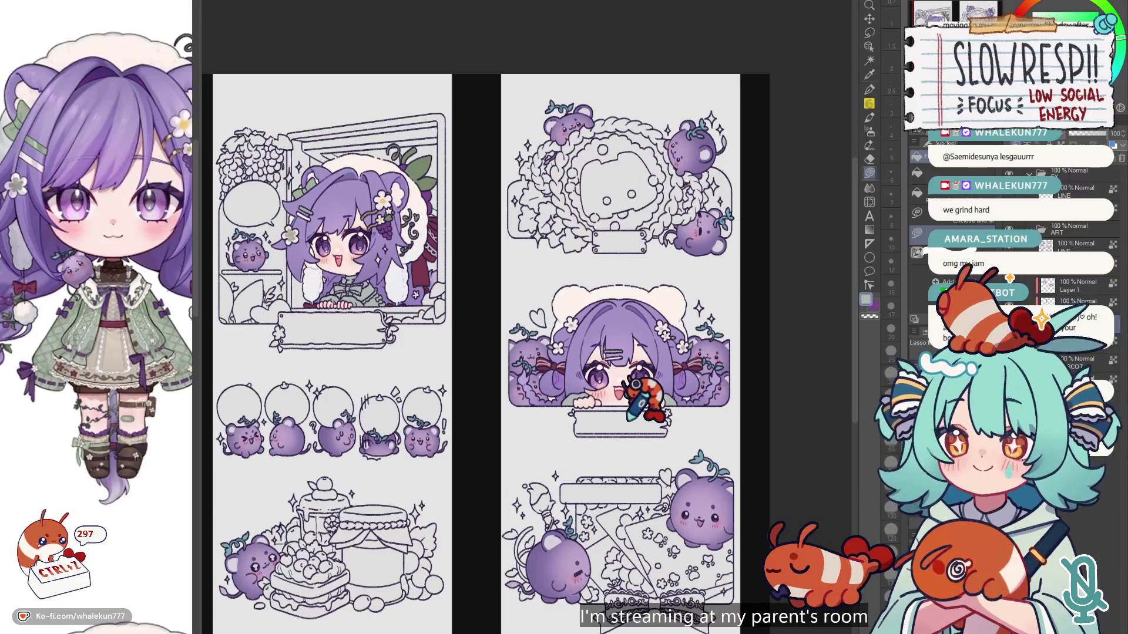
{"action": "left_click_drag", "start_coordinate": [626, 420], "coordinate": [738, 439]}
{"action": "left_click_drag", "start_coordinate": [590, 421], "coordinate": [466, 360]}
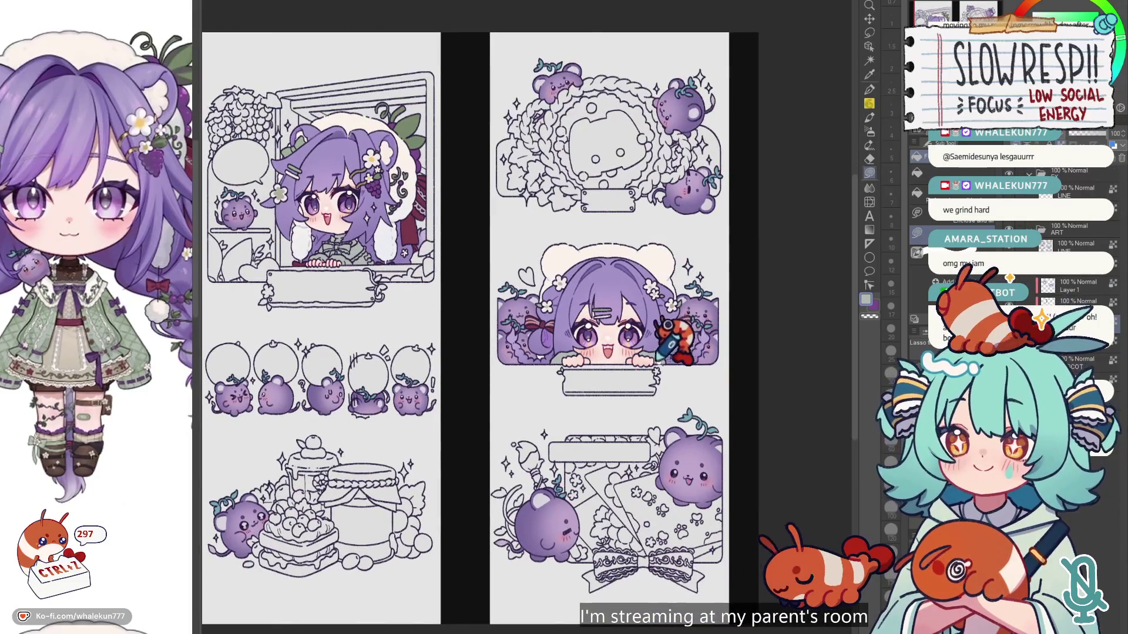
{"action": "scroll", "coordinate": [653, 352], "scroll_direction": "up", "scroll_amount": 2}
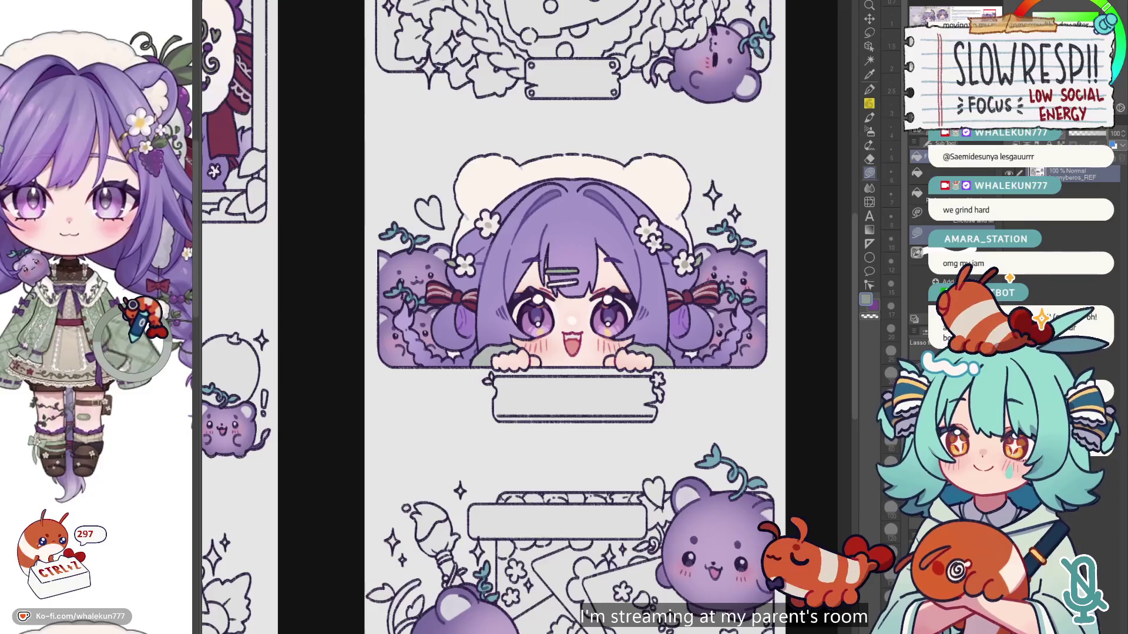
{"action": "key", "text": "p"}
{"action": "scroll", "coordinate": [649, 330], "scroll_direction": "up", "scroll_amount": 3}
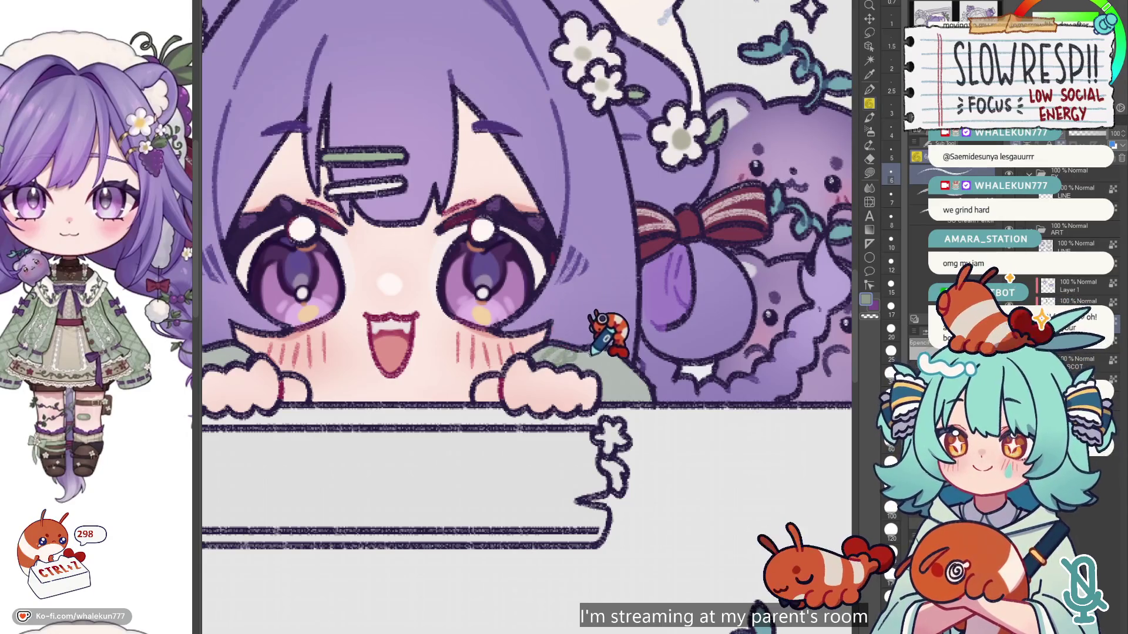
{"action": "key", "text": "ctrl+z"}
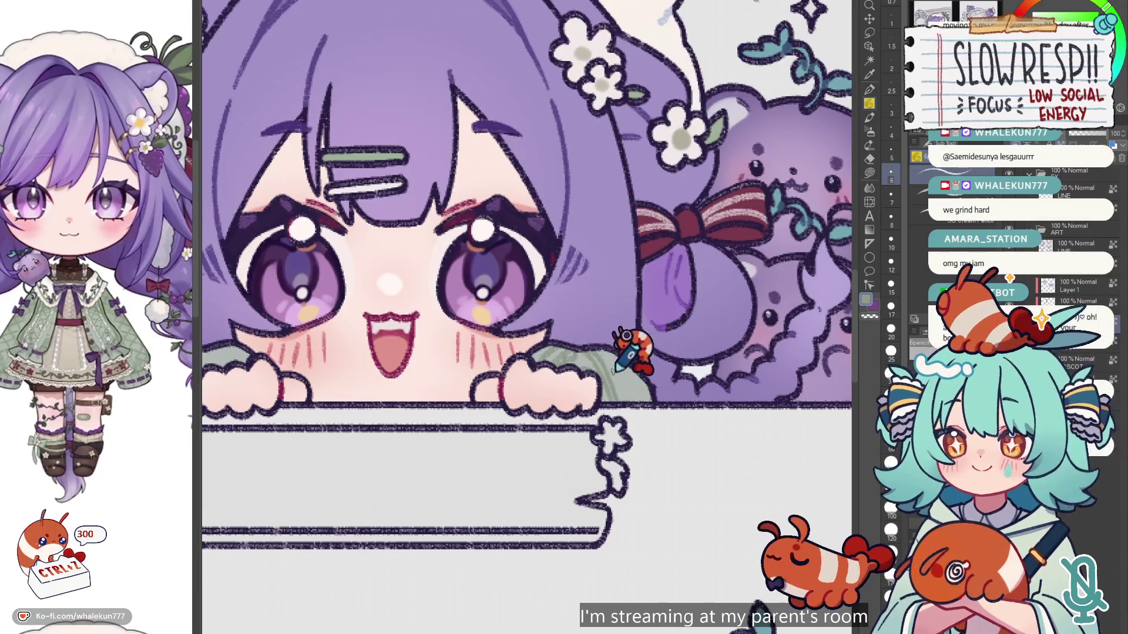
{"action": "key", "text": "ctrl+z"}
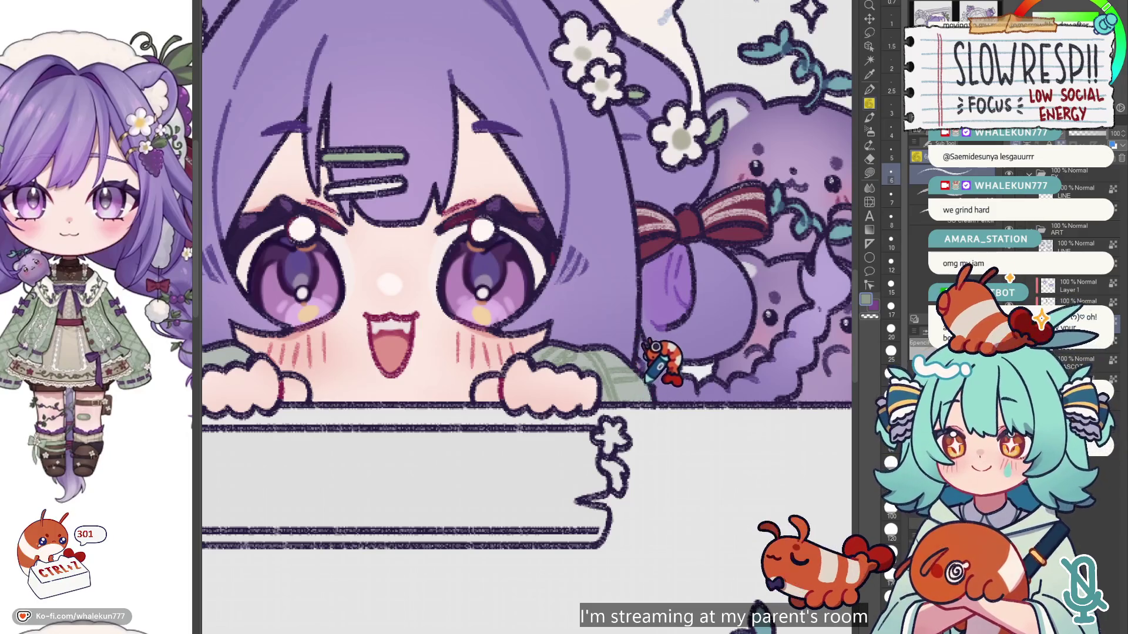
{"action": "scroll", "coordinate": [629, 378], "scroll_direction": "left", "scroll_amount": 5}
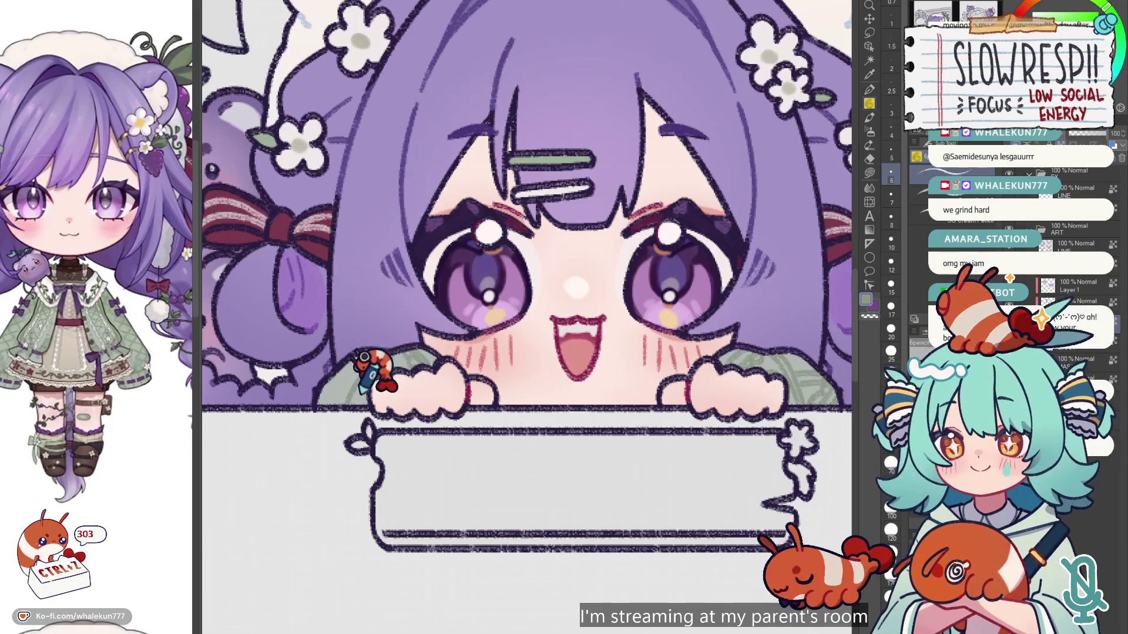
{"action": "key", "text": "ctrl+z"}
{"action": "key", "text": "ctrl+z"}
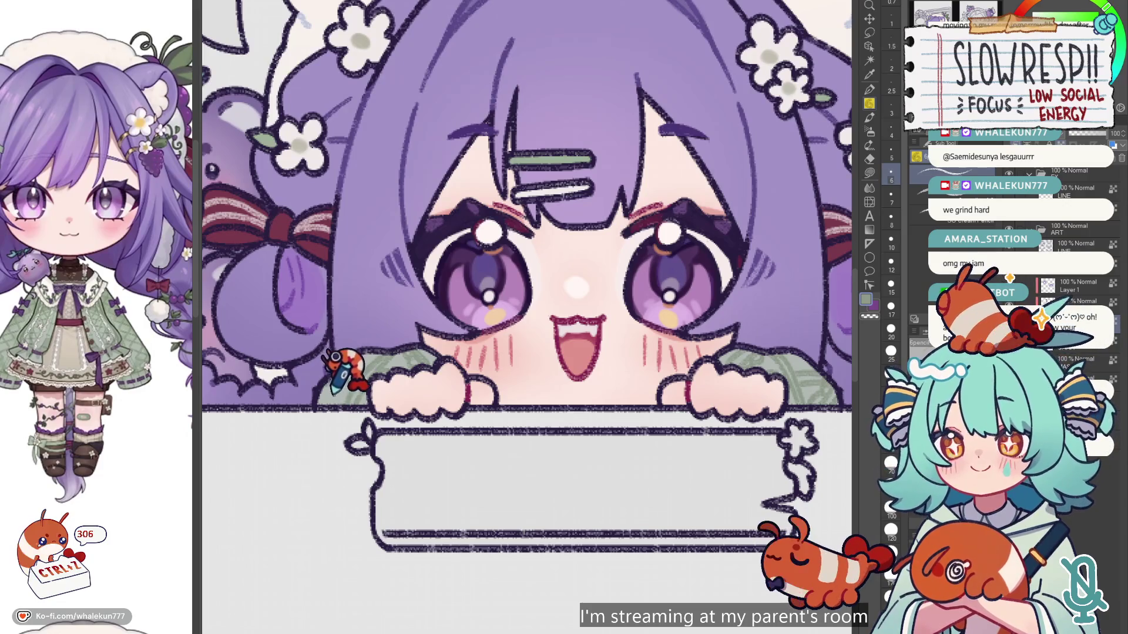
{"action": "scroll", "coordinate": [452, 279], "scroll_direction": "down", "scroll_amount": 5}
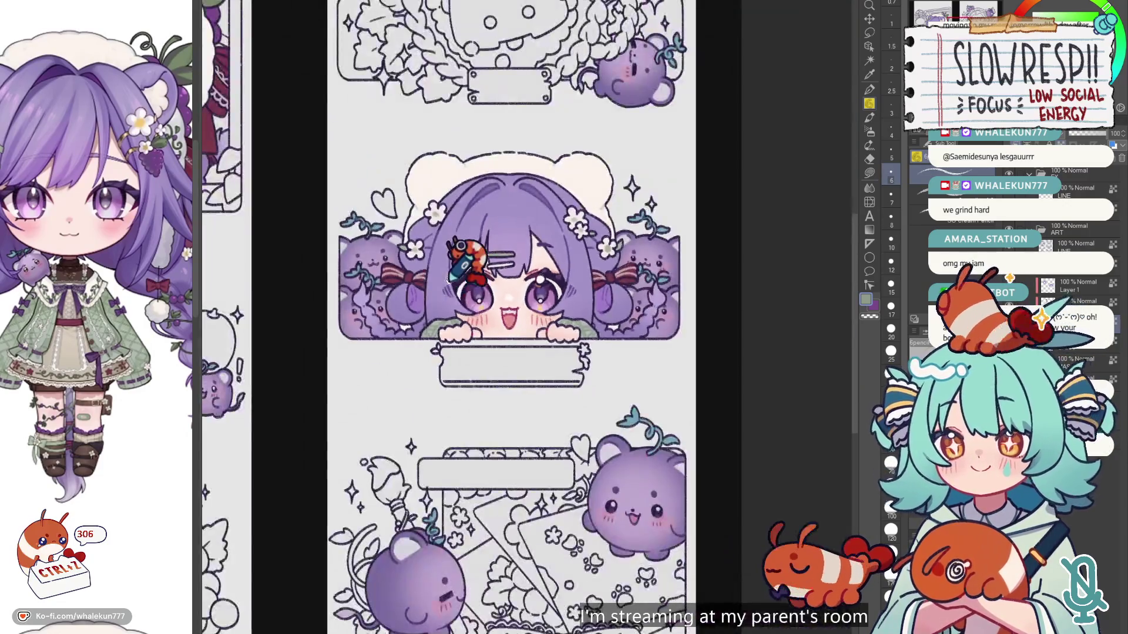
Step: Zoom onto the girl's outfit and lasso-fill her bow dark purple
{"action": "left_click_drag", "start_coordinate": [574, 277], "coordinate": [659, 342]}
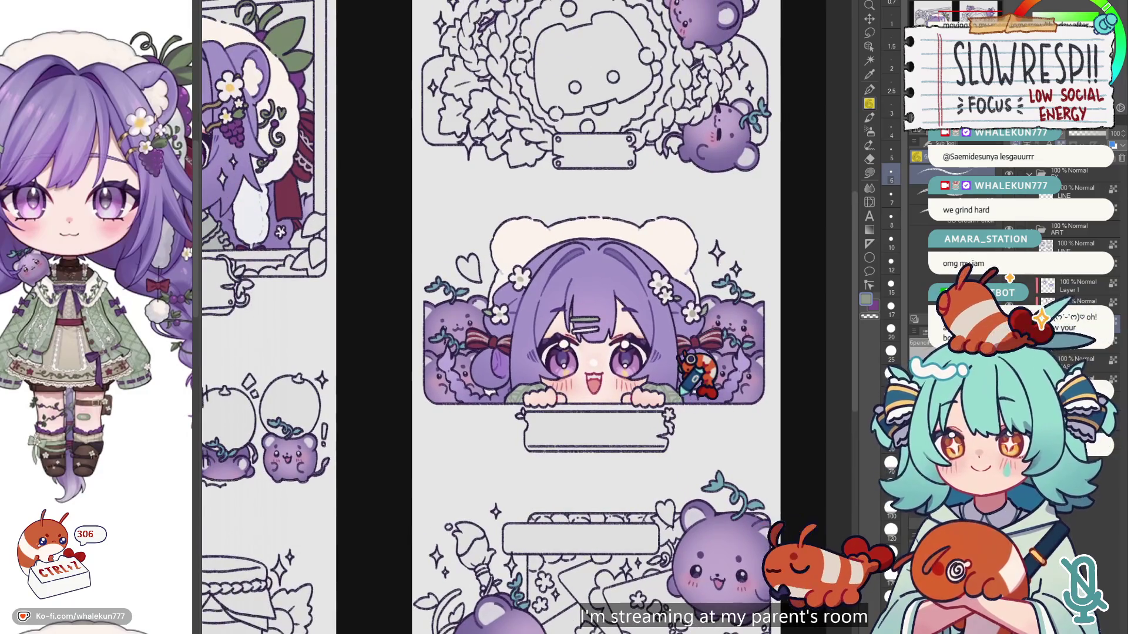
{"action": "scroll", "coordinate": [672, 373], "scroll_direction": "left", "scroll_amount": 10}
{"action": "scroll", "coordinate": [611, 378], "scroll_direction": "up", "scroll_amount": 5}
{"action": "scroll", "coordinate": [542, 453], "scroll_direction": "up", "scroll_amount": 5}
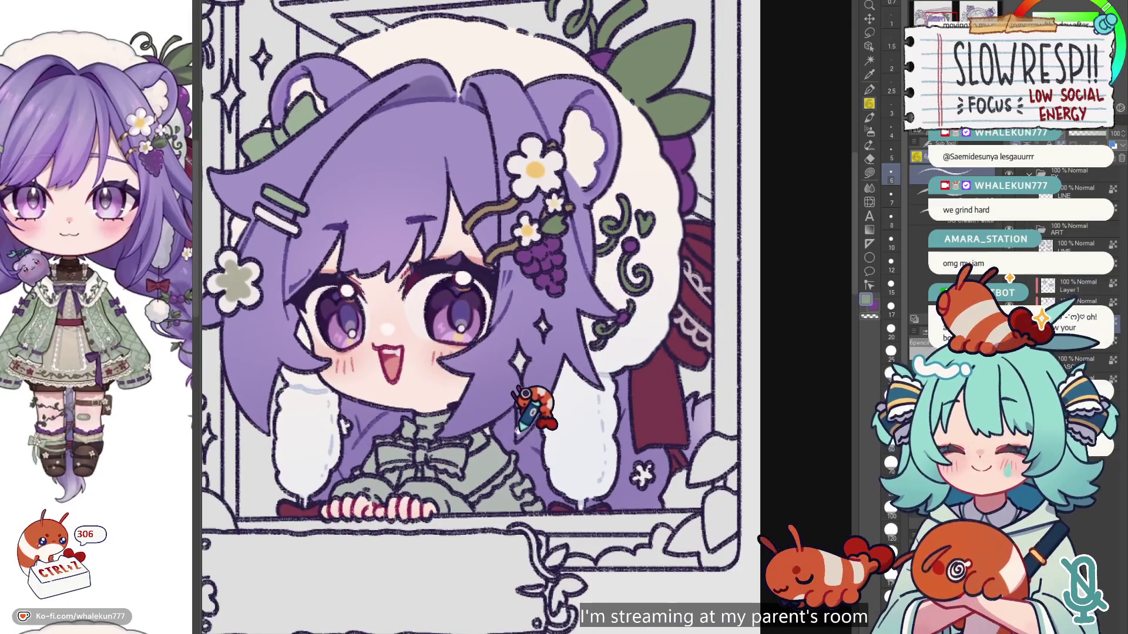
{"action": "scroll", "coordinate": [511, 406], "scroll_direction": "up", "scroll_amount": 3}
{"action": "scroll", "coordinate": [499, 353], "scroll_direction": "up", "scroll_amount": 2}
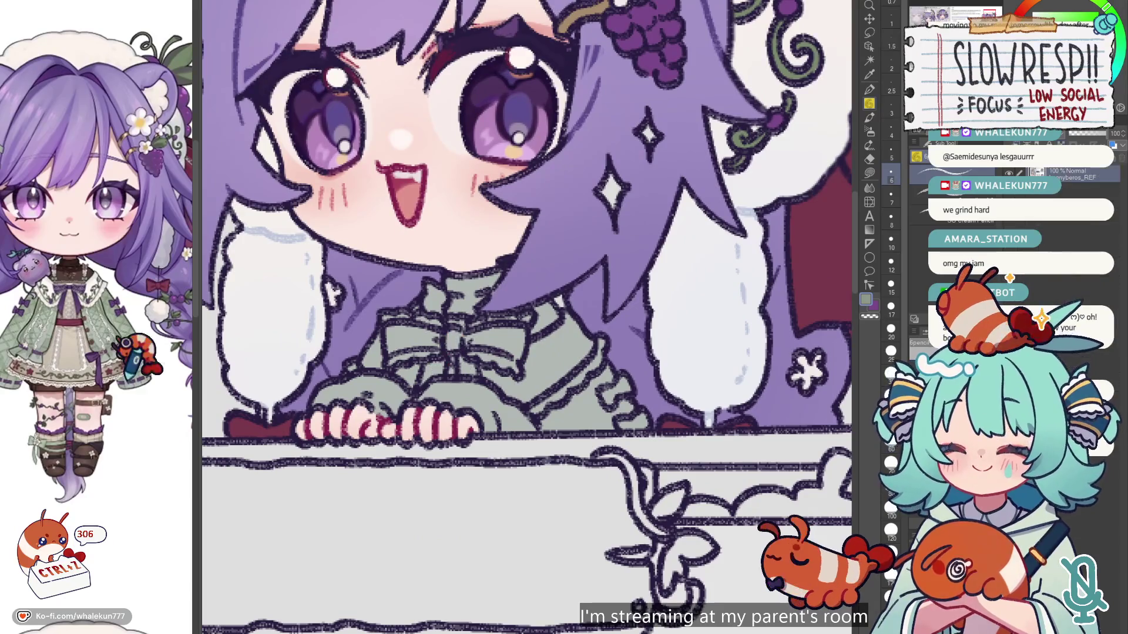
{"action": "scroll", "coordinate": [127, 370], "scroll_direction": "up", "scroll_amount": 2}
{"action": "left_click_drag", "start_coordinate": [655, 364], "coordinate": [643, 366]}
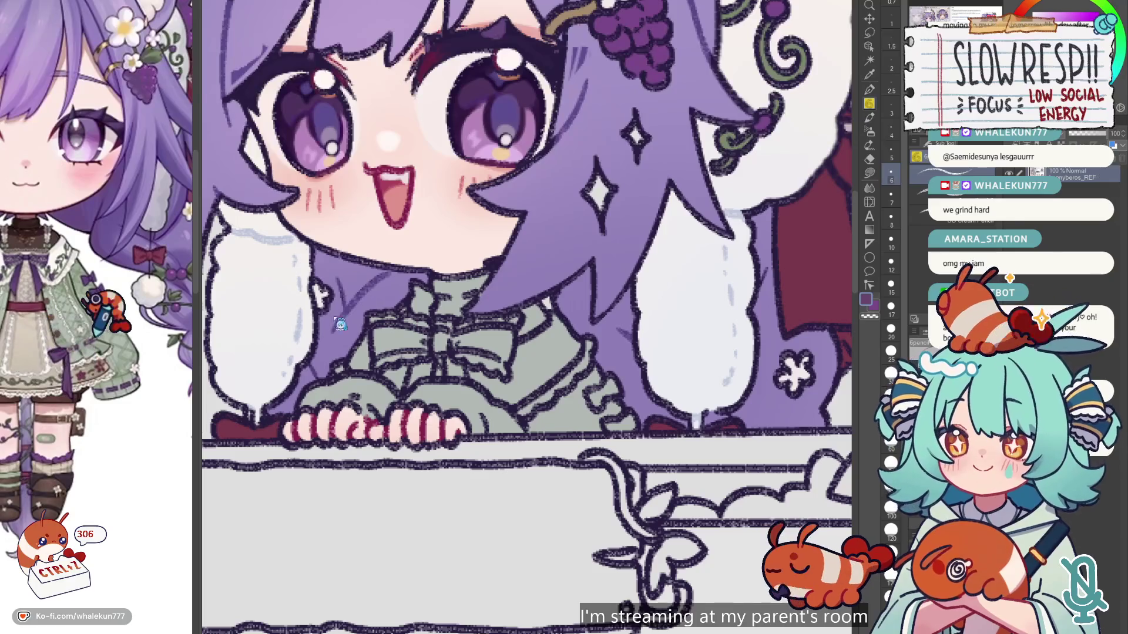
{"action": "key", "text": "g"}
{"action": "mouse_move", "coordinate": [592, 389]}
{"action": "left_mouse_down"}
{"action": "mouse_move", "coordinate": [650, 407]}
{"action": "mouse_move", "coordinate": [617, 402]}
{"action": "mouse_move", "coordinate": [606, 376]}
{"action": "left_mouse_up"}
Step: Fill the frilled collar trims white and the neckline under the chin dark brown
{"action": "key", "text": "x"}
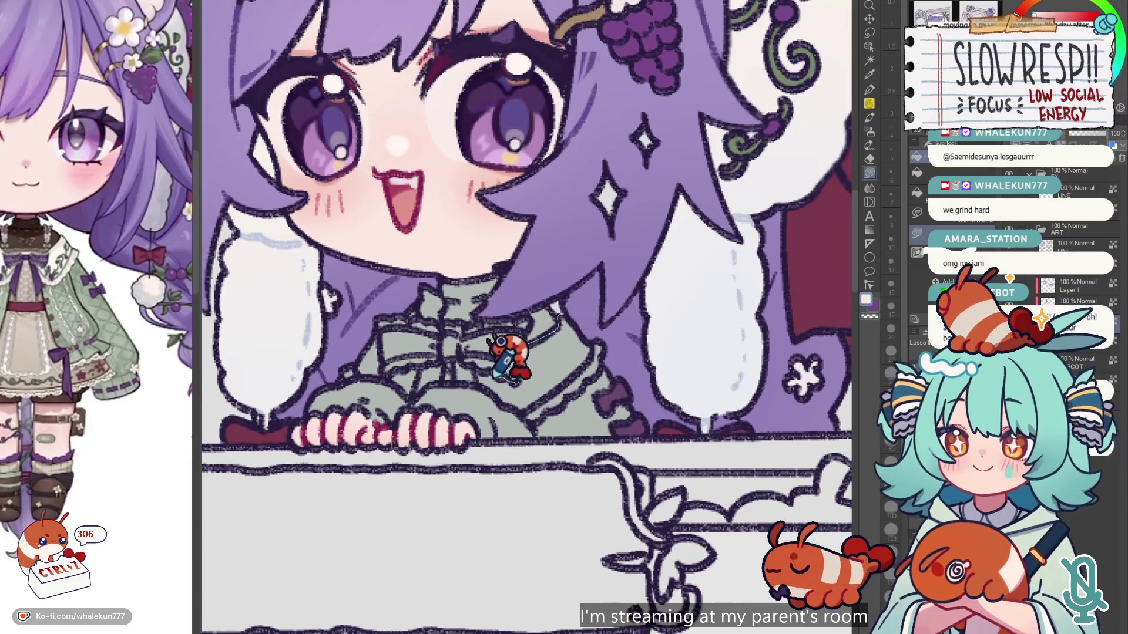
{"action": "mouse_move", "coordinate": [528, 383]}
{"action": "left_mouse_down"}
{"action": "mouse_move", "coordinate": [558, 390]}
{"action": "mouse_move", "coordinate": [594, 352]}
{"action": "mouse_move", "coordinate": [605, 282]}
{"action": "mouse_move", "coordinate": [535, 327]}
{"action": "mouse_move", "coordinate": [549, 323]}
{"action": "left_mouse_up"}
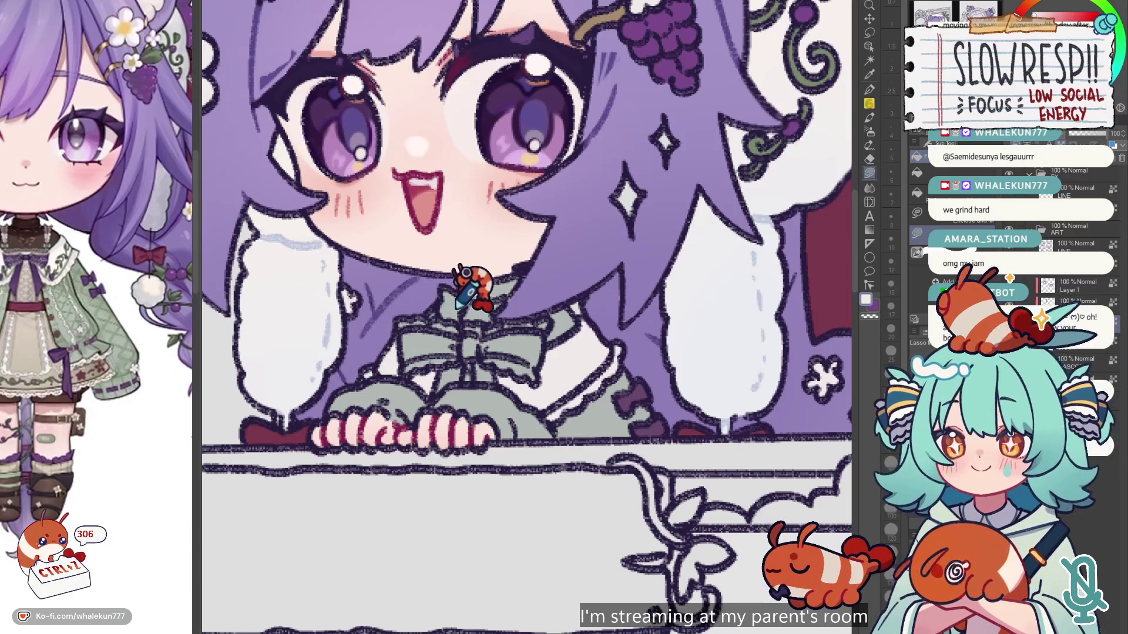
{"action": "key", "text": "x"}
{"action": "mouse_move", "coordinate": [459, 307]}
{"action": "left_mouse_down"}
{"action": "mouse_move", "coordinate": [466, 320]}
{"action": "mouse_move", "coordinate": [418, 345]}
{"action": "mouse_move", "coordinate": [483, 344]}
{"action": "mouse_move", "coordinate": [529, 309]}
{"action": "mouse_move", "coordinate": [552, 323]}
{"action": "mouse_move", "coordinate": [495, 330]}
{"action": "left_mouse_up"}
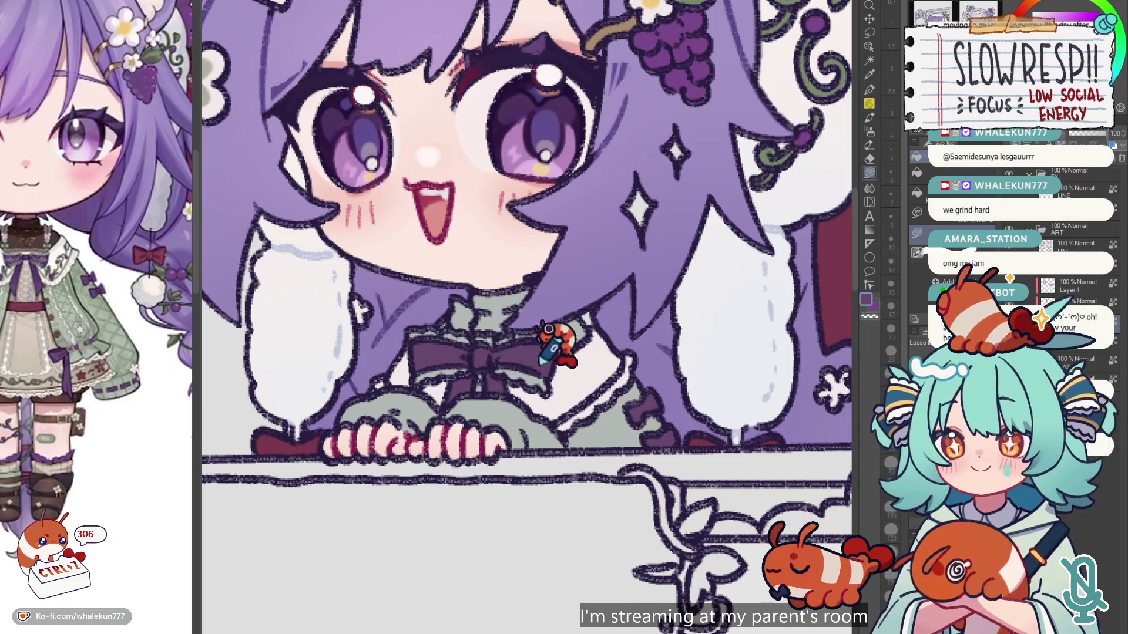
{"action": "key", "text": "x"}
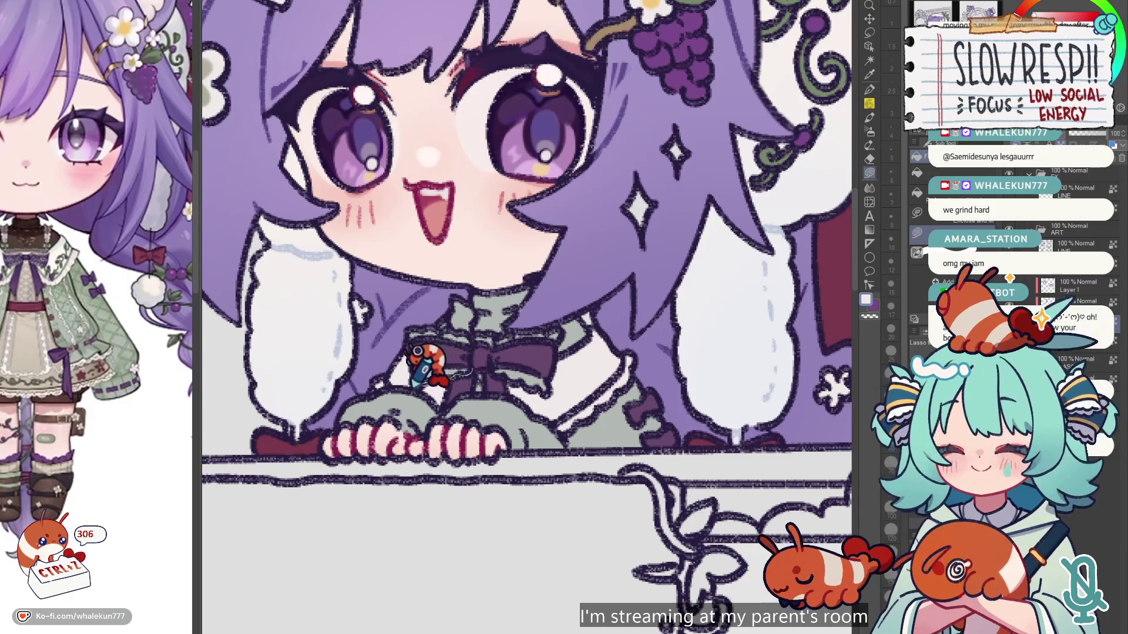
{"action": "mouse_move", "coordinate": [473, 331]}
{"action": "left_mouse_down"}
{"action": "mouse_move", "coordinate": [509, 333]}
{"action": "mouse_move", "coordinate": [491, 310]}
{"action": "left_mouse_up"}
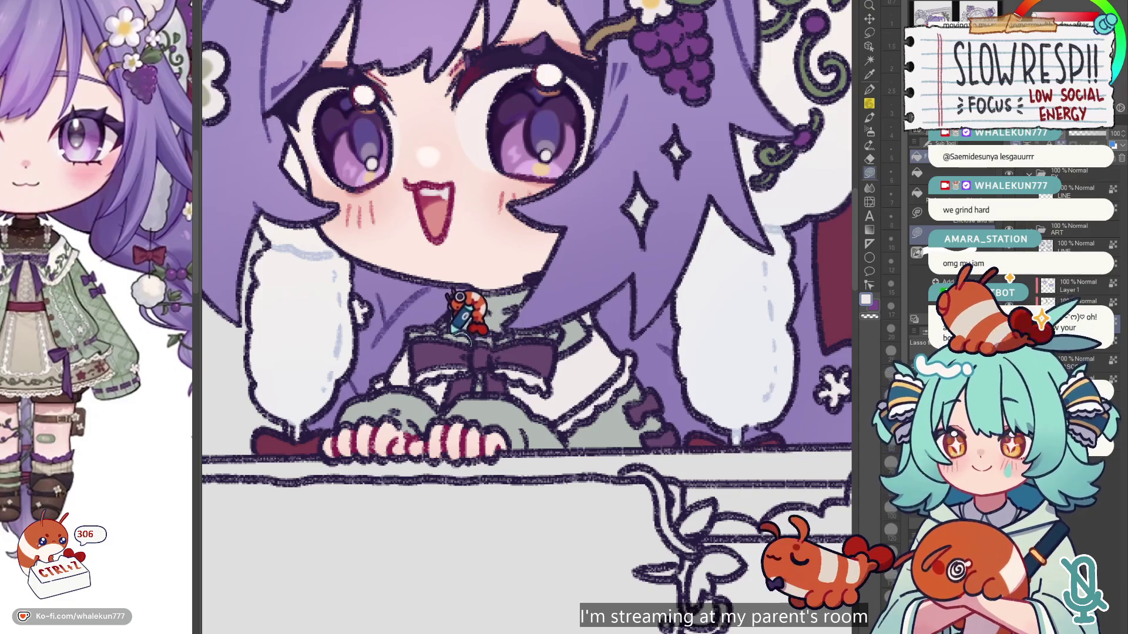
{"action": "mouse_move", "coordinate": [406, 330]}
{"action": "left_mouse_down"}
{"action": "mouse_move", "coordinate": [556, 327]}
{"action": "mouse_move", "coordinate": [487, 333]}
{"action": "left_mouse_up"}
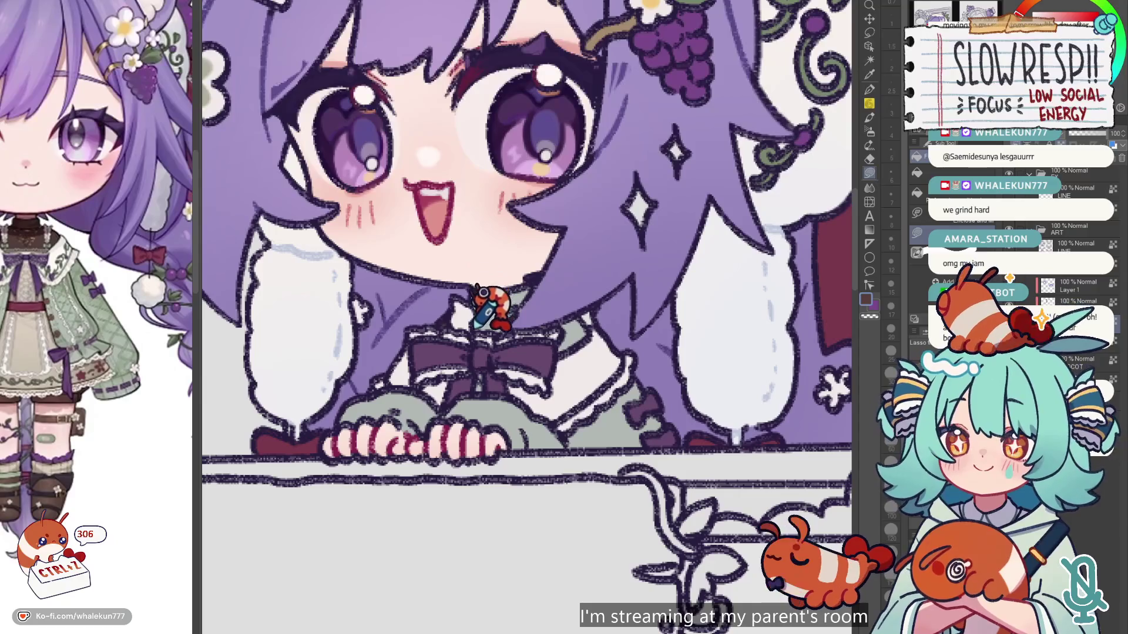
{"action": "mouse_move", "coordinate": [527, 294]}
{"action": "left_mouse_down"}
{"action": "mouse_move", "coordinate": [529, 250]}
{"action": "mouse_move", "coordinate": [506, 232]}
{"action": "left_mouse_up"}
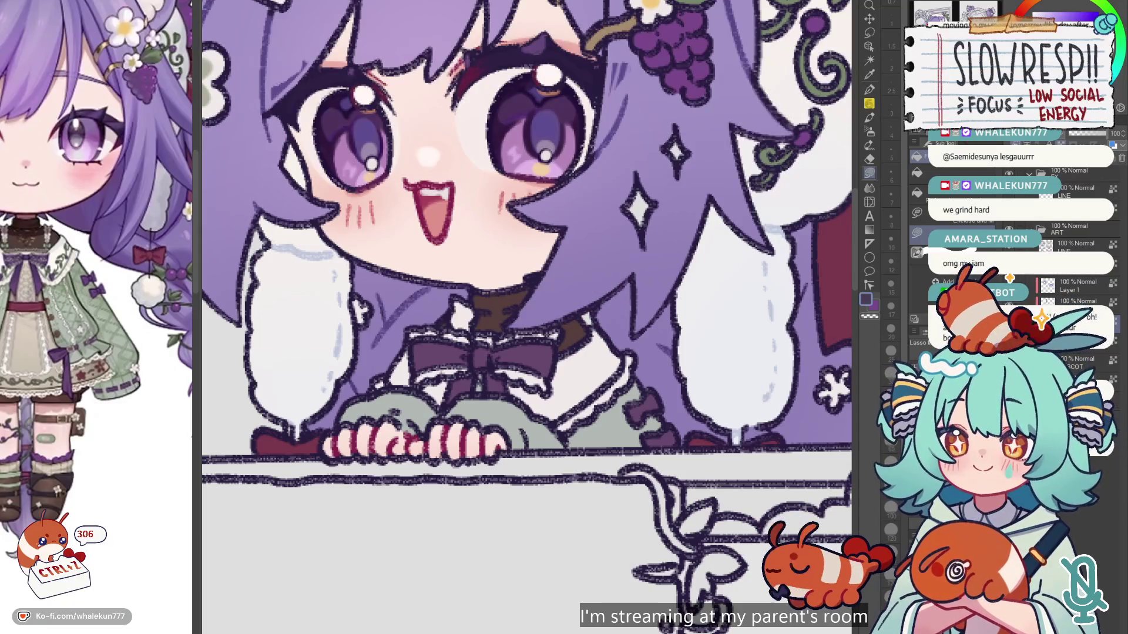
Step: Select the brown neckline fill and soften it with colour blending
{"action": "key", "text": "w"}
{"action": "left_click", "coordinate": [573, 329]}
{"action": "left_click", "coordinate": [870, 130]}
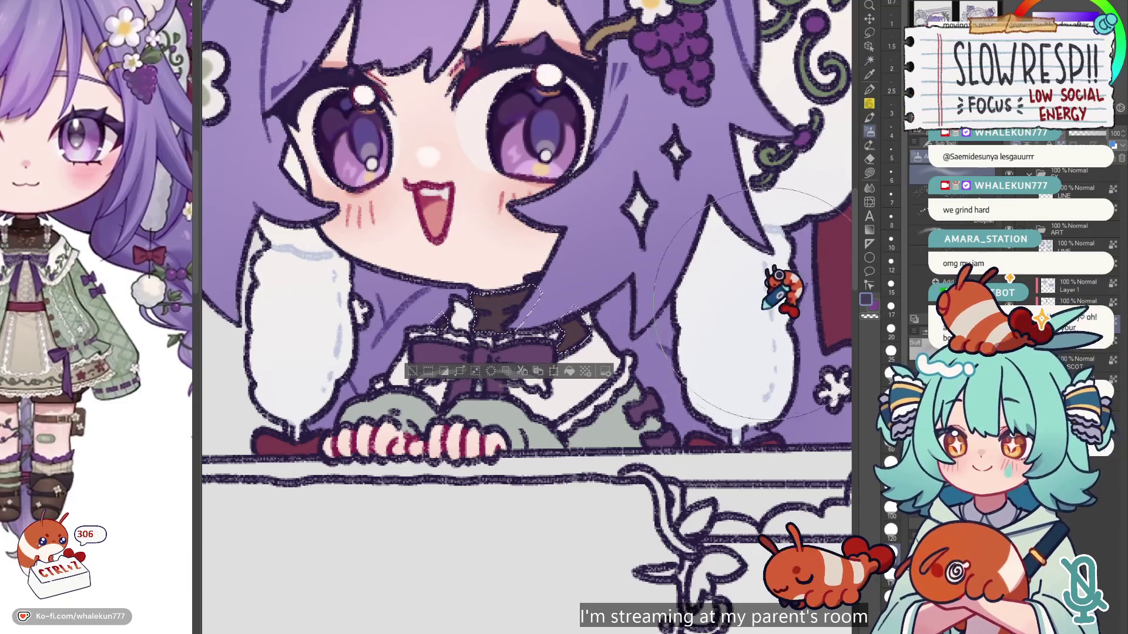
{"action": "key", "text": "ctrl+d"}
{"action": "left_click", "coordinate": [870, 173]}
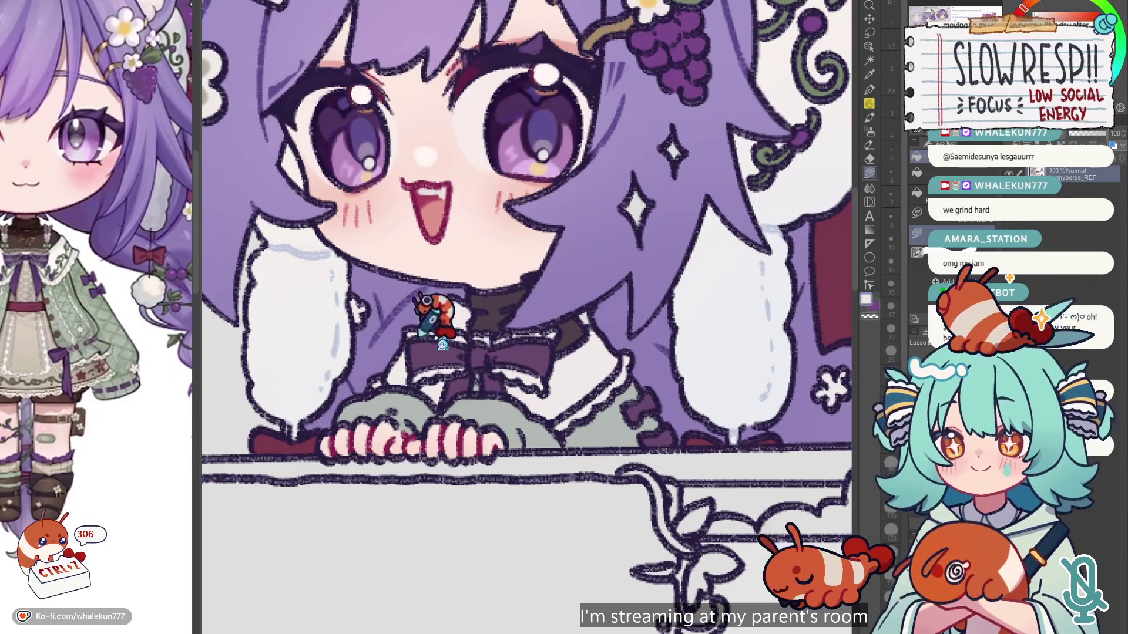
Step: Pick the off-white from the artwork and paint lace trim on the collar with the pen
{"action": "left_click", "coordinate": [869, 90]}
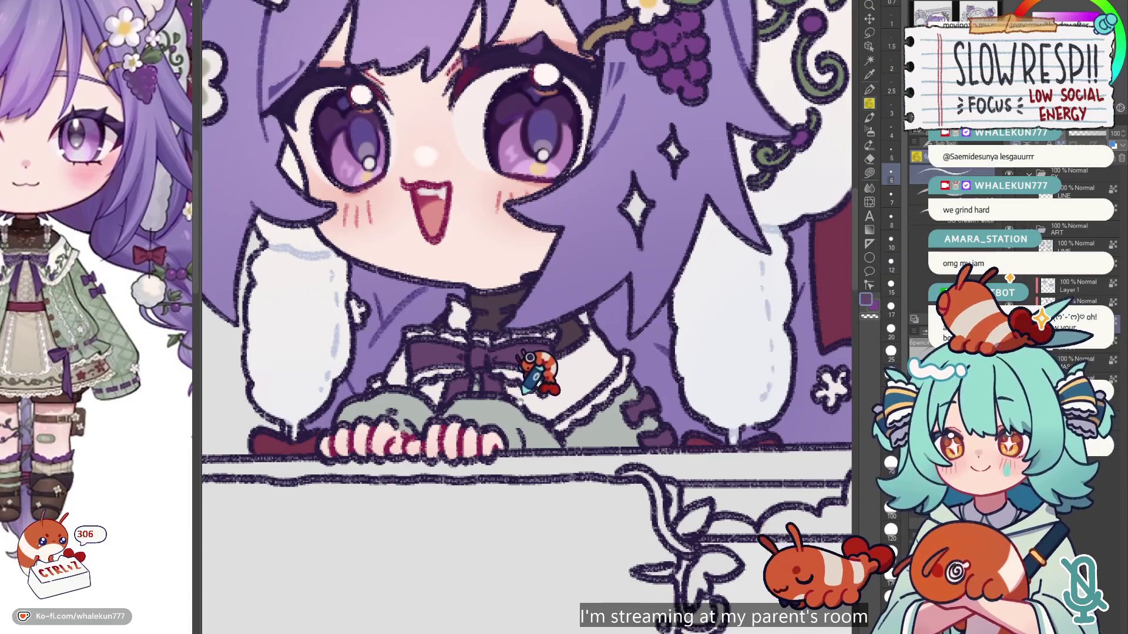
{"action": "scroll", "coordinate": [529, 357], "scroll_direction": "down", "scroll_amount": 1}
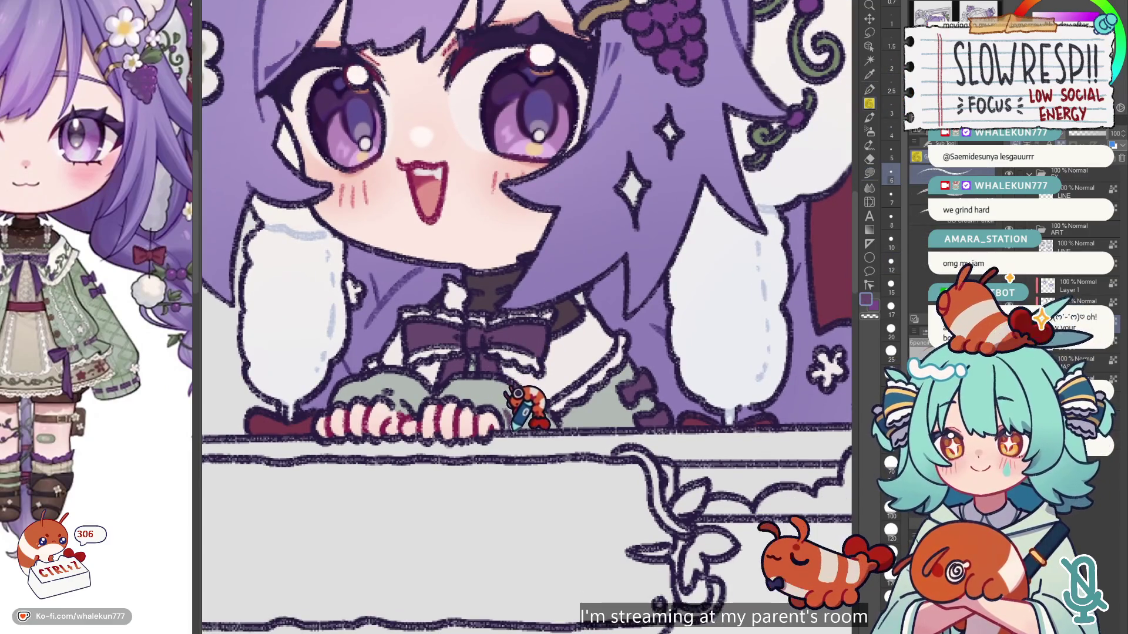
{"action": "key", "text": "ctrl+z"}
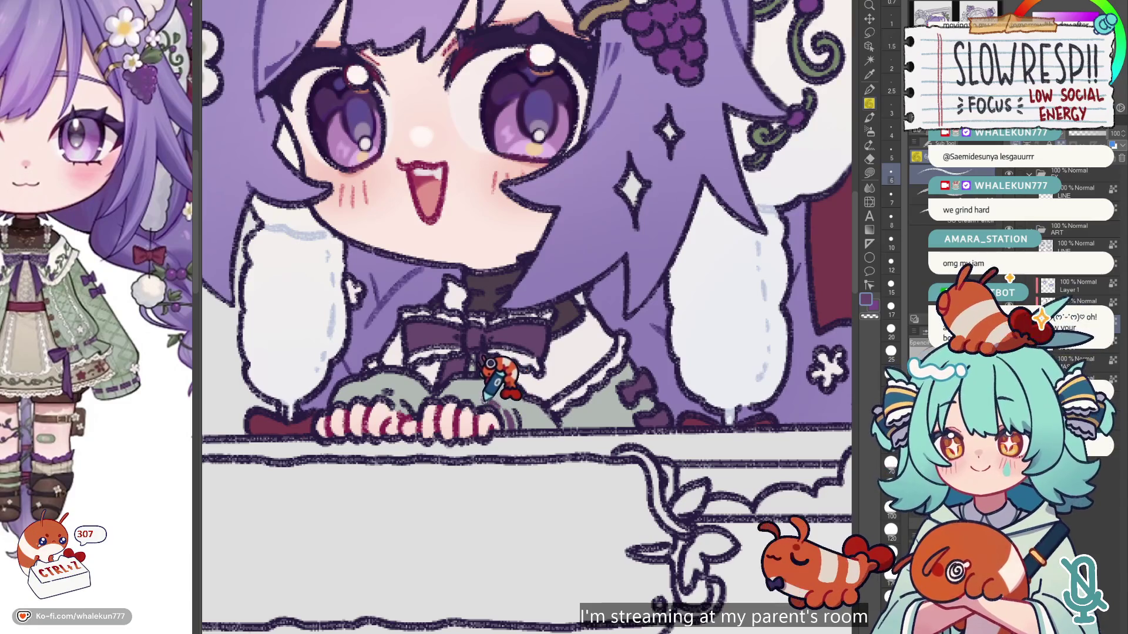
{"action": "left_click", "coordinate": [553, 351], "text": "alt"}
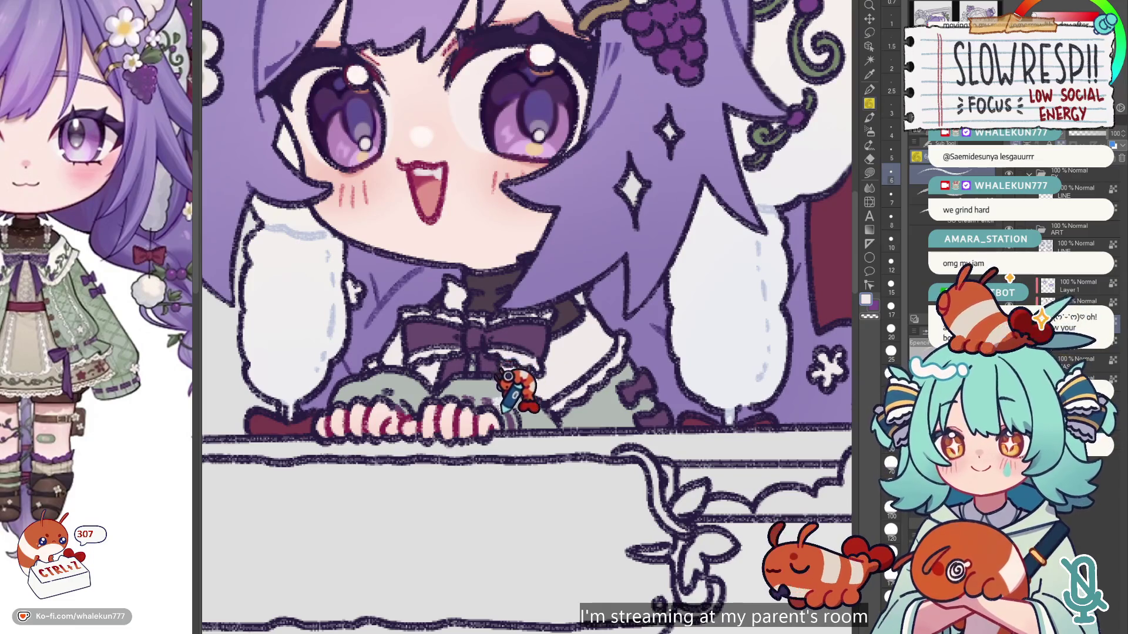
{"action": "left_click_drag", "start_coordinate": [541, 353], "coordinate": [519, 340]}
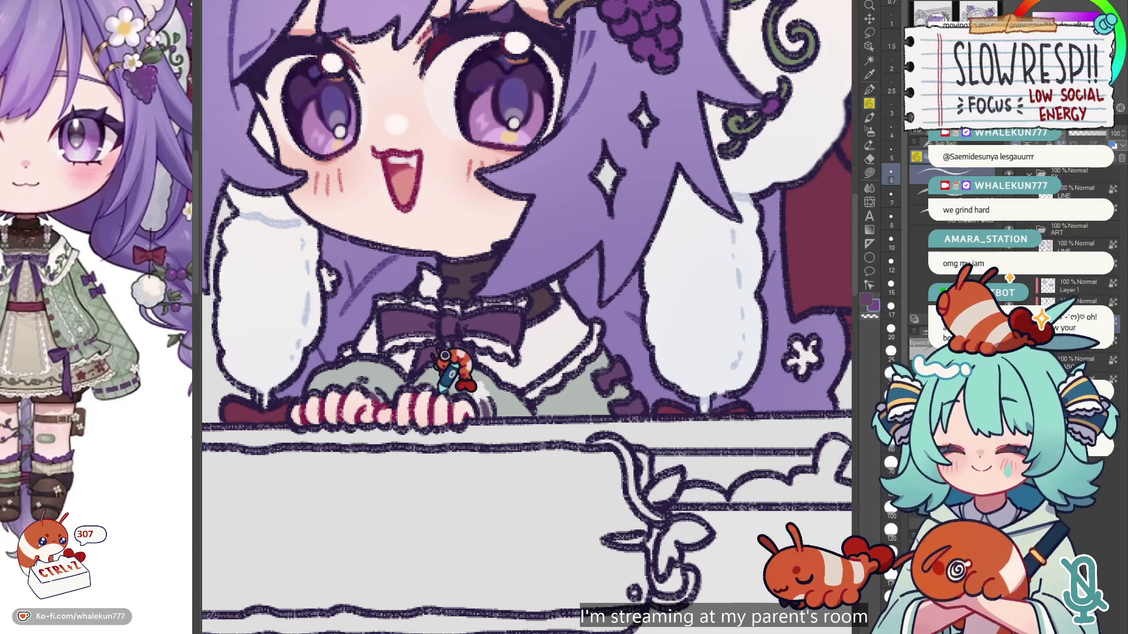
{"action": "left_click_drag", "start_coordinate": [613, 257], "coordinate": [519, 408]}
{"action": "scroll", "coordinate": [587, 294], "scroll_direction": "down", "scroll_amount": 3}
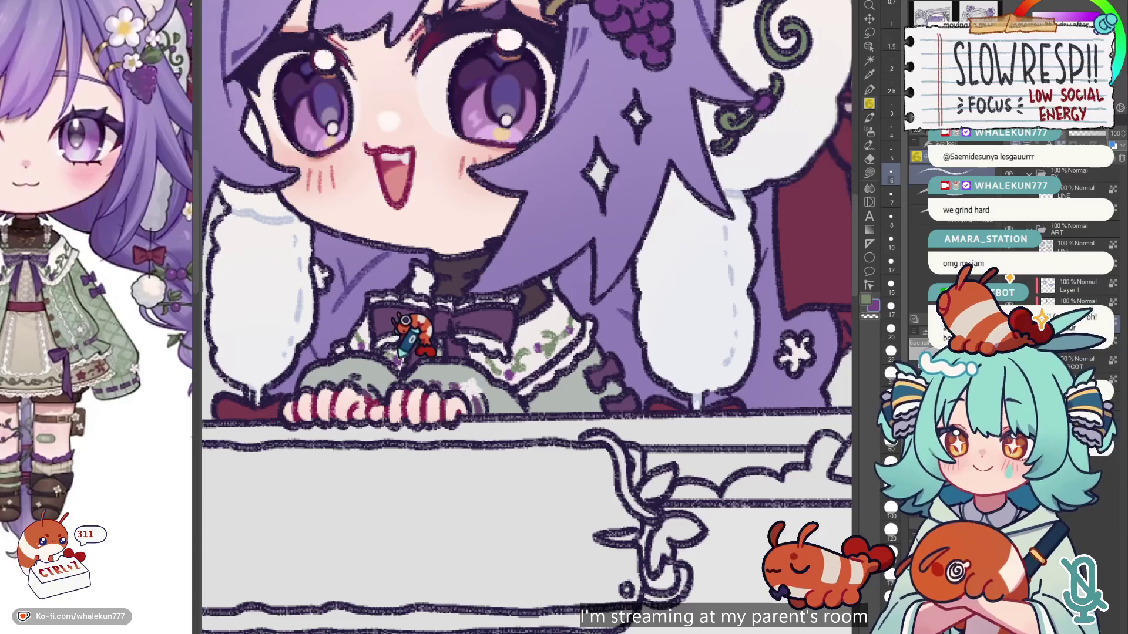
Step: Zoom in to paint grape-vine sprigs on the green sleeves, then zoom out to both pages
{"action": "scroll", "coordinate": [388, 344], "scroll_direction": "down", "scroll_amount": 2}
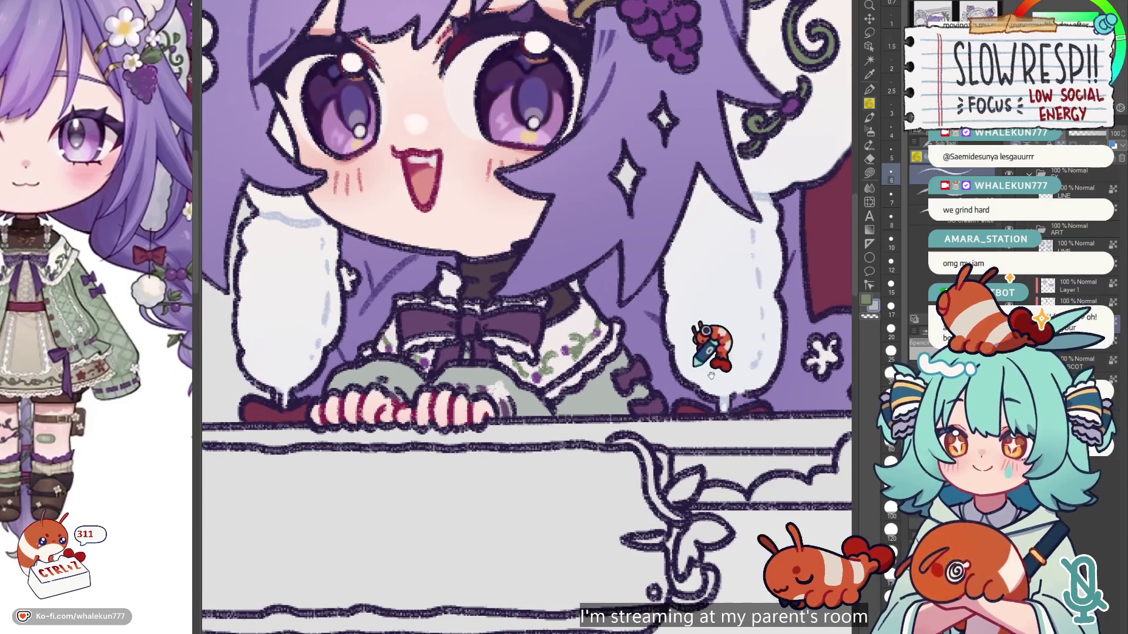
{"action": "scroll", "coordinate": [558, 320], "scroll_direction": "down", "scroll_amount": 2}
{"action": "scroll", "coordinate": [429, 317], "scroll_direction": "down", "scroll_amount": 1}
{"action": "scroll", "coordinate": [411, 353], "scroll_direction": "up", "scroll_amount": 5}
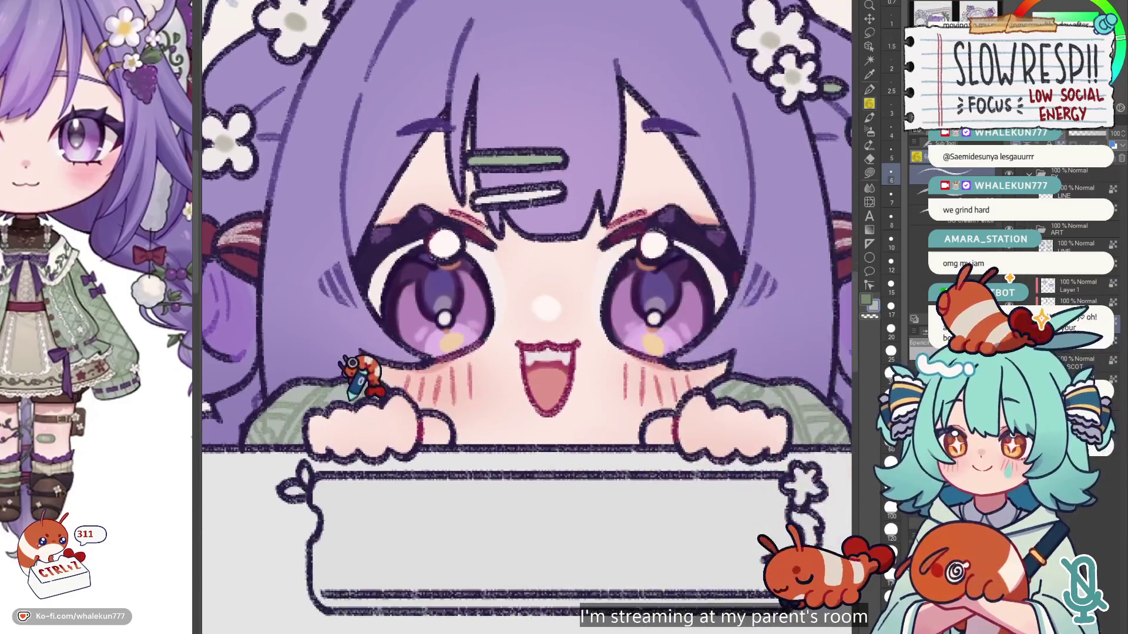
{"action": "scroll", "coordinate": [365, 348], "scroll_direction": "down", "scroll_amount": 5}
{"action": "scroll", "coordinate": [580, 491], "scroll_direction": "up", "scroll_amount": 2}
{"action": "scroll", "coordinate": [456, 309], "scroll_direction": "up", "scroll_amount": 2}
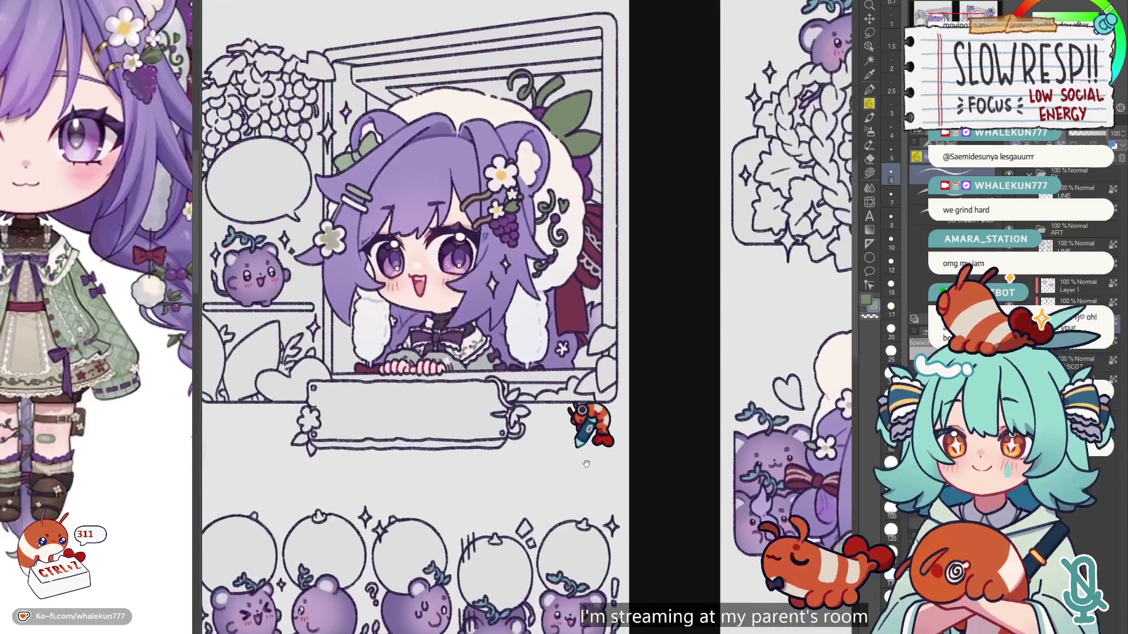
{"action": "scroll", "coordinate": [446, 353], "scroll_direction": "up", "scroll_amount": 2}
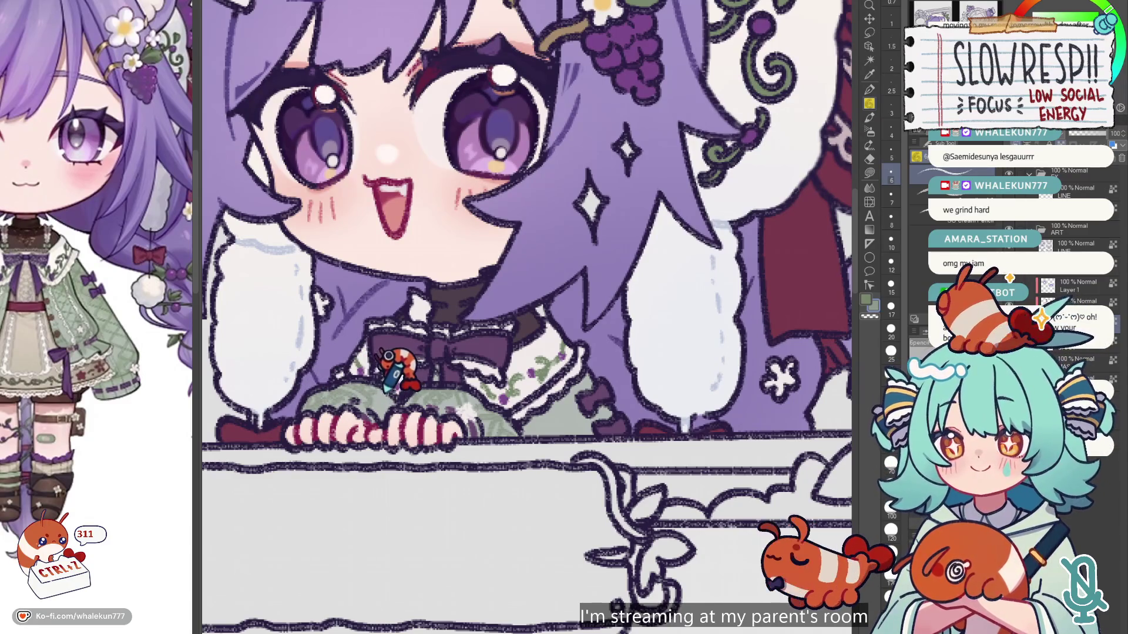
{"action": "scroll", "coordinate": [500, 361], "scroll_direction": "down", "scroll_amount": 1}
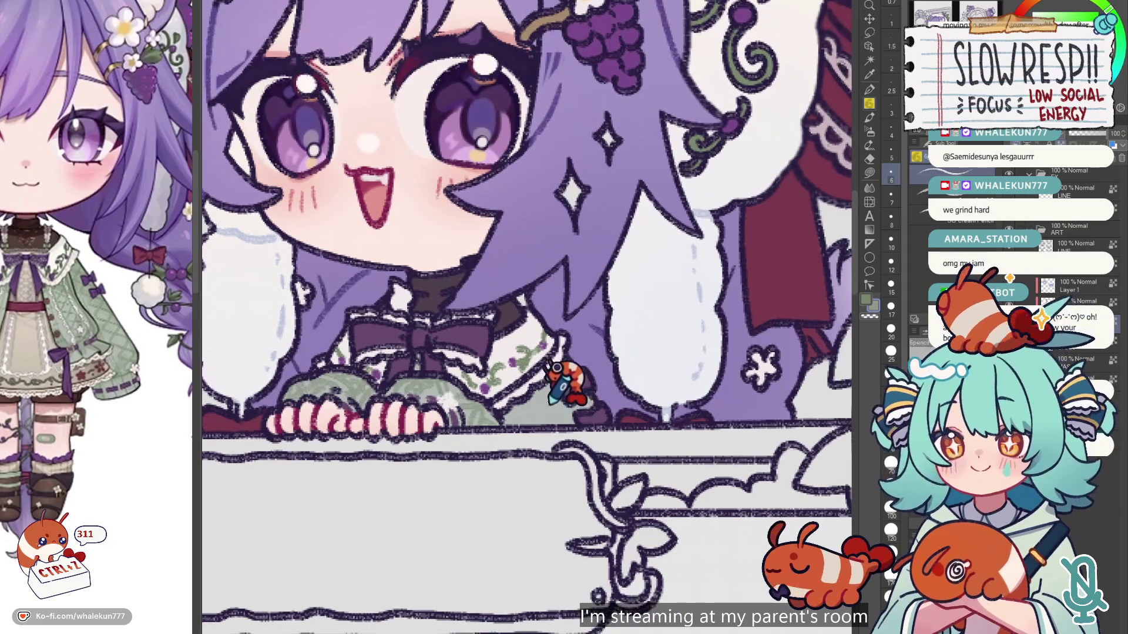
{"action": "scroll", "coordinate": [541, 372], "scroll_direction": "right", "scroll_amount": 1}
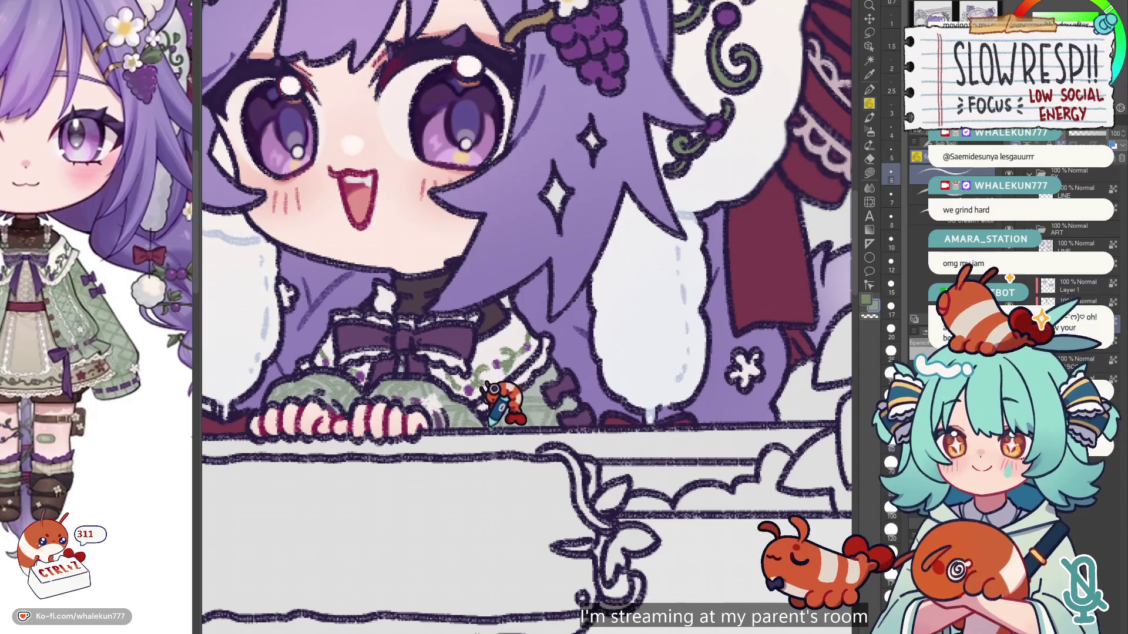
{"action": "scroll", "coordinate": [593, 320], "scroll_direction": "down", "scroll_amount": 2}
{"action": "scroll", "coordinate": [593, 320], "scroll_direction": "up", "scroll_amount": 1}
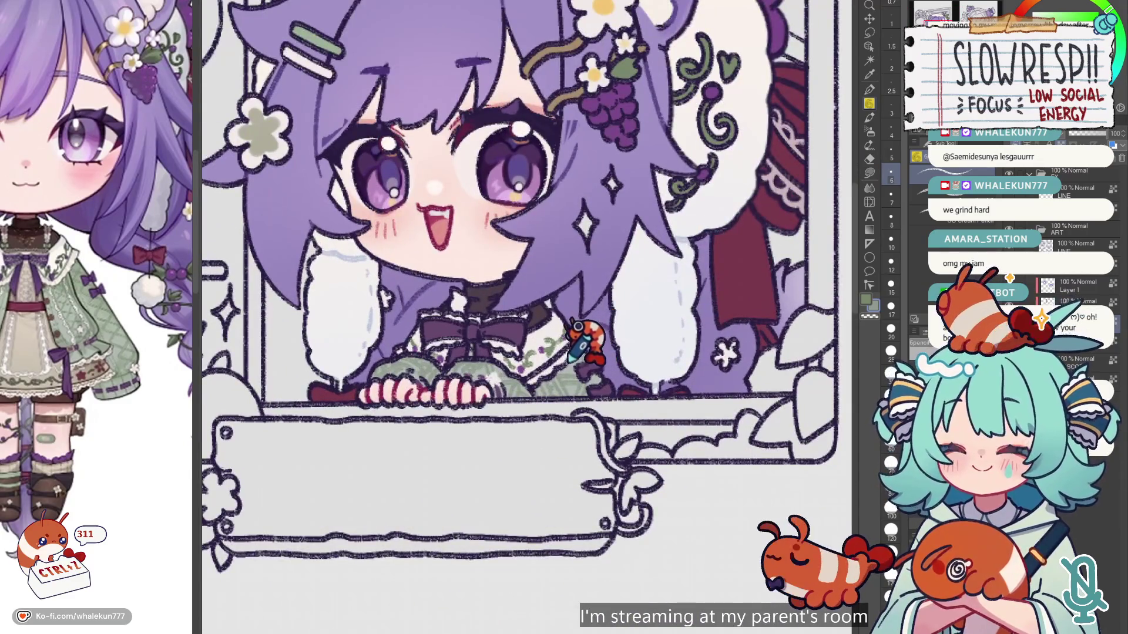
{"action": "scroll", "coordinate": [529, 370], "scroll_direction": "down", "scroll_amount": 3}
{"action": "scroll", "coordinate": [550, 393], "scroll_direction": "down", "scroll_amount": 2}
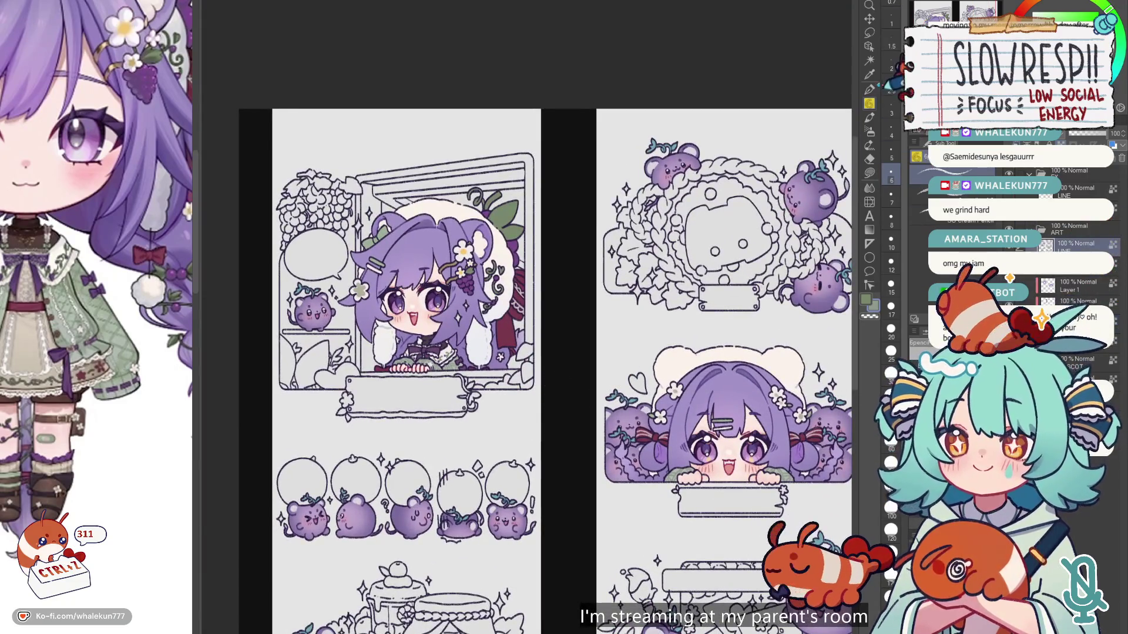
Step: Refine the collar and sleeve embroidery details with a thinner G-pen brush
{"action": "key", "text": "p"}
{"action": "scroll", "coordinate": [406, 282], "scroll_direction": "up", "scroll_amount": 5}
{"action": "left_click_drag", "start_coordinate": [487, 352], "coordinate": [421, 286]}
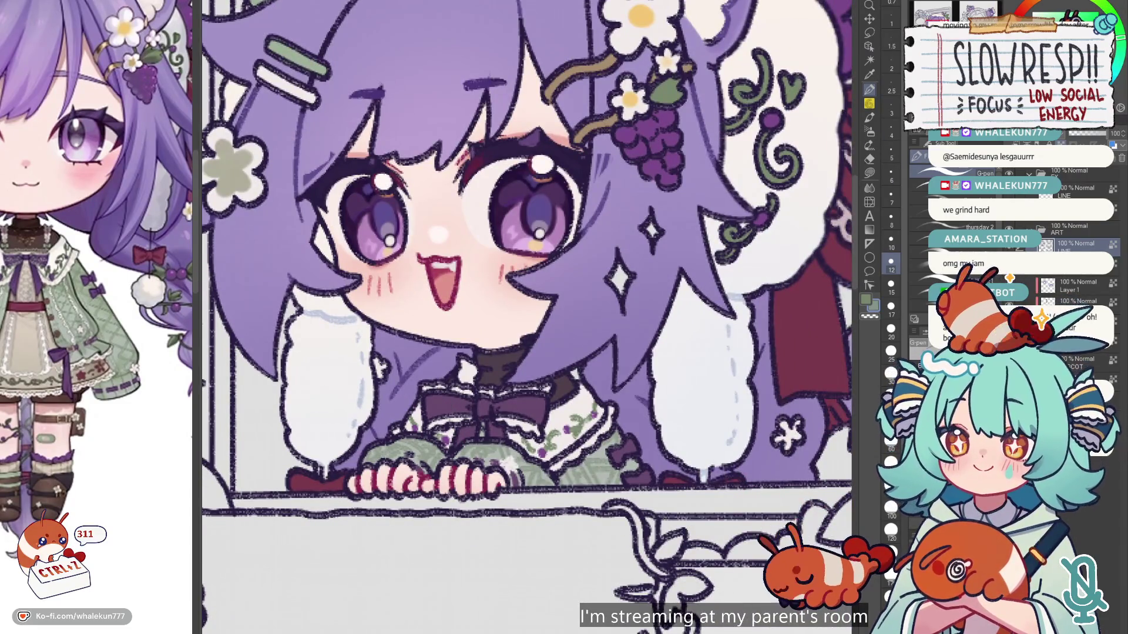
{"action": "key", "text": "ctrl+z"}
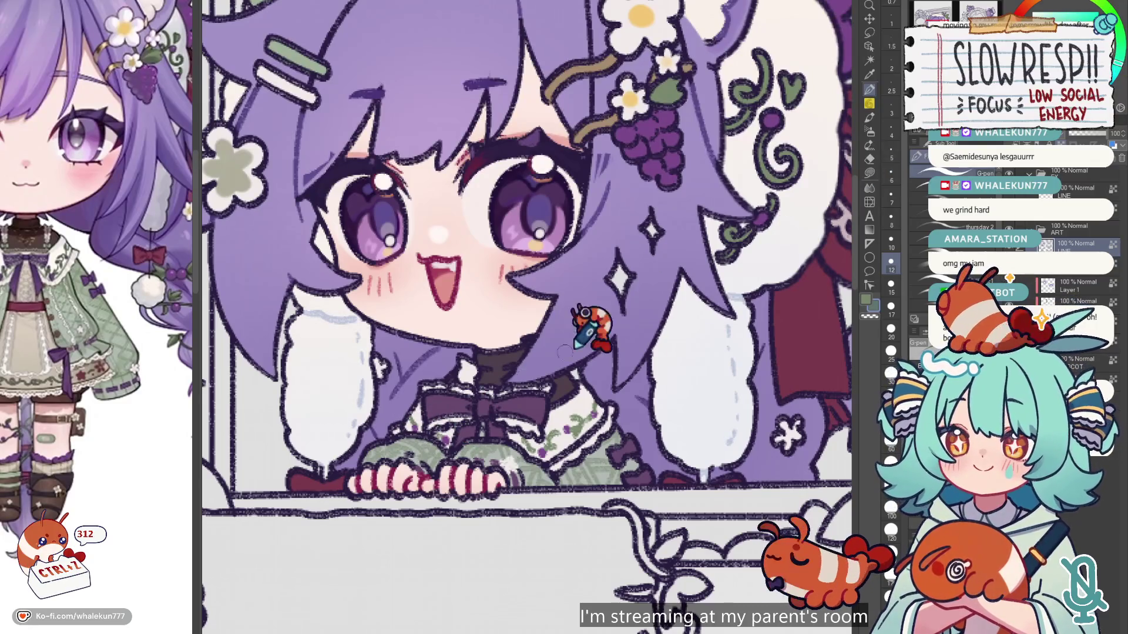
{"action": "key", "text": "bracketleft"}
{"action": "key", "text": "bracketleft"}
{"action": "key", "text": "bracketright"}
{"action": "key", "text": "bracketright"}
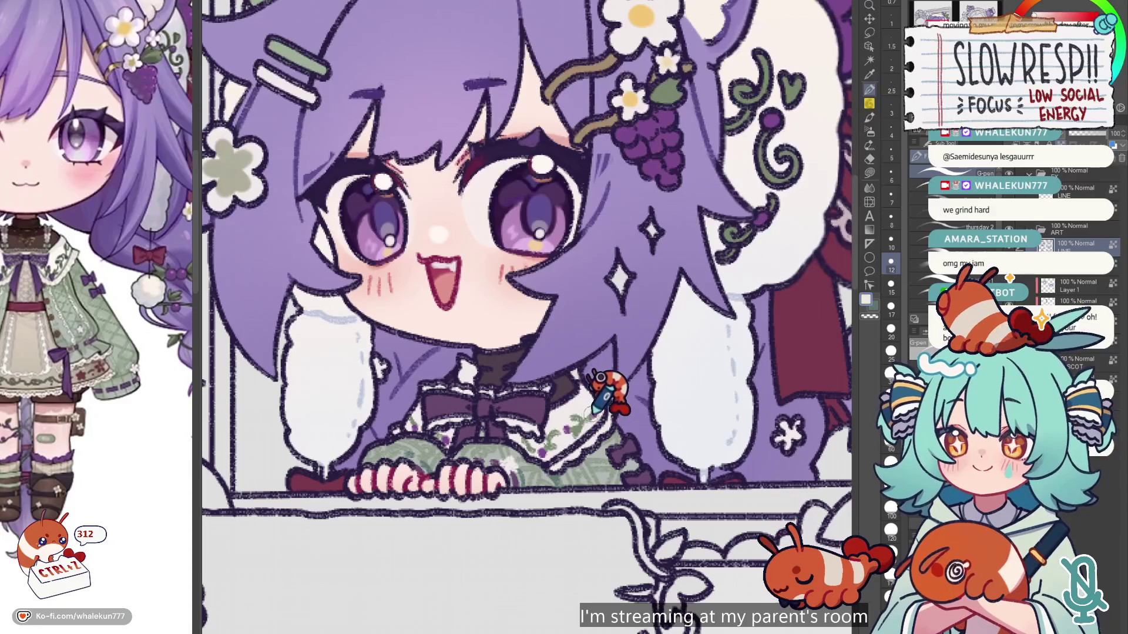
{"action": "key", "text": "bracketleft"}
{"action": "key", "text": "bracketleft"}
{"action": "key", "text": "bracketleft"}
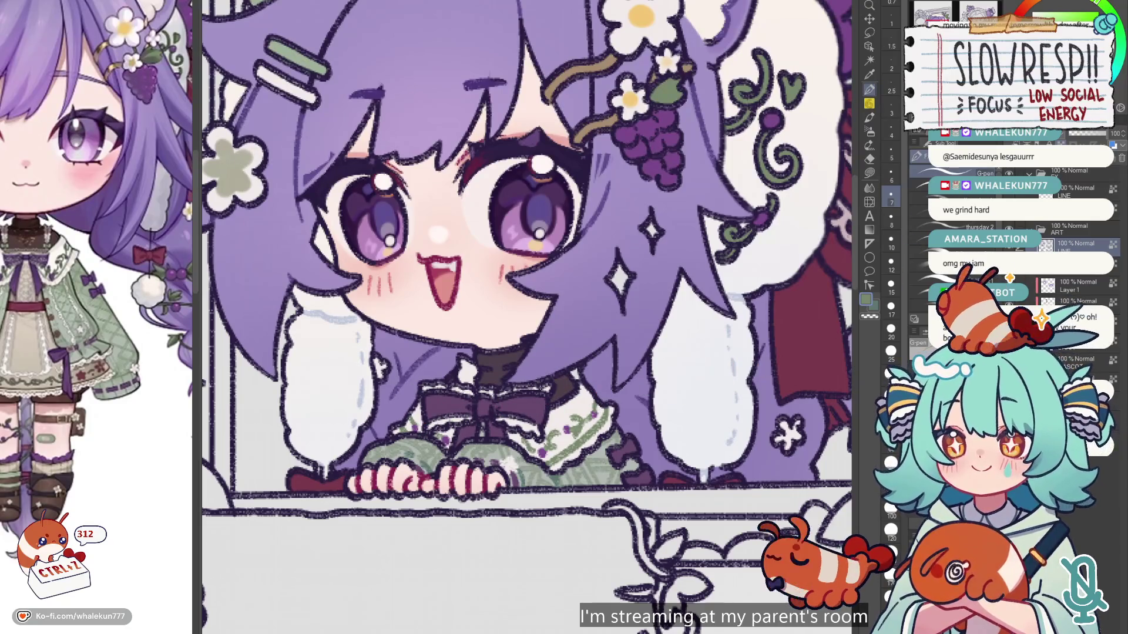
{"action": "scroll", "coordinate": [411, 394], "scroll_direction": "down", "scroll_amount": 5}
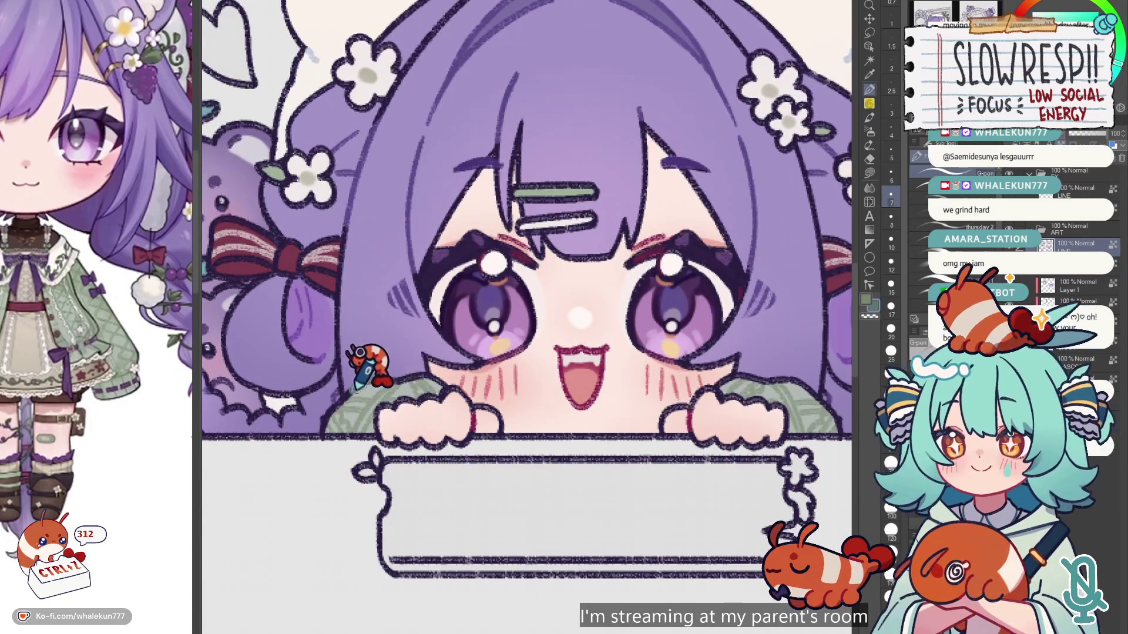
{"action": "scroll", "coordinate": [425, 414], "scroll_direction": "down", "scroll_amount": 4}
{"action": "scroll", "coordinate": [478, 382], "scroll_direction": "up", "scroll_amount": 5}
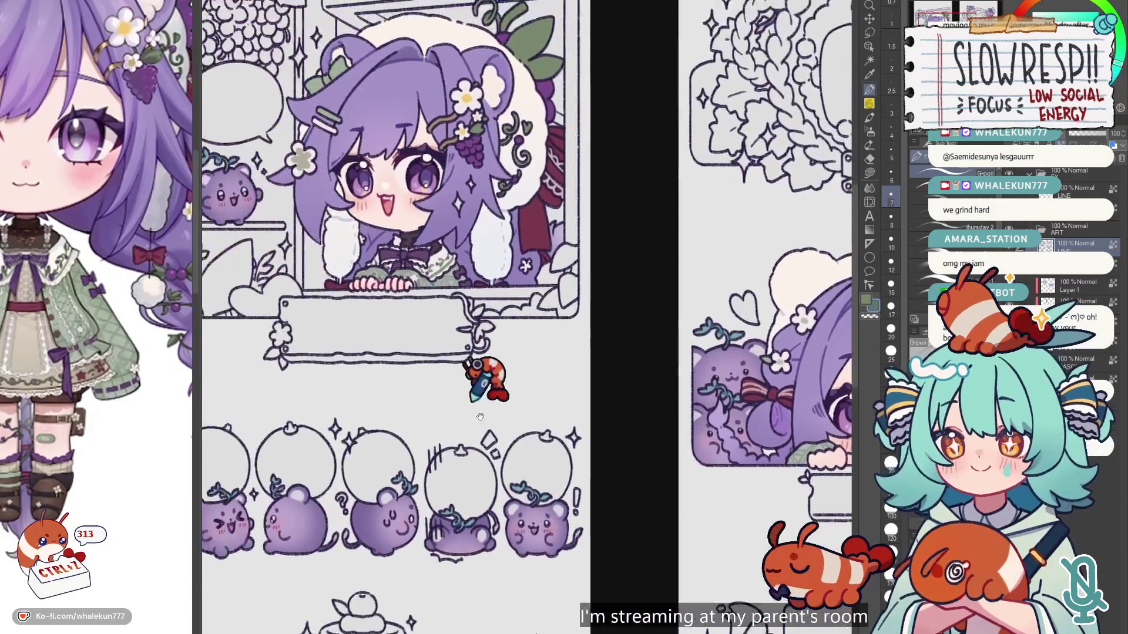
{"action": "scroll", "coordinate": [530, 356], "scroll_direction": "up", "scroll_amount": 2}
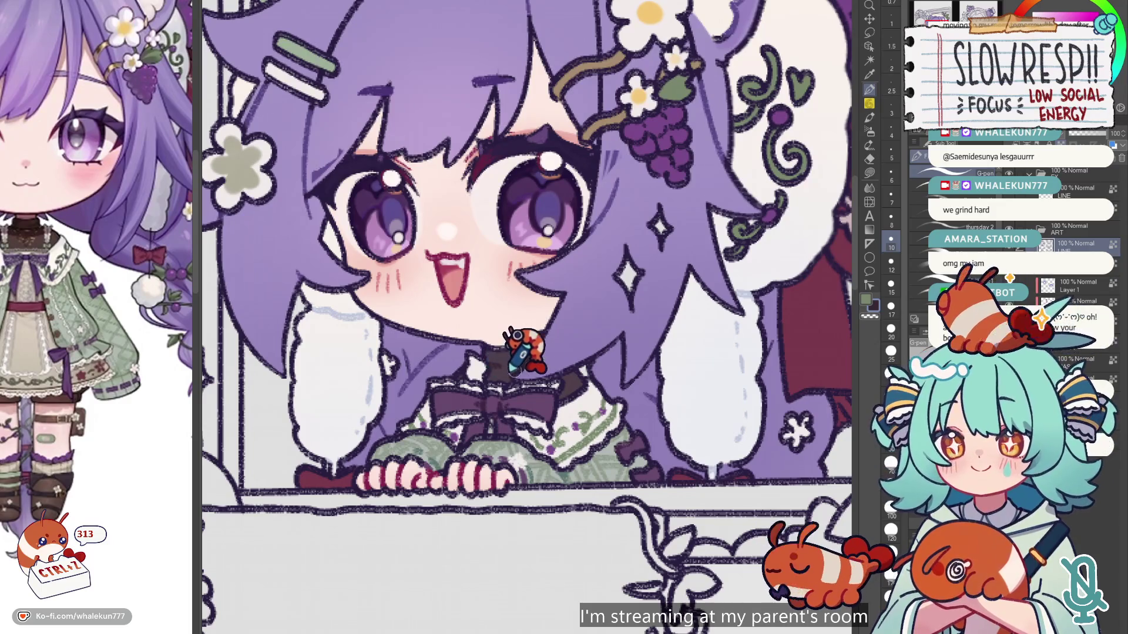
{"action": "scroll", "coordinate": [511, 371], "scroll_direction": "down", "scroll_amount": 4}
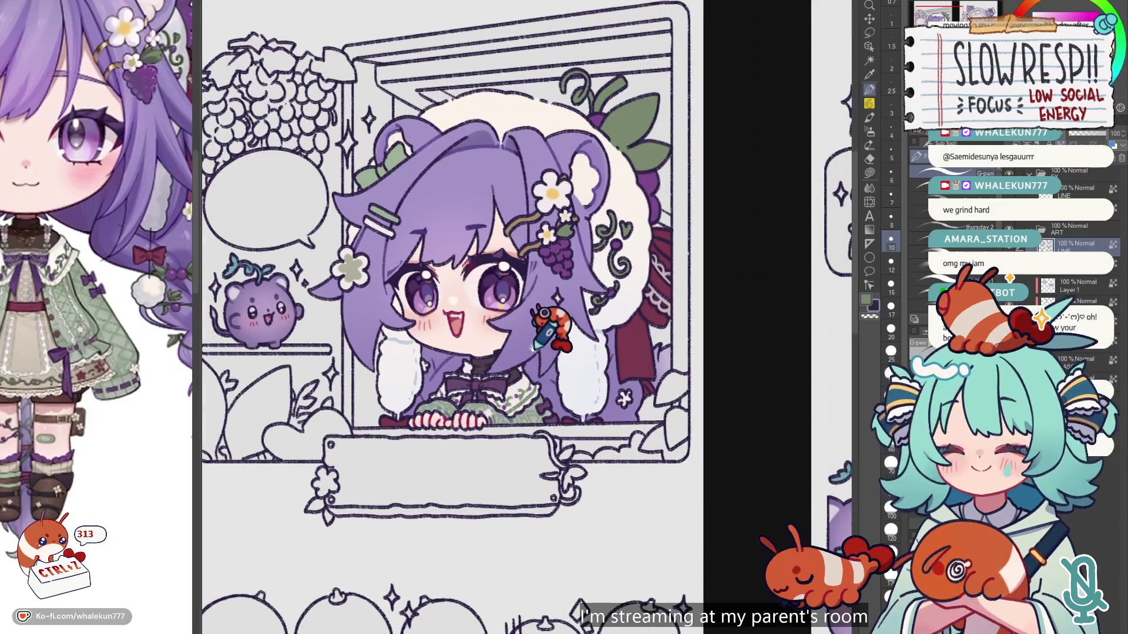
{"action": "scroll", "coordinate": [545, 346], "scroll_direction": "up", "scroll_amount": 5}
{"action": "scroll", "coordinate": [565, 300], "scroll_direction": "down", "scroll_amount": 1}
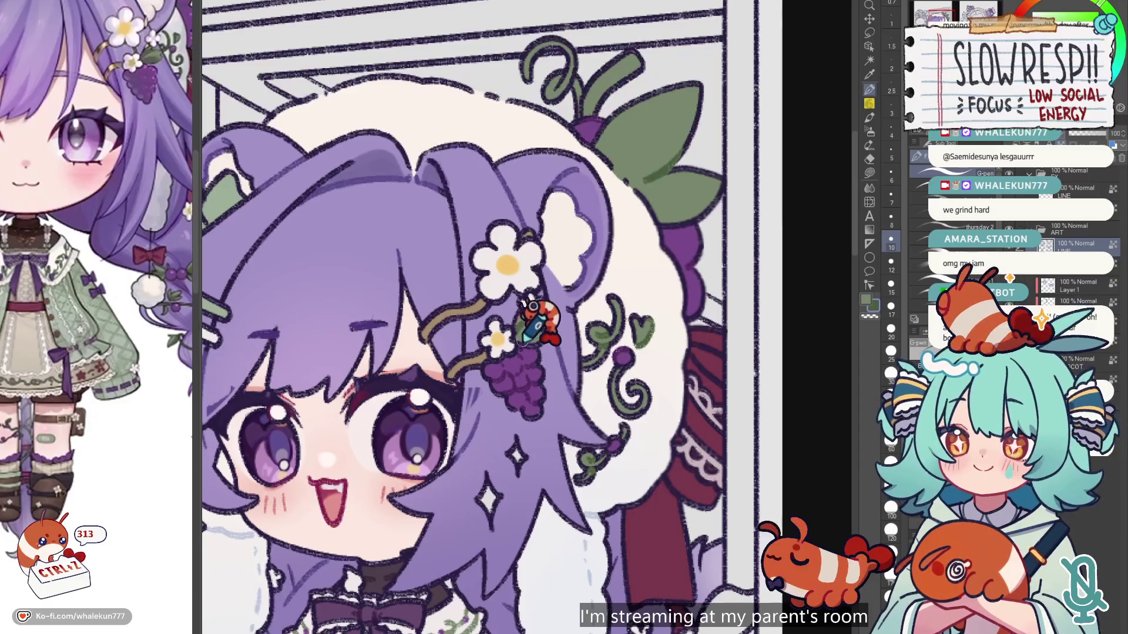
Step: Pick a tan colour to paint the window-panel character with
{"action": "left_click", "coordinate": [447, 318], "text": "alt"}
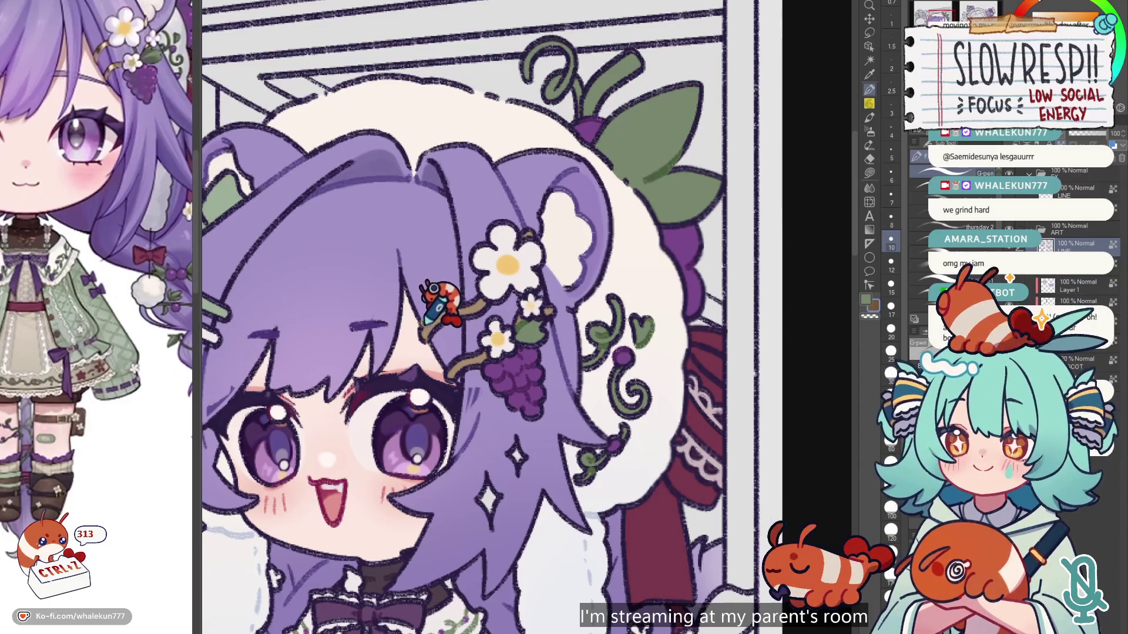
{"action": "scroll", "coordinate": [464, 335], "scroll_direction": "down", "scroll_amount": 3}
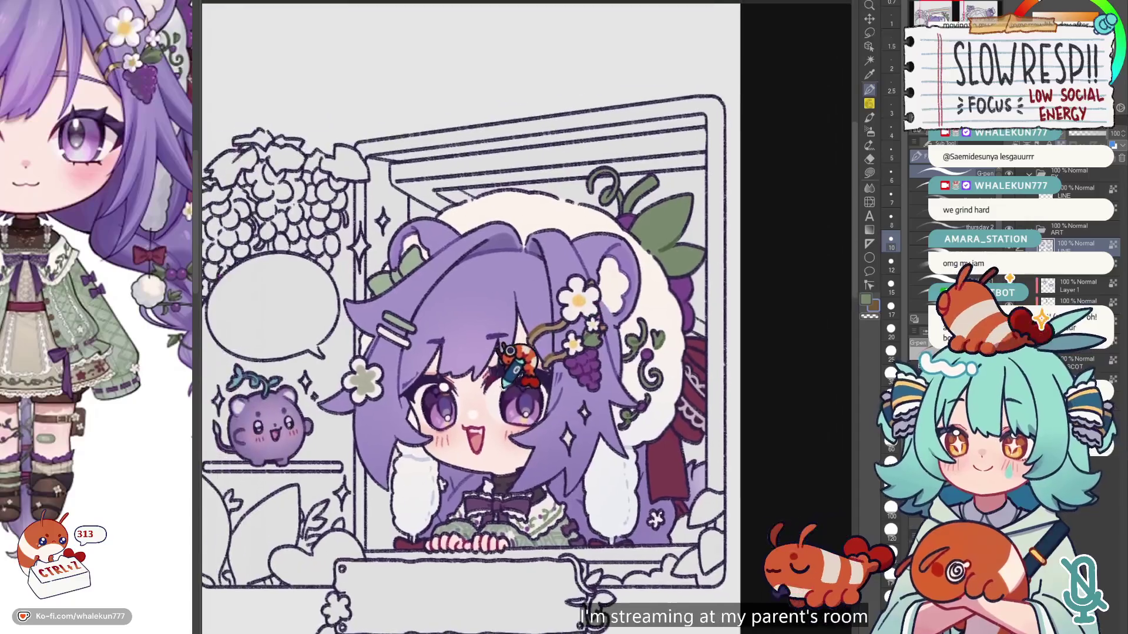
{"action": "scroll", "coordinate": [500, 359], "scroll_direction": "up", "scroll_amount": 2}
{"action": "scroll", "coordinate": [435, 311], "scroll_direction": "up", "scroll_amount": 2}
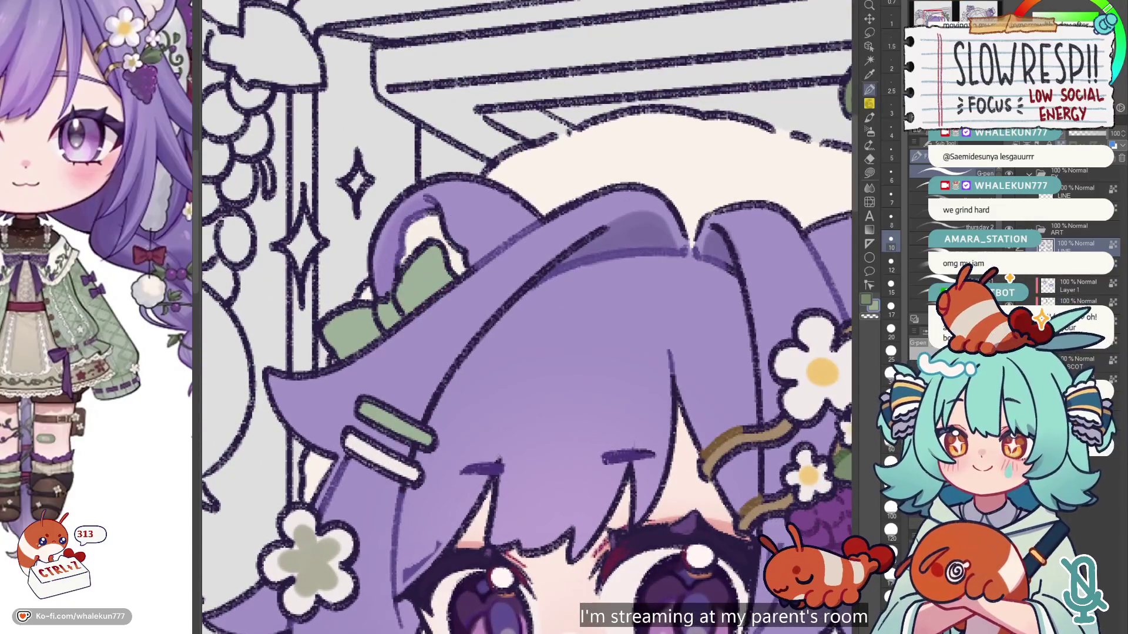
Step: Undo the recent strokes on the window-panel character
{"action": "key", "text": "ctrl+z"}
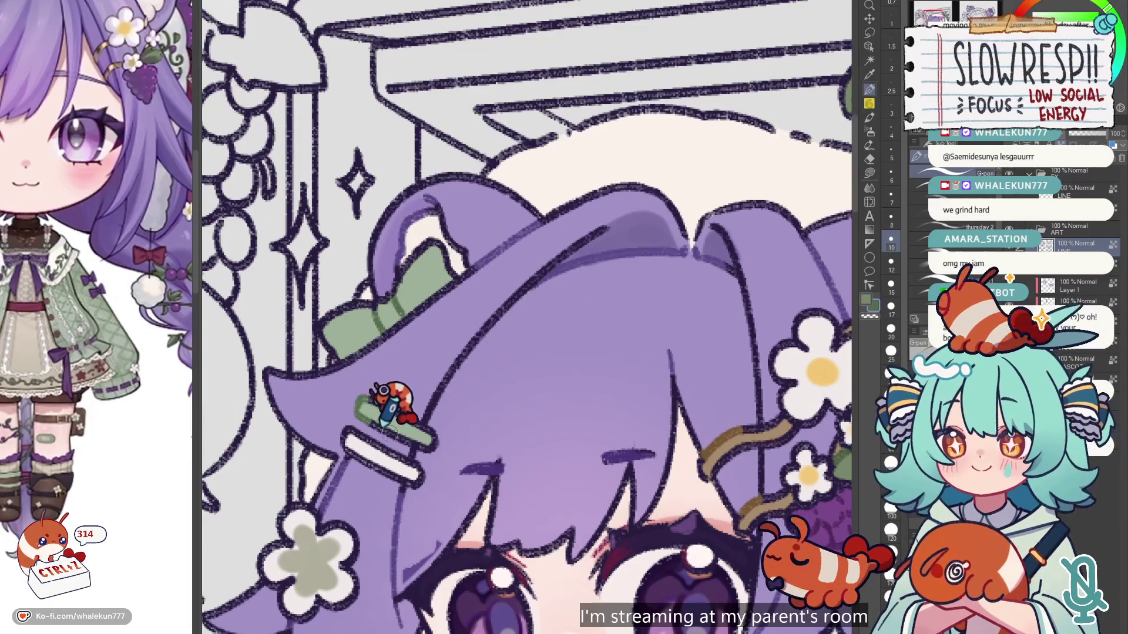
{"action": "scroll", "coordinate": [411, 352], "scroll_direction": "down", "scroll_amount": 5}
{"action": "scroll", "coordinate": [446, 411], "scroll_direction": "right", "scroll_amount": 3}
{"action": "scroll", "coordinate": [462, 411], "scroll_direction": "down", "scroll_amount": 4}
{"action": "scroll", "coordinate": [648, 311], "scroll_direction": "up", "scroll_amount": 1}
{"action": "scroll", "coordinate": [648, 310], "scroll_direction": "up", "scroll_amount": 1}
{"action": "scroll", "coordinate": [537, 470], "scroll_direction": "down", "scroll_amount": 4}
{"action": "scroll", "coordinate": [539, 304], "scroll_direction": "up", "scroll_amount": 4}
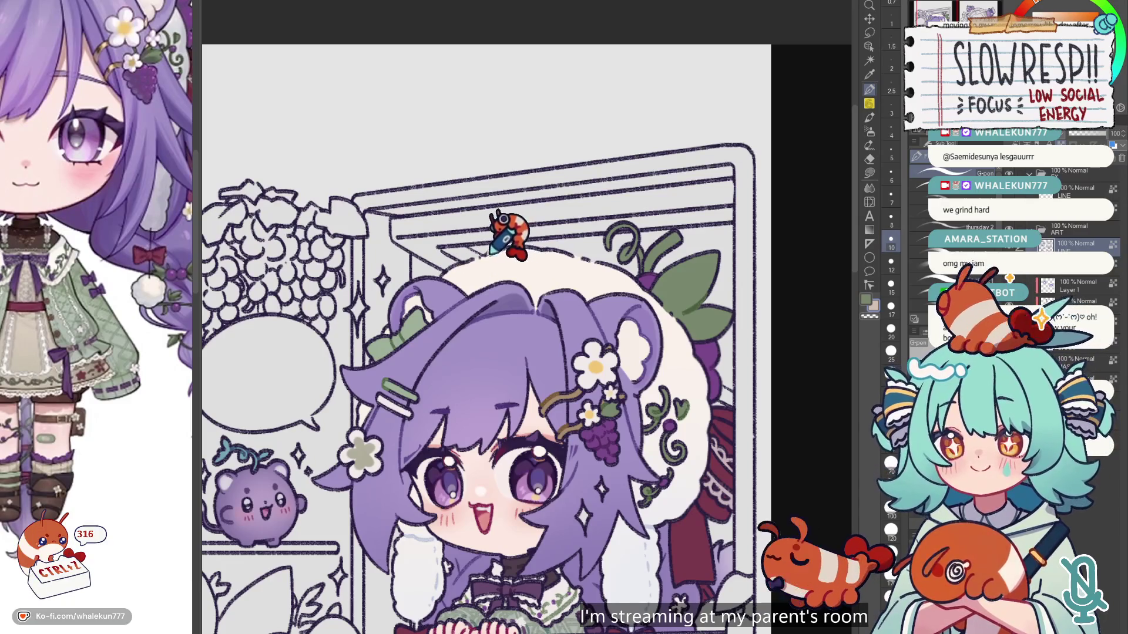
{"action": "scroll", "coordinate": [591, 328], "scroll_direction": "down", "scroll_amount": 2}
{"action": "scroll", "coordinate": [598, 300], "scroll_direction": "up", "scroll_amount": 2}
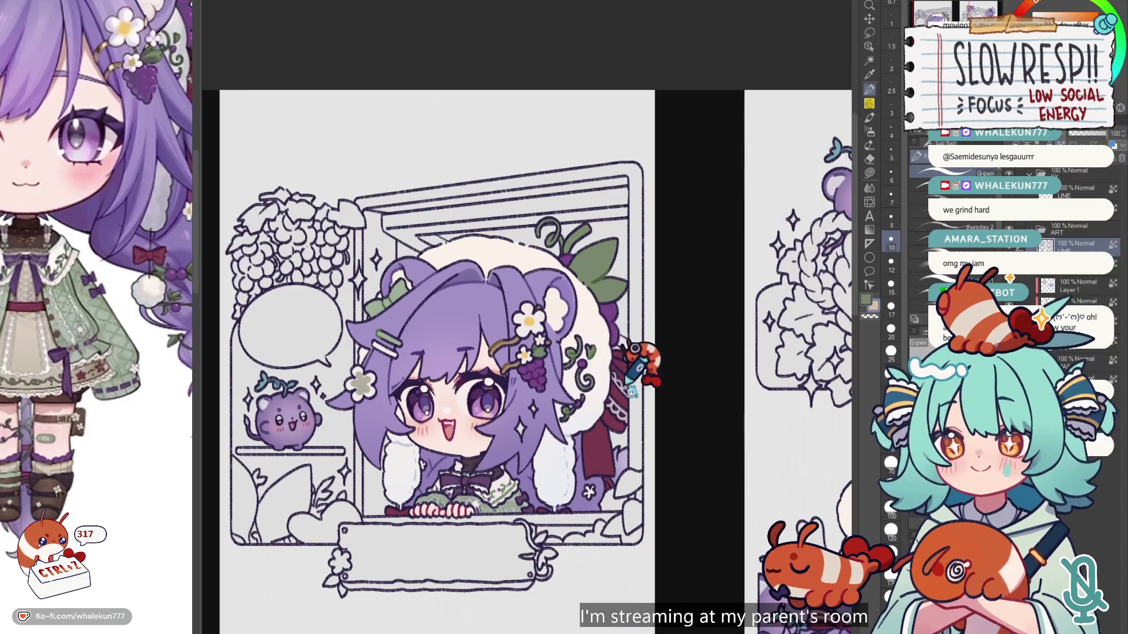
{"action": "scroll", "coordinate": [613, 372], "scroll_direction": "up", "scroll_amount": 3}
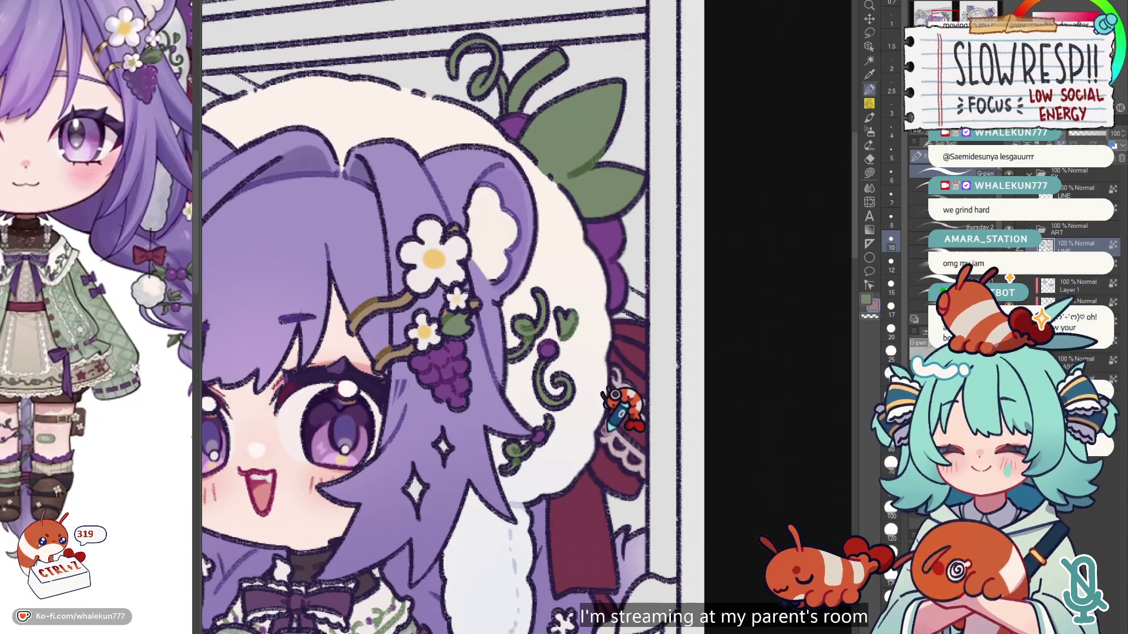
{"action": "key", "text": "ctrl+z"}
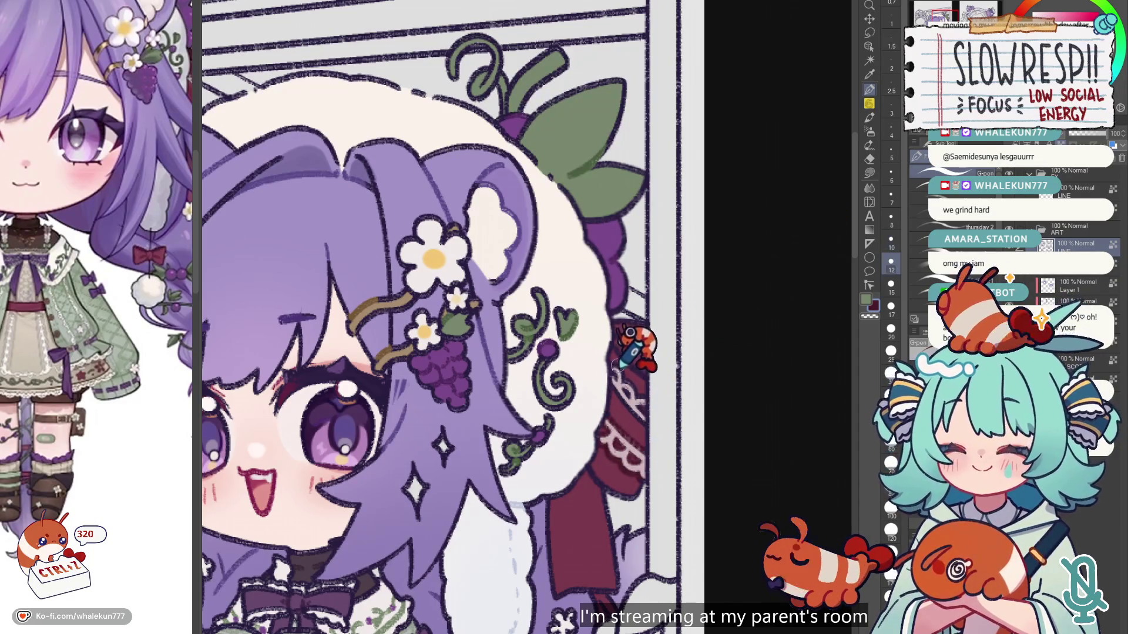
{"action": "key", "text": "ctrl+z"}
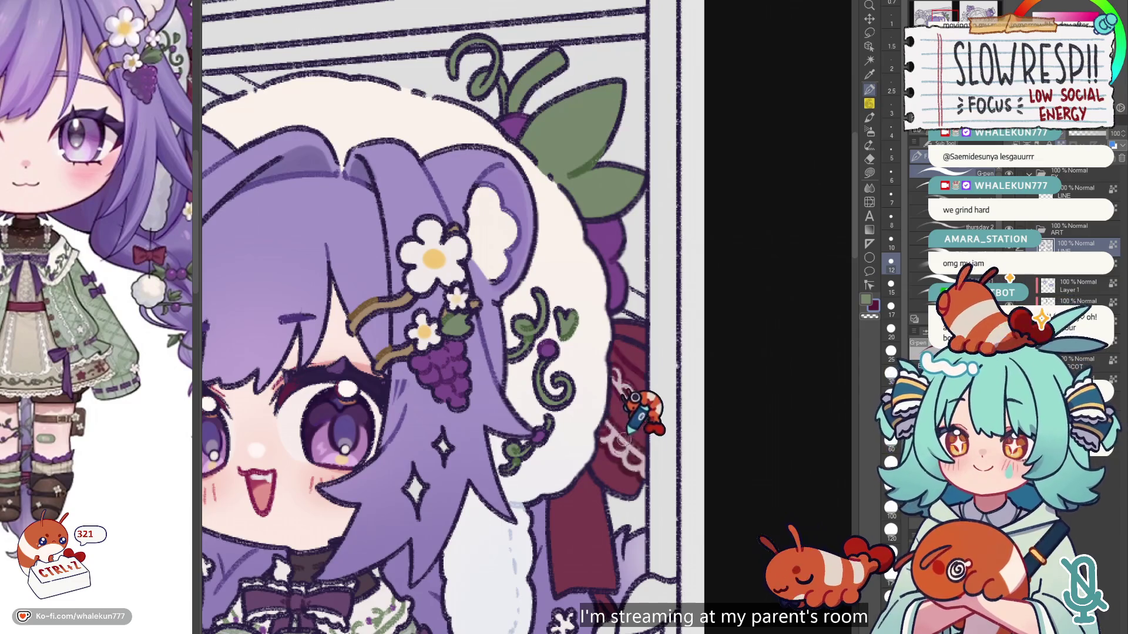
Step: Pull back to both pages, zoom into the right-page bust and enlarge the brush to 12
{"action": "scroll", "coordinate": [599, 452], "scroll_direction": "down", "scroll_amount": 5}
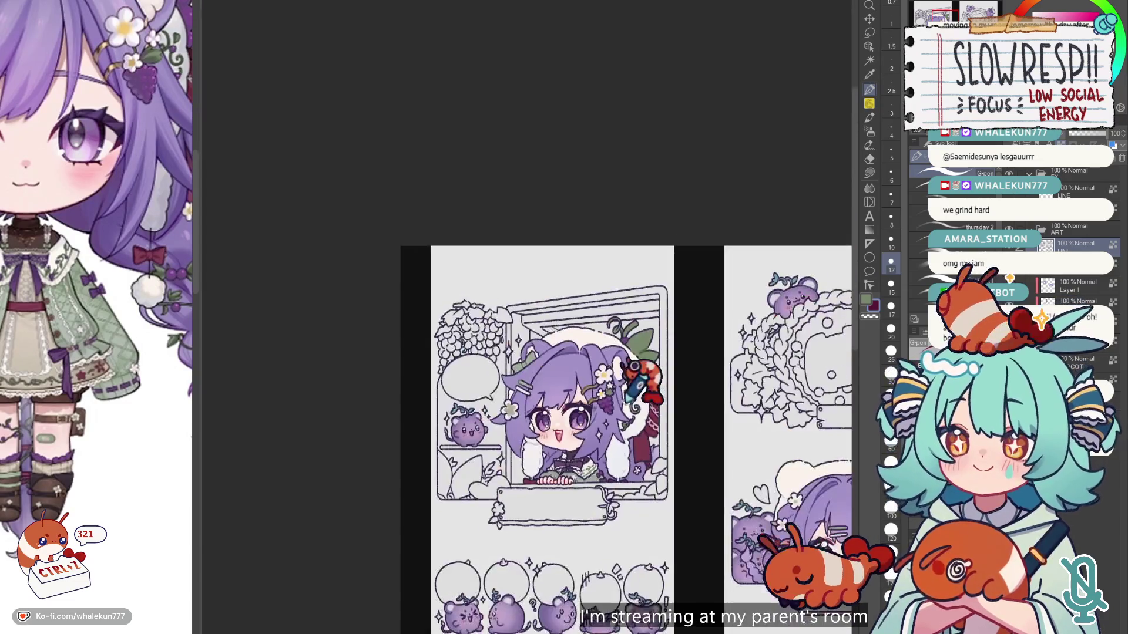
{"action": "left_click_drag", "start_coordinate": [659, 252], "coordinate": [491, 282]}
{"action": "scroll", "coordinate": [368, 410], "scroll_direction": "up", "scroll_amount": 5}
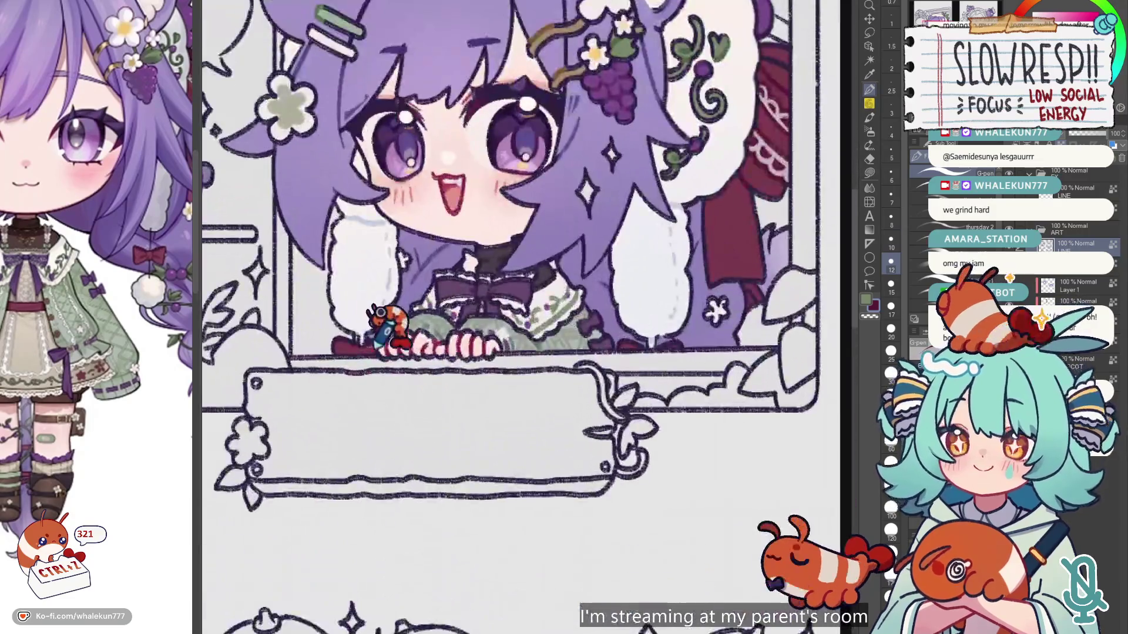
{"action": "scroll", "coordinate": [396, 401], "scroll_direction": "down", "scroll_amount": 2}
{"action": "scroll", "coordinate": [464, 479], "scroll_direction": "down", "scroll_amount": 1}
{"action": "scroll", "coordinate": [479, 378], "scroll_direction": "up", "scroll_amount": 3}
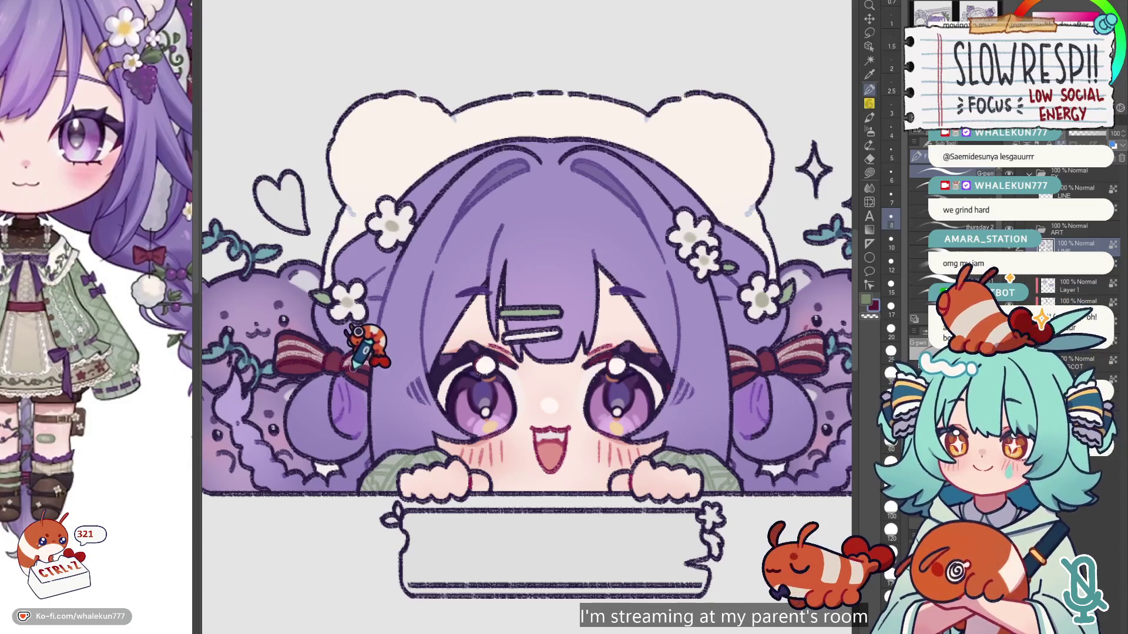
{"action": "key", "text": "bracketright"}
{"action": "key", "text": "bracketright"}
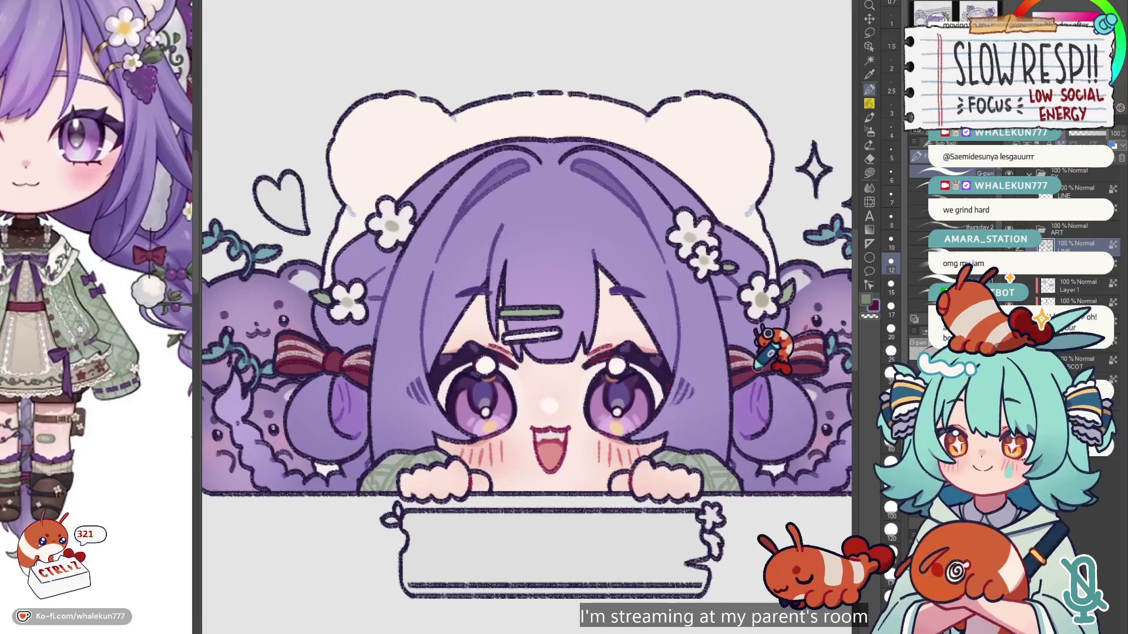
Step: Sample white from a flower petal as the drawing colour
{"action": "scroll", "coordinate": [811, 369], "scroll_direction": "down", "scroll_amount": 5}
{"action": "scroll", "coordinate": [634, 296], "scroll_direction": "up", "scroll_amount": 4}
{"action": "scroll", "coordinate": [634, 296], "scroll_direction": "up", "scroll_amount": 2}
{"action": "left_click", "coordinate": [608, 300], "text": "alt"}
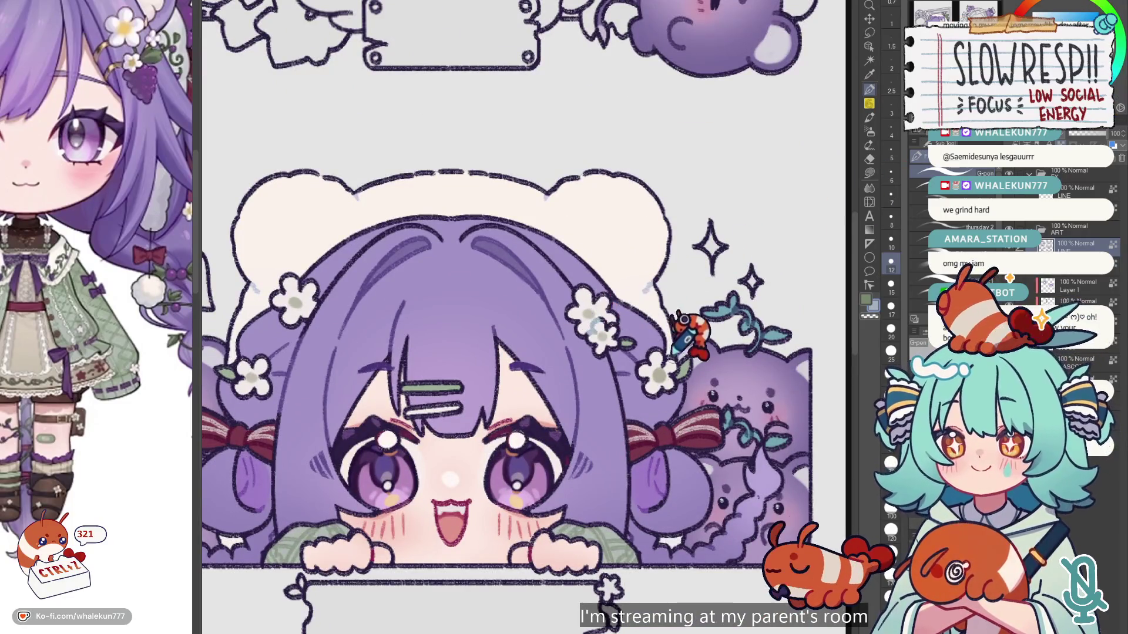
Step: Fit both whole pages in view and briefly mirror the canvas to check the drawing
{"action": "key", "text": "ctrl+0"}
{"action": "scroll", "coordinate": [353, 460], "scroll_direction": "up", "scroll_amount": 3}
{"action": "scroll", "coordinate": [493, 286], "scroll_direction": "up", "scroll_amount": 2}
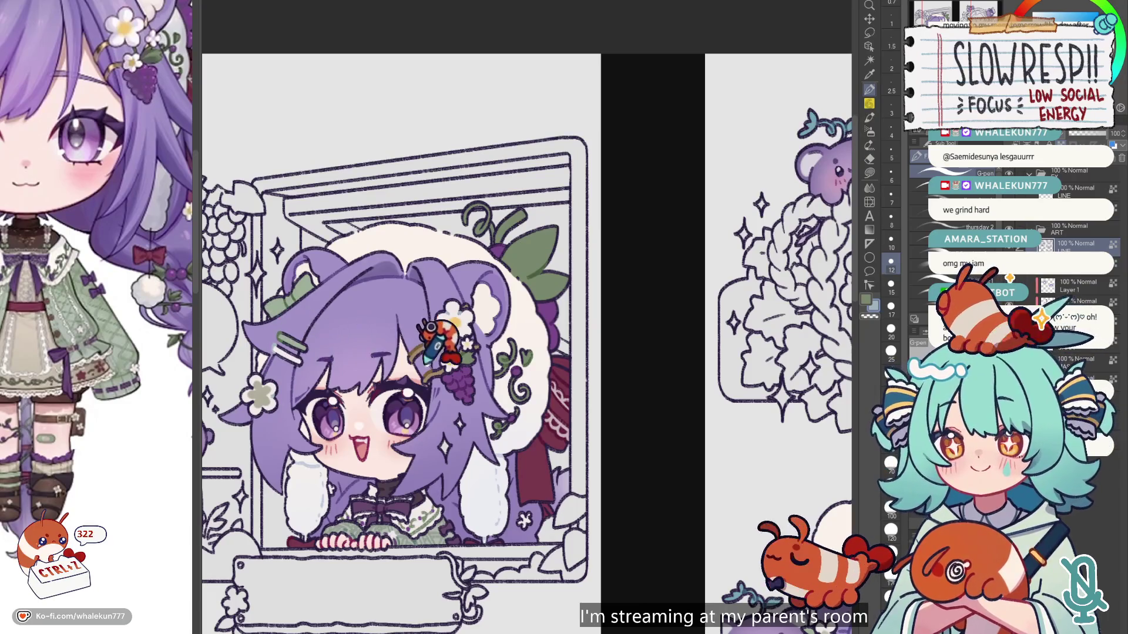
{"action": "scroll", "coordinate": [418, 360], "scroll_direction": "down", "scroll_amount": 2}
{"action": "key", "text": "h"}
{"action": "key", "text": "h"}
{"action": "scroll", "coordinate": [428, 473], "scroll_direction": "down", "scroll_amount": 2}
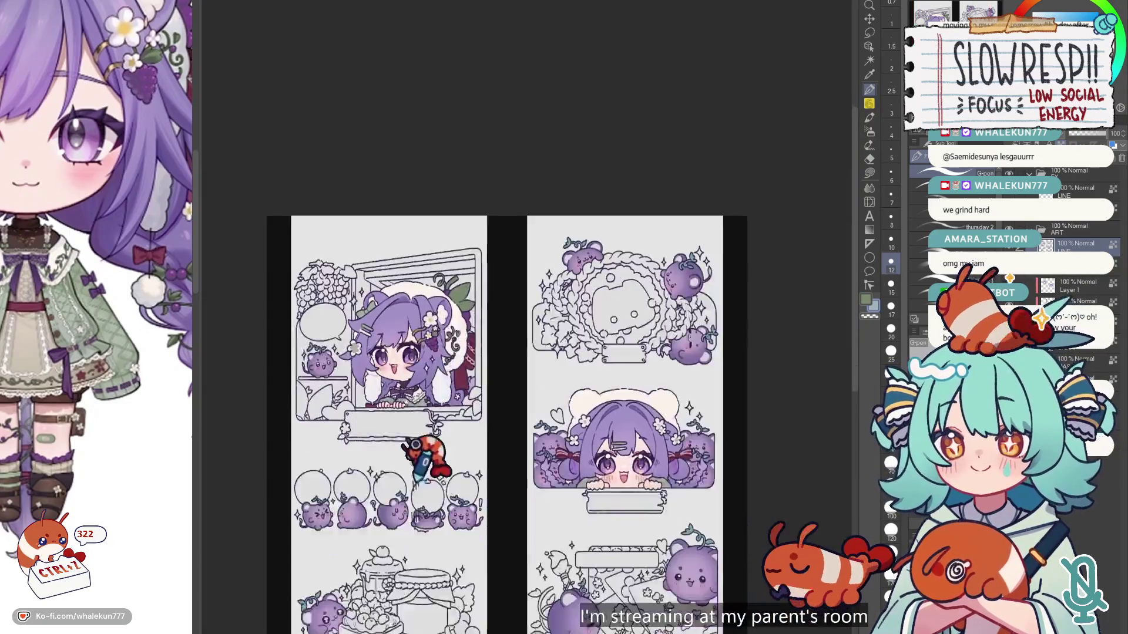
{"action": "scroll", "coordinate": [433, 464], "scroll_direction": "up", "scroll_amount": 1}
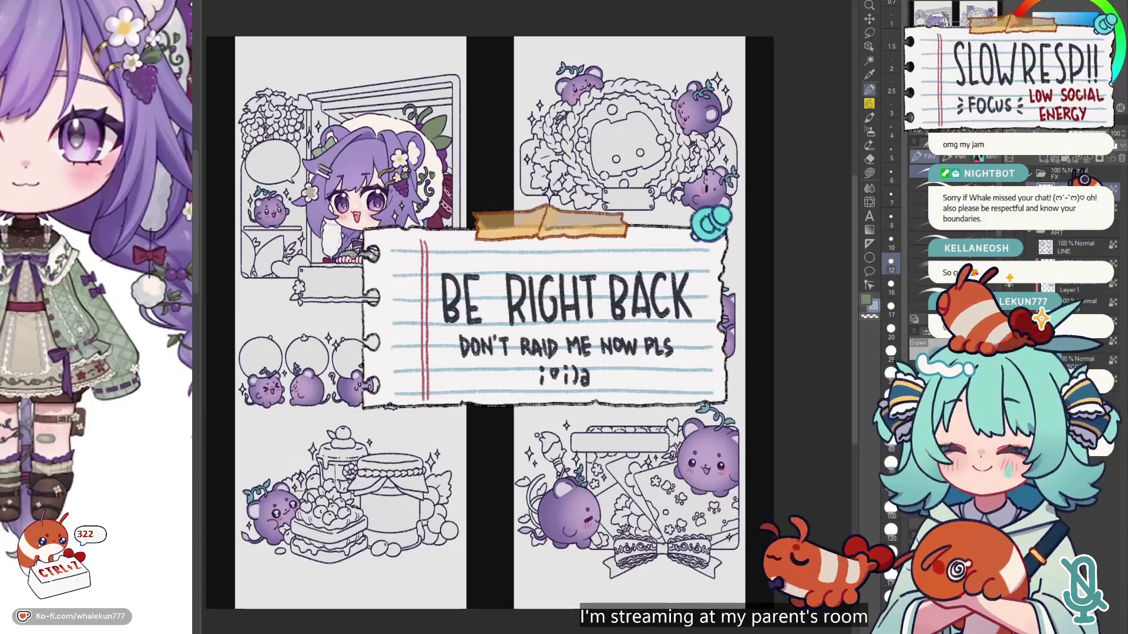
Step: Switch to the Lasso fill tool and make yellow the sub colour
{"action": "left_click", "coordinate": [869, 172]}
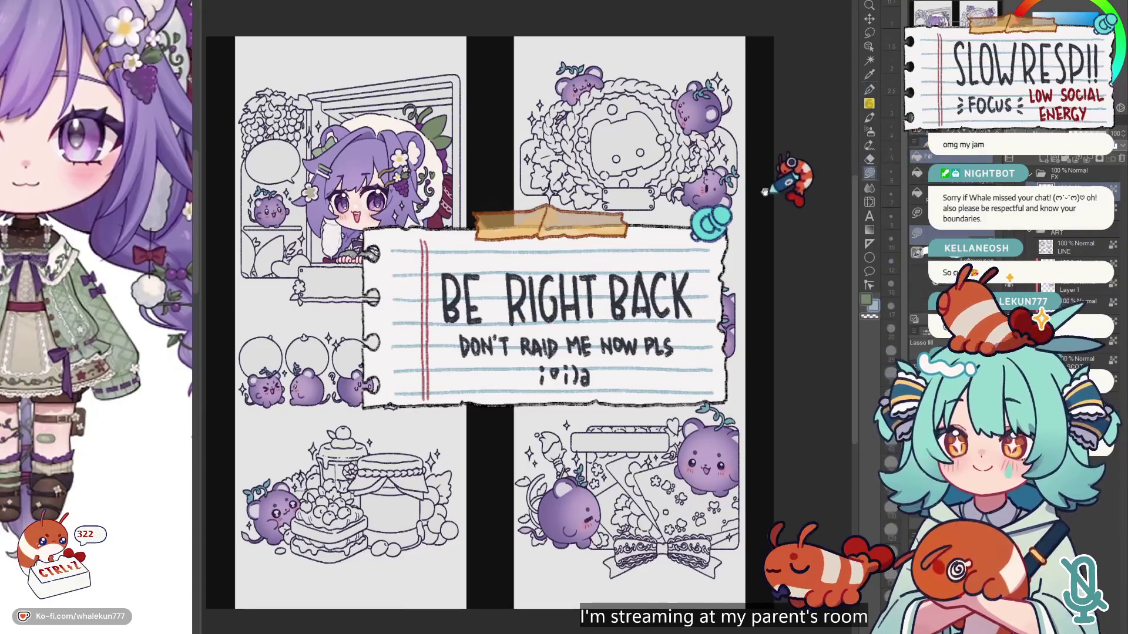
{"action": "left_click", "coordinate": [1087, 11]}
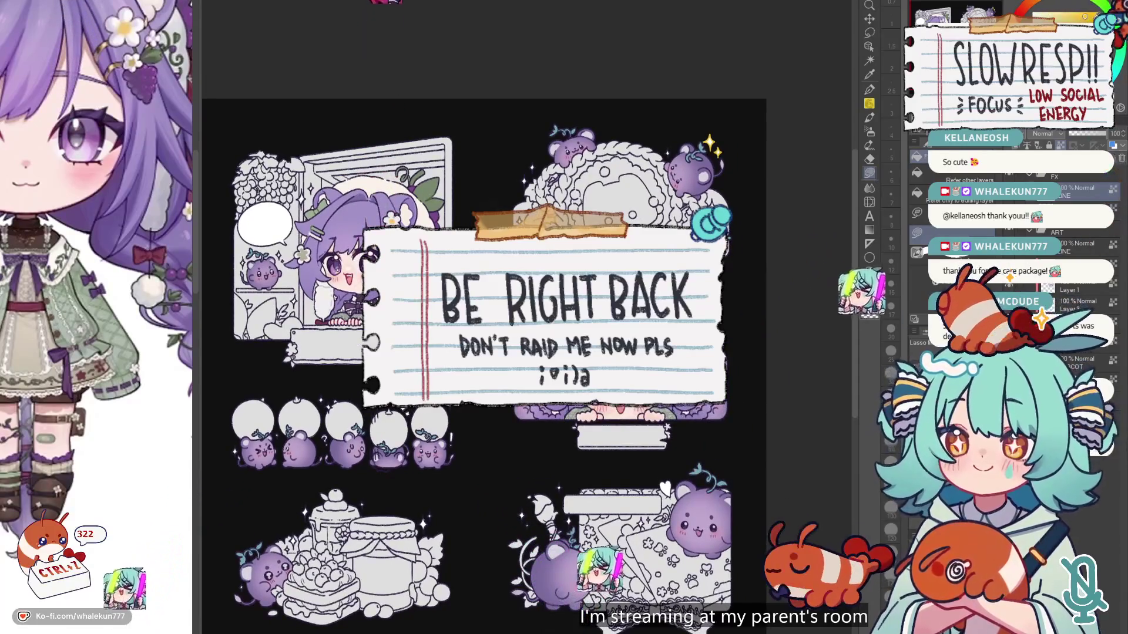
{"action": "scroll", "coordinate": [665, 210], "scroll_direction": "up", "scroll_amount": 3}
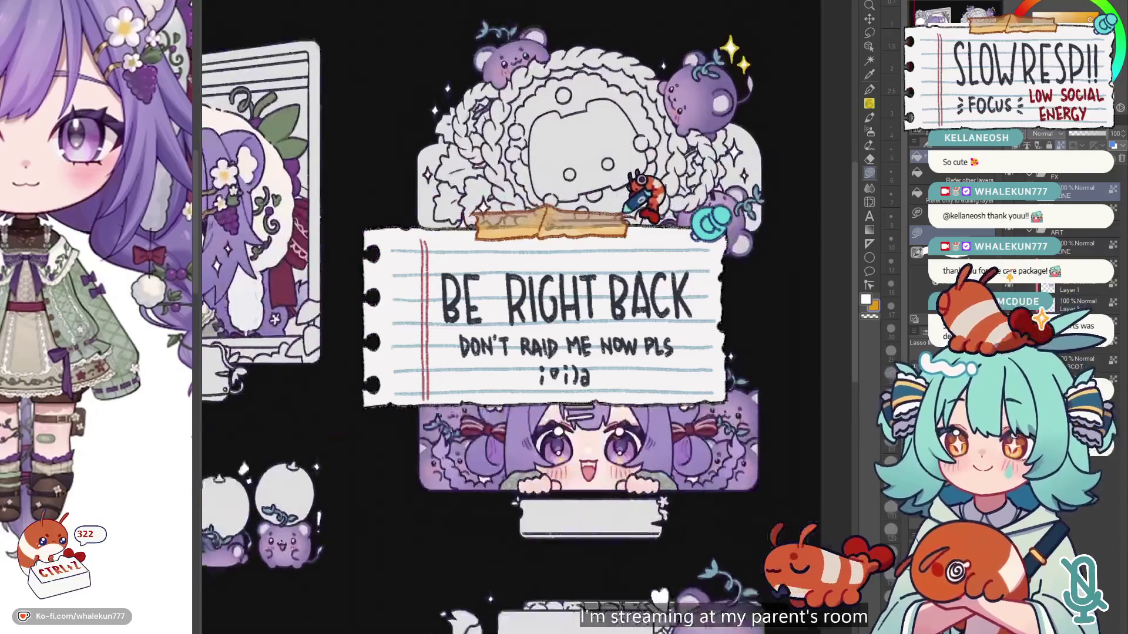
Step: With the pen, draw a small yellow accent mark under the mice
{"action": "scroll", "coordinate": [582, 317], "scroll_direction": "down", "scroll_amount": 1}
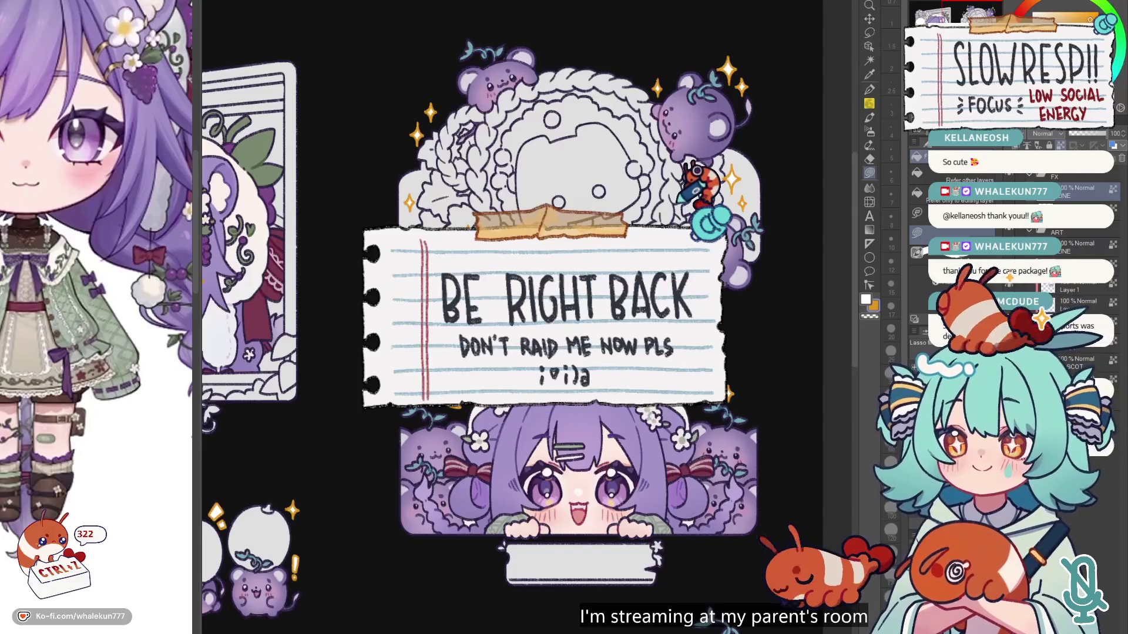
{"action": "scroll", "coordinate": [582, 317], "scroll_direction": "down", "scroll_amount": 3}
{"action": "scroll", "coordinate": [582, 317], "scroll_direction": "up", "scroll_amount": 2}
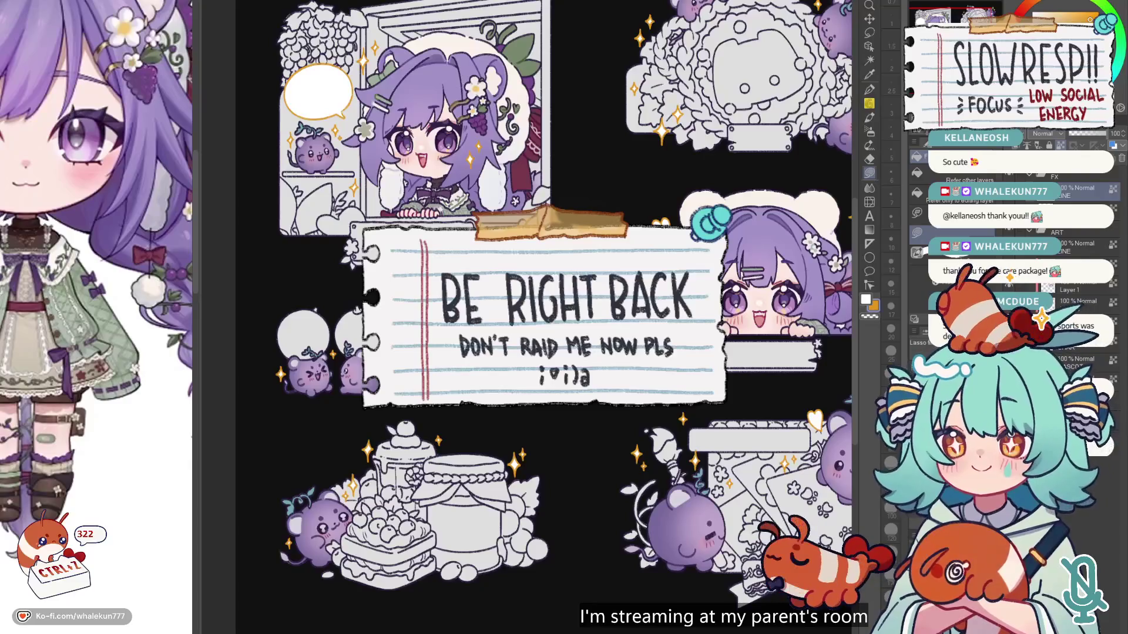
{"action": "key", "text": "p"}
{"action": "scroll", "coordinate": [429, 436], "scroll_direction": "up", "scroll_amount": 3}
{"action": "left_click_drag", "start_coordinate": [425, 434], "coordinate": [472, 438]}
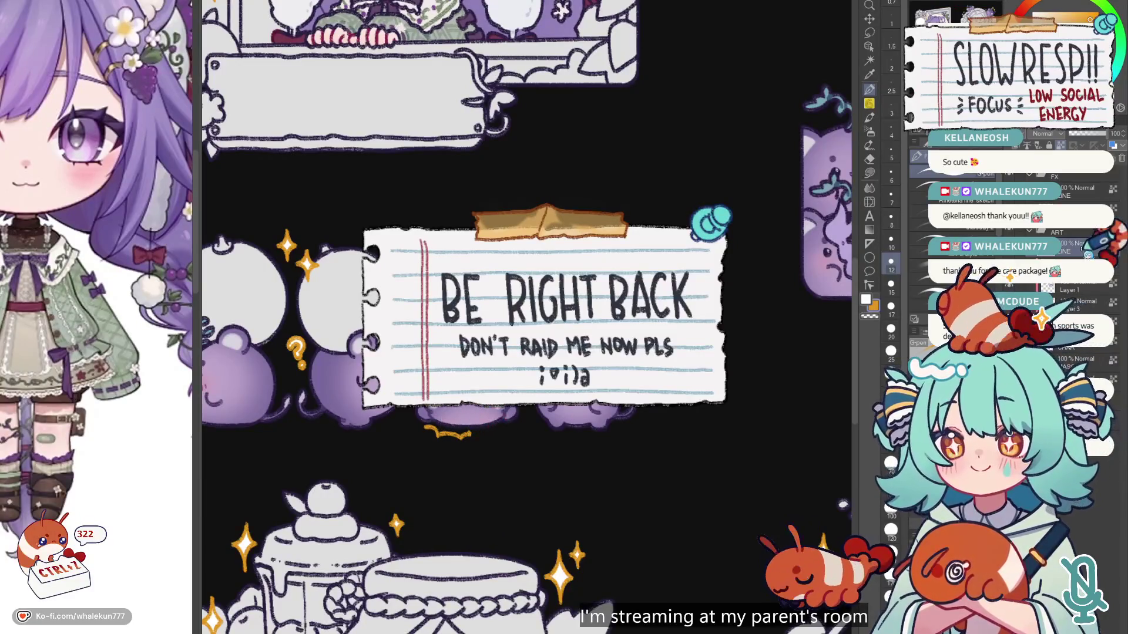
Step: Pick dark purple and enlarge the brush to 25 around the mice row
{"action": "left_click_drag", "start_coordinate": [800, 123], "coordinate": [892, 102]}
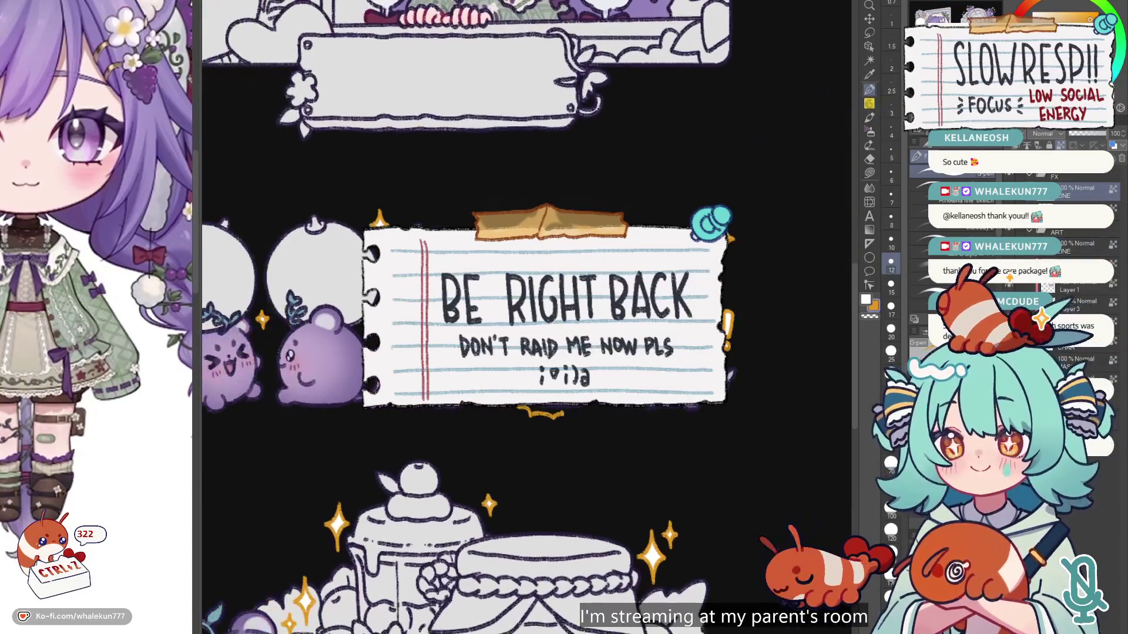
{"action": "left_click", "coordinate": [1116, 47]}
{"action": "left_click", "coordinate": [891, 306]}
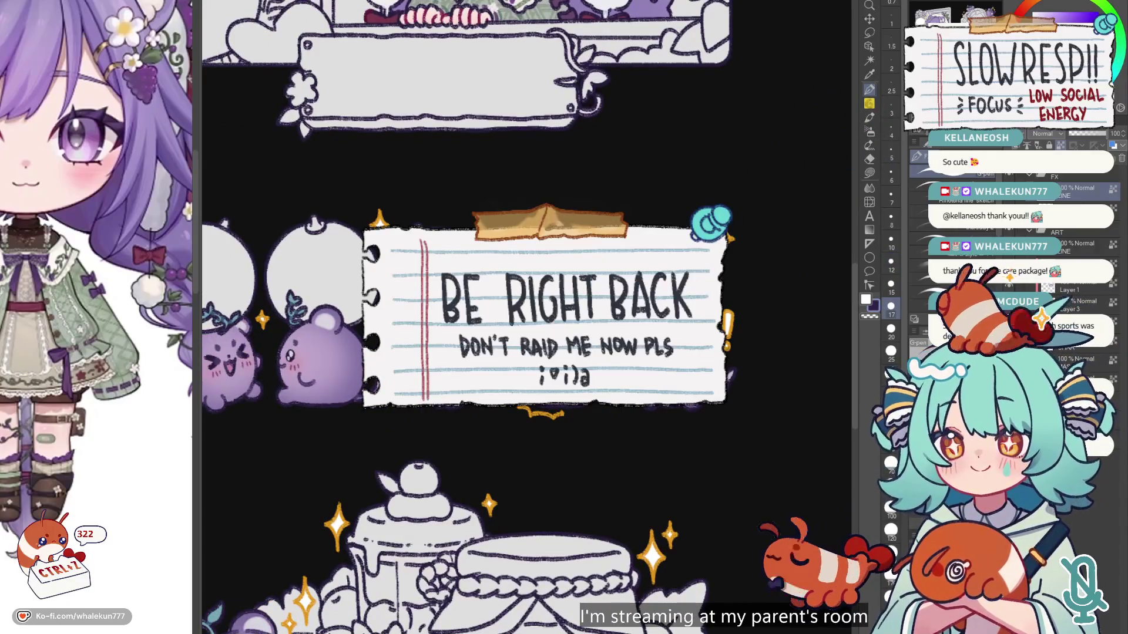
{"action": "key", "text": "ctrl+minus"}
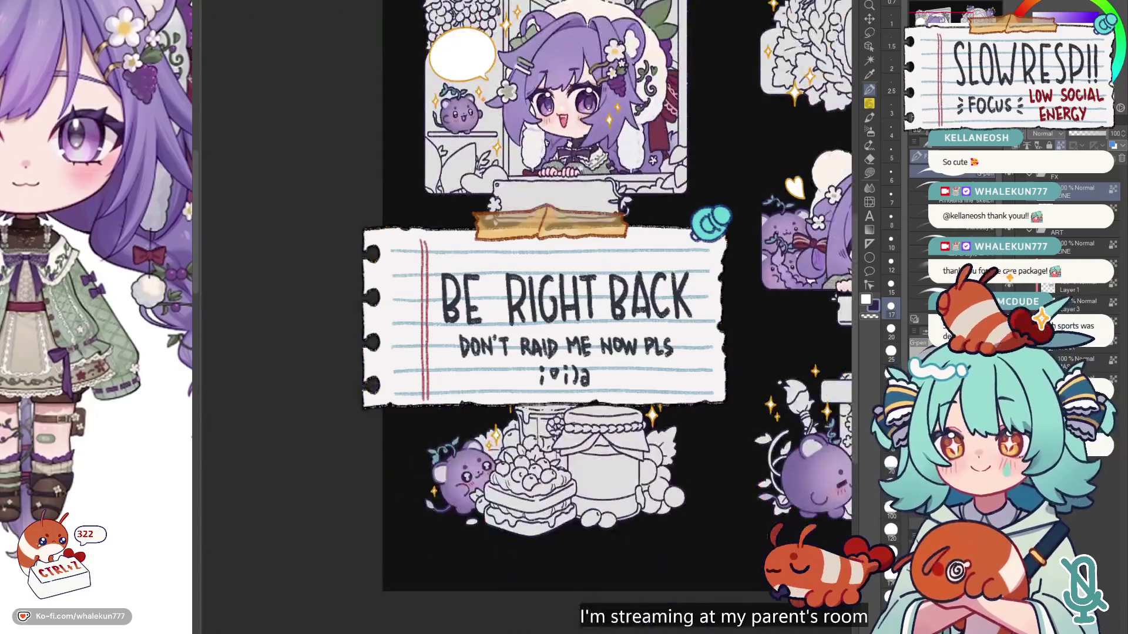
{"action": "key", "text": "ctrl+plus"}
{"action": "key", "text": "ctrl+plus"}
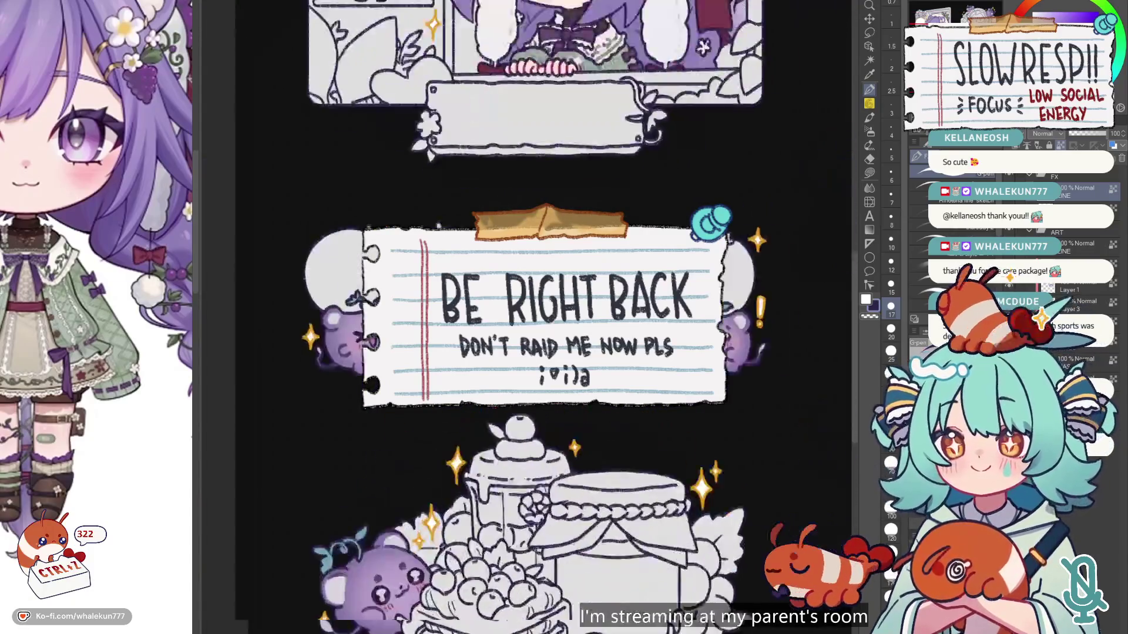
{"action": "scroll", "coordinate": [499, 317], "scroll_direction": "up", "scroll_amount": 5}
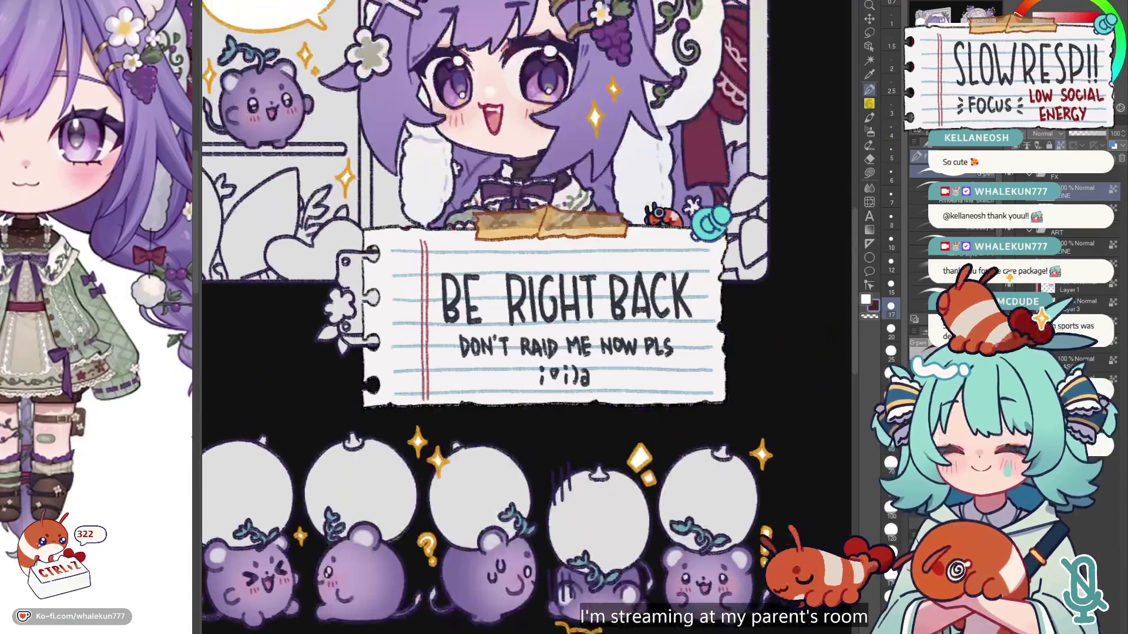
{"action": "key", "text": "ctrl+plus"}
{"action": "key", "text": "ctrl+minus"}
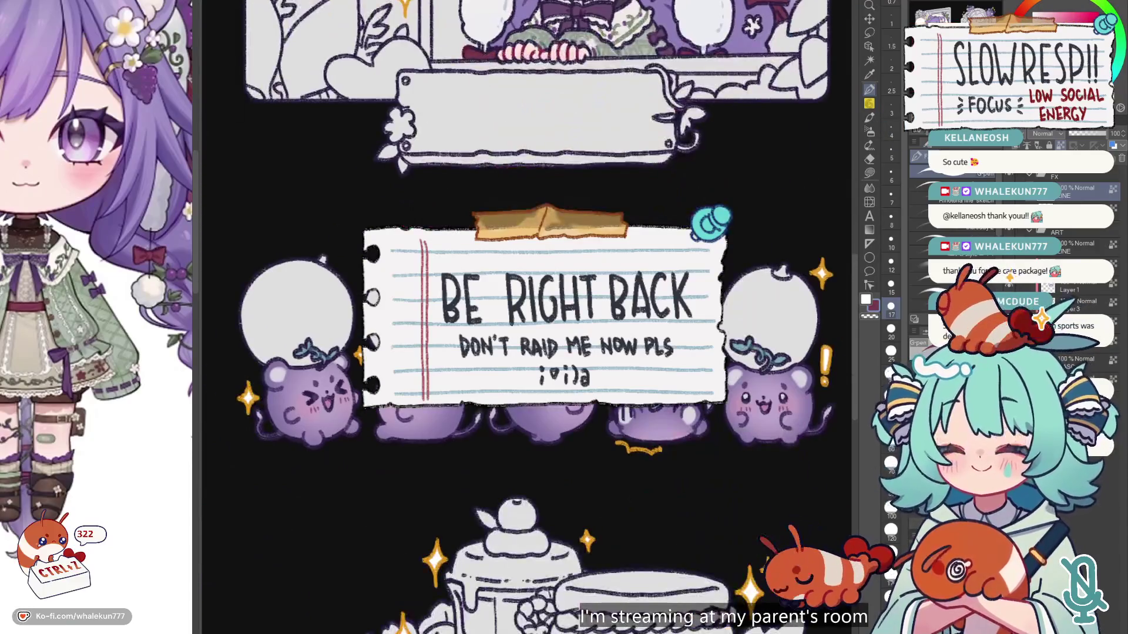
{"action": "scroll", "coordinate": [527, 317], "scroll_direction": "down", "scroll_amount": 2}
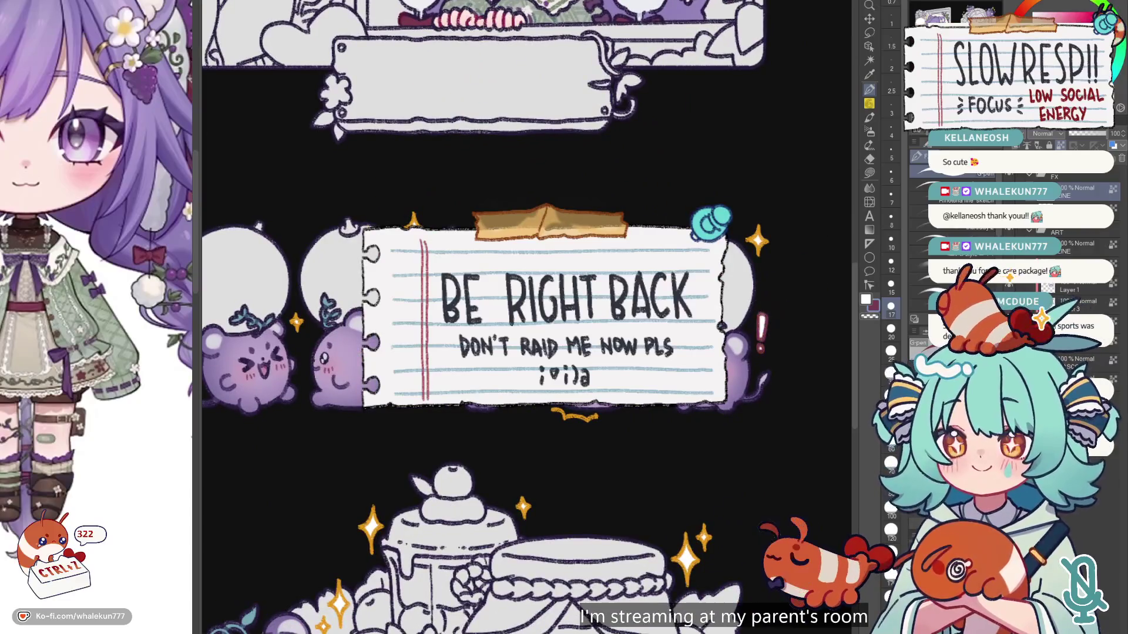
{"action": "key", "text": "bracketright"}
{"action": "key", "text": "bracketright"}
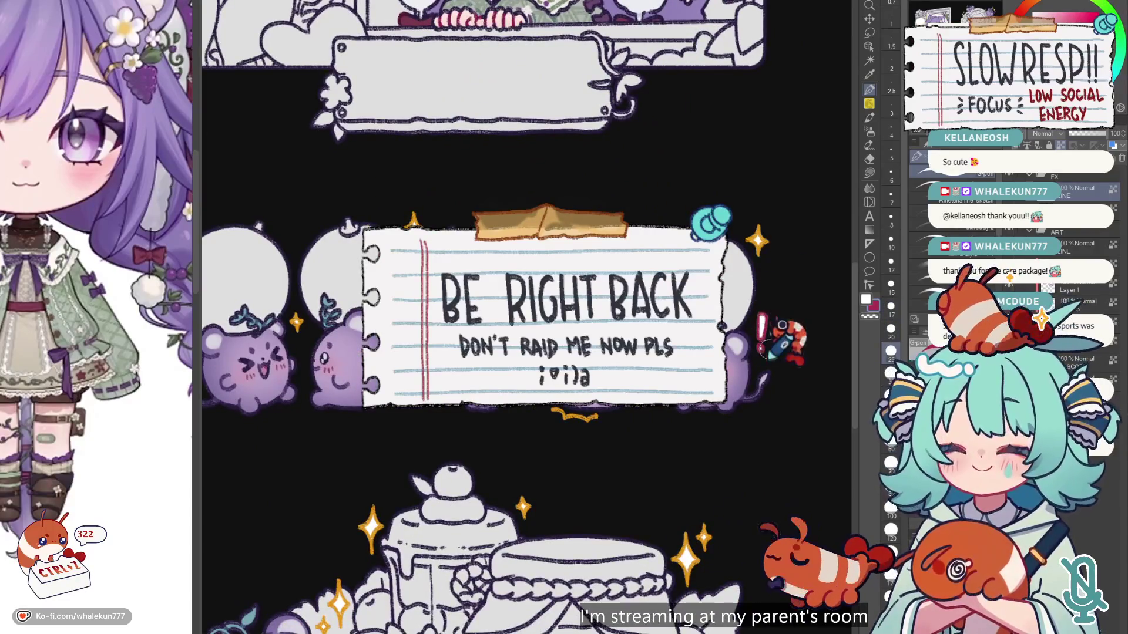
Step: Select the Lasso fill tool to fill the speech bubble lavender
{"action": "scroll", "coordinate": [527, 318], "scroll_direction": "down", "scroll_amount": 3}
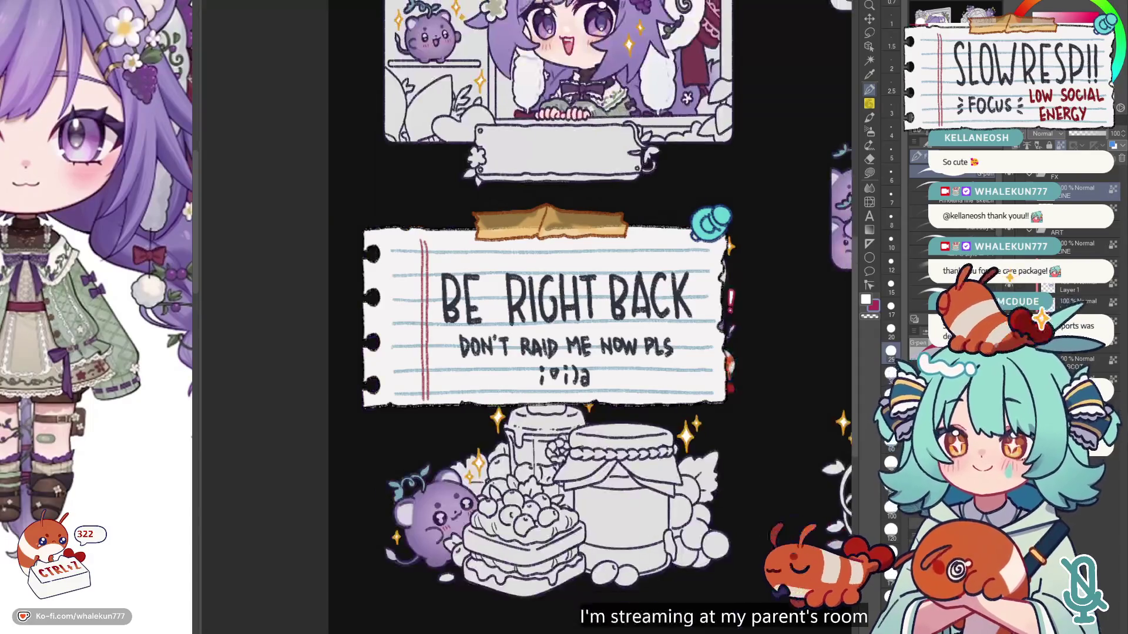
{"action": "scroll", "coordinate": [775, 231], "scroll_direction": "up", "scroll_amount": 2}
{"action": "scroll", "coordinate": [529, 305], "scroll_direction": "up", "scroll_amount": 5}
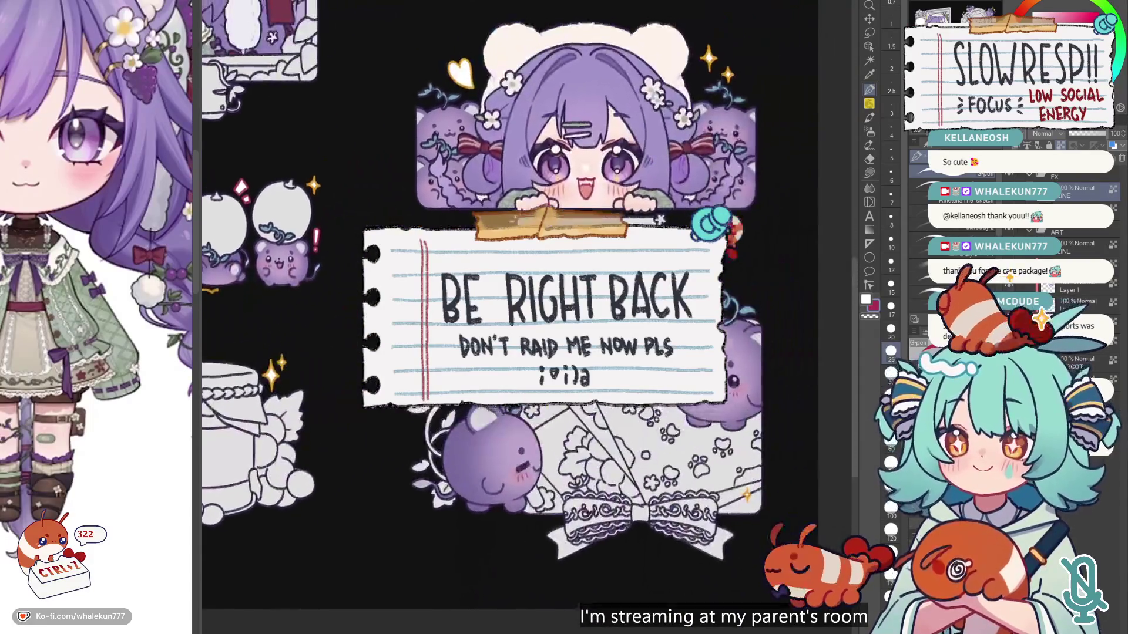
{"action": "scroll", "coordinate": [529, 317], "scroll_direction": "down", "scroll_amount": 3}
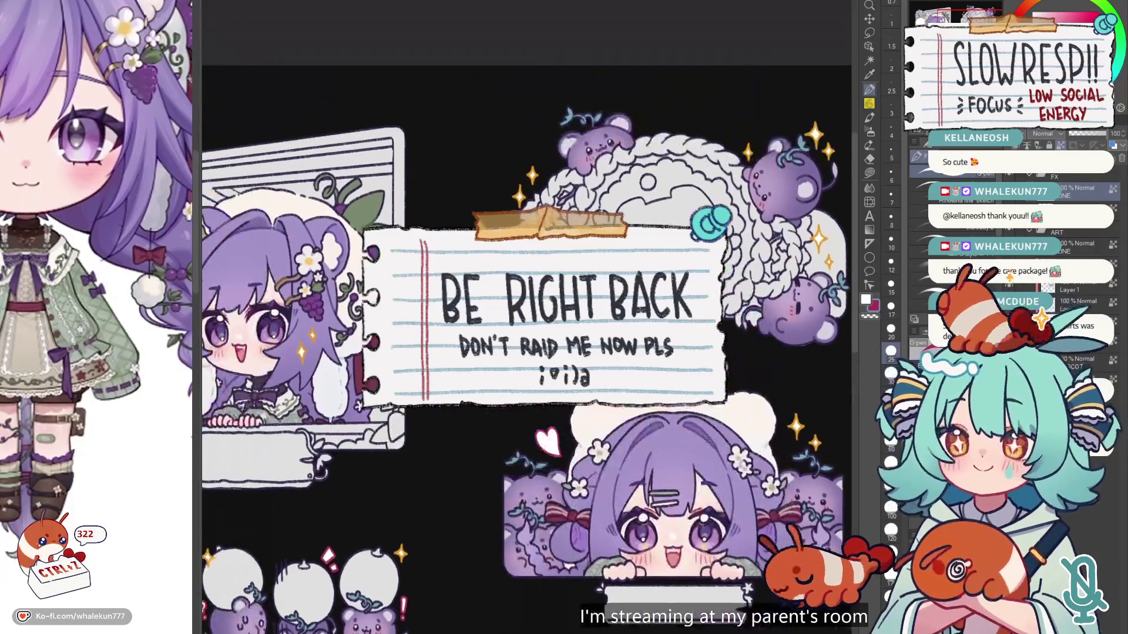
{"action": "scroll", "coordinate": [528, 318], "scroll_direction": "up", "scroll_amount": 3}
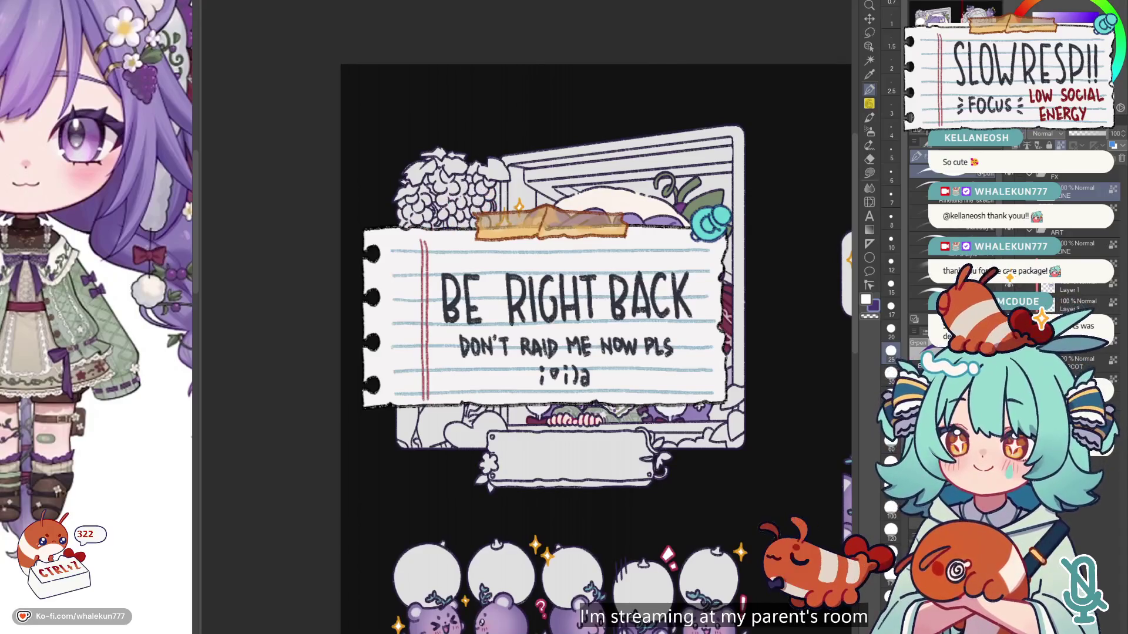
{"action": "left_click", "coordinate": [870, 173]}
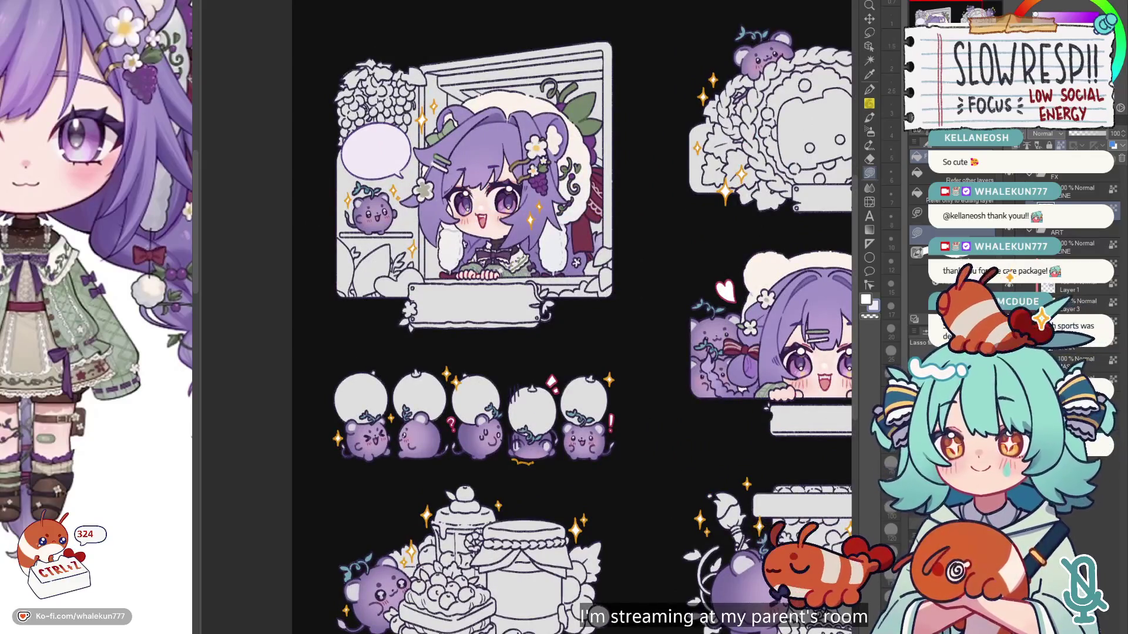
Step: Undo the speech bubble's lavender fill and zoom out to the whole sticker sheet
{"action": "mouse_move", "coordinate": [490, 154]}
{"action": "left_mouse_down"}
{"action": "mouse_move", "coordinate": [513, 162]}
{"action": "mouse_move", "coordinate": [543, 253]}
{"action": "left_mouse_up"}
{"action": "key", "text": "ctrl+z"}
{"action": "key", "text": "ctrl+plus"}
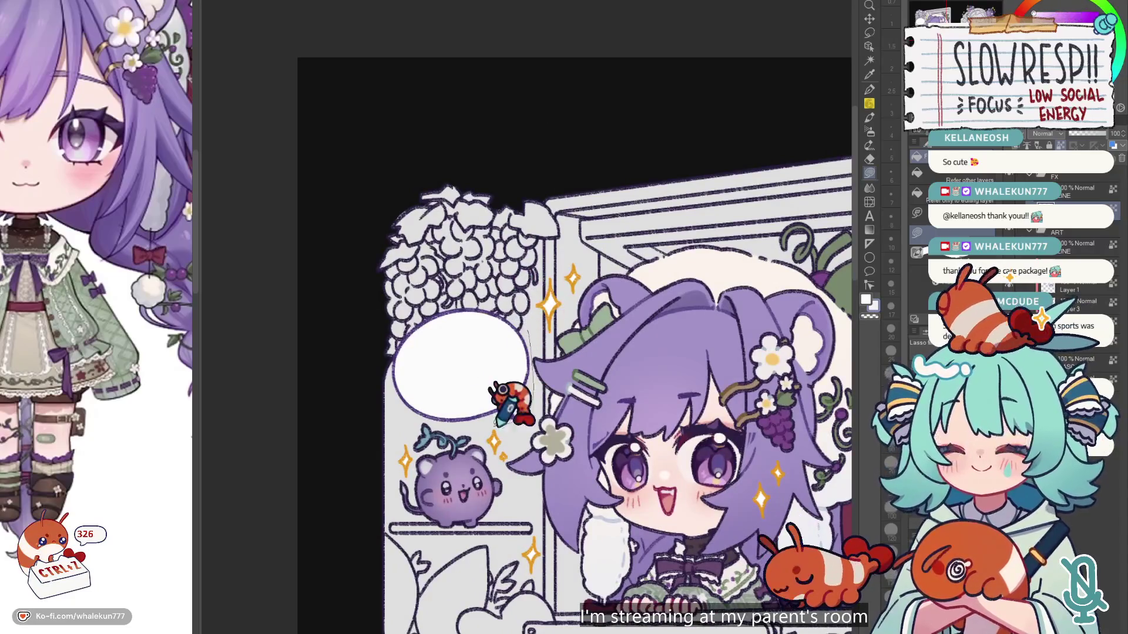
{"action": "key", "text": "ctrl+minus"}
{"action": "key", "text": "ctrl+minus"}
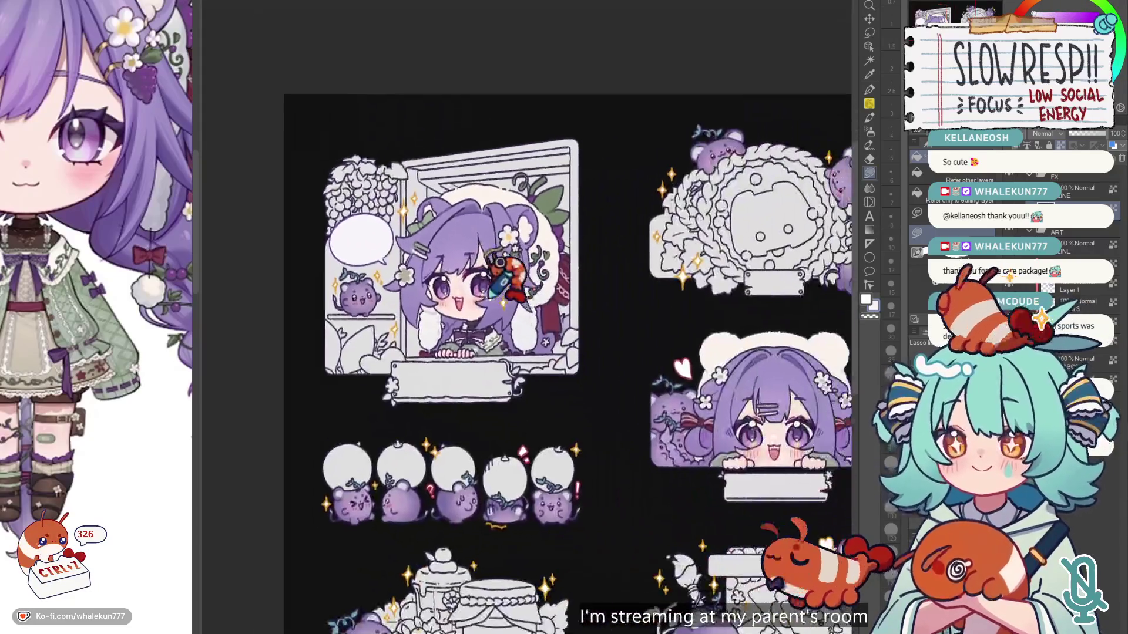
Step: Fill the heart beside the girl with pink sampled from her face, then fit the sheet
{"action": "scroll", "coordinate": [653, 346], "scroll_direction": "right", "scroll_amount": 2}
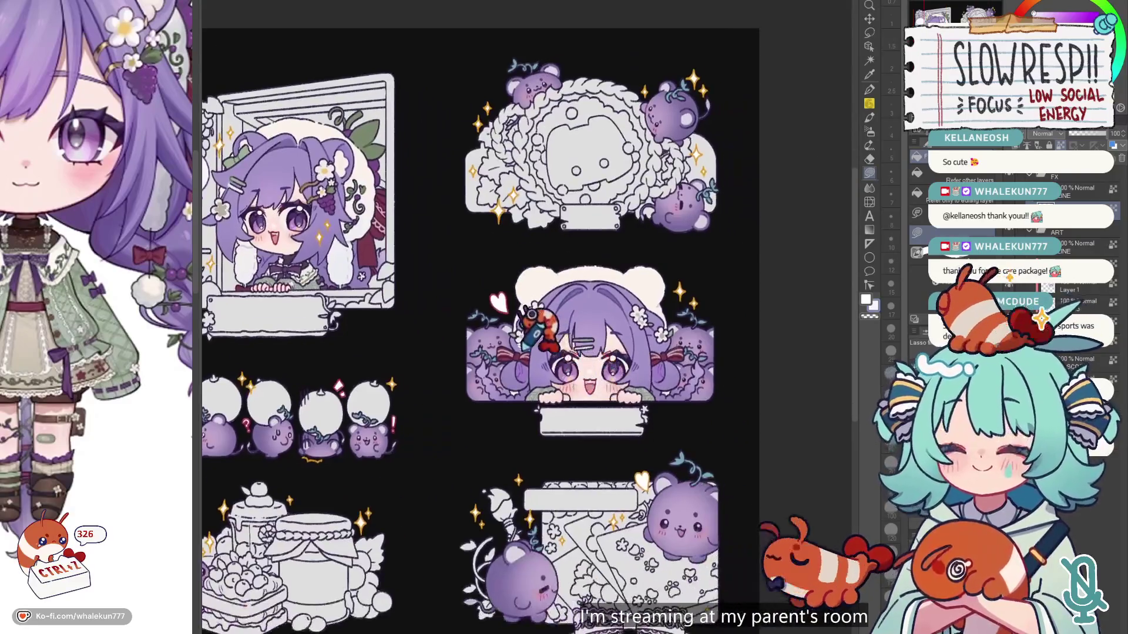
{"action": "scroll", "coordinate": [656, 427], "scroll_direction": "up", "scroll_amount": 3}
{"action": "left_click", "coordinate": [471, 234], "text": "alt"}
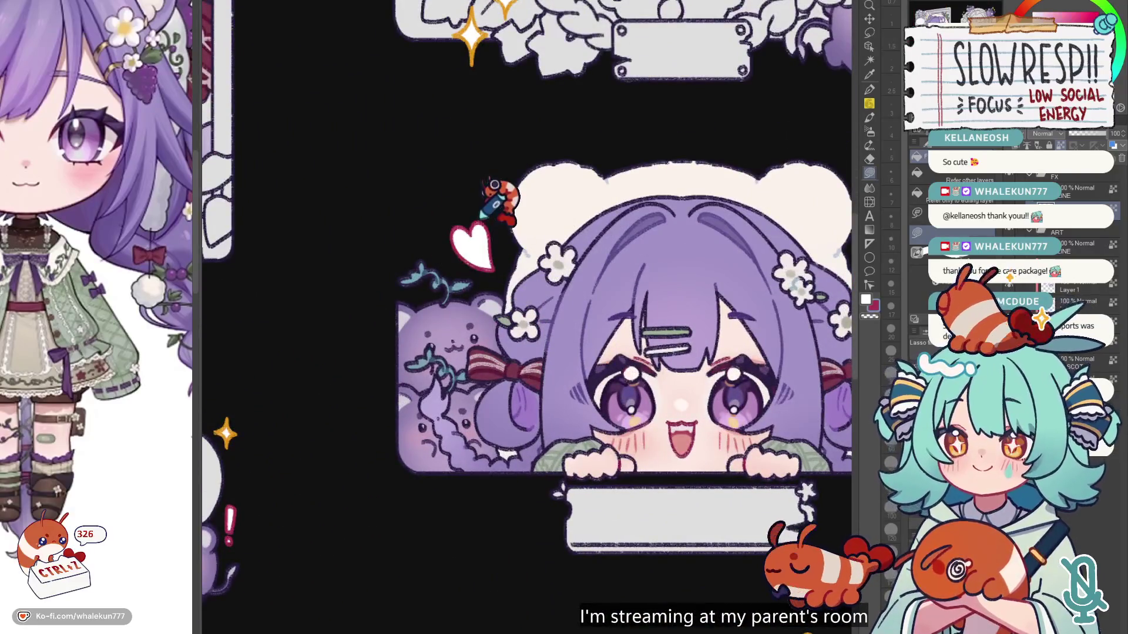
{"action": "left_click_drag", "start_coordinate": [497, 220], "coordinate": [456, 212]}
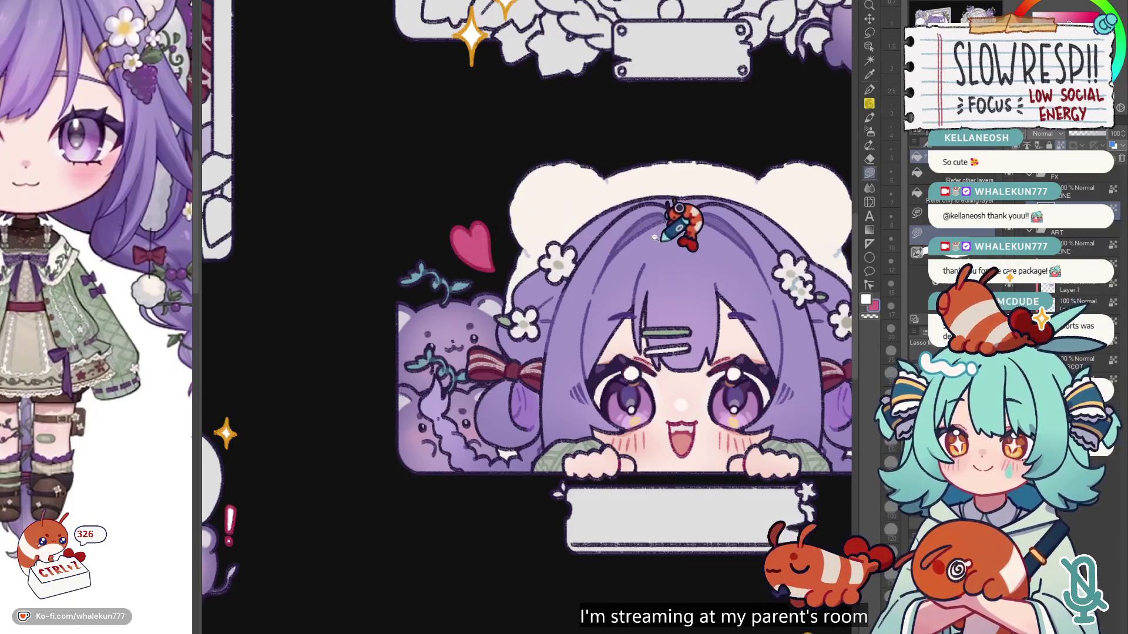
{"action": "scroll", "coordinate": [673, 232], "scroll_direction": "down", "scroll_amount": 3}
{"action": "scroll", "coordinate": [721, 343], "scroll_direction": "down", "scroll_amount": 2}
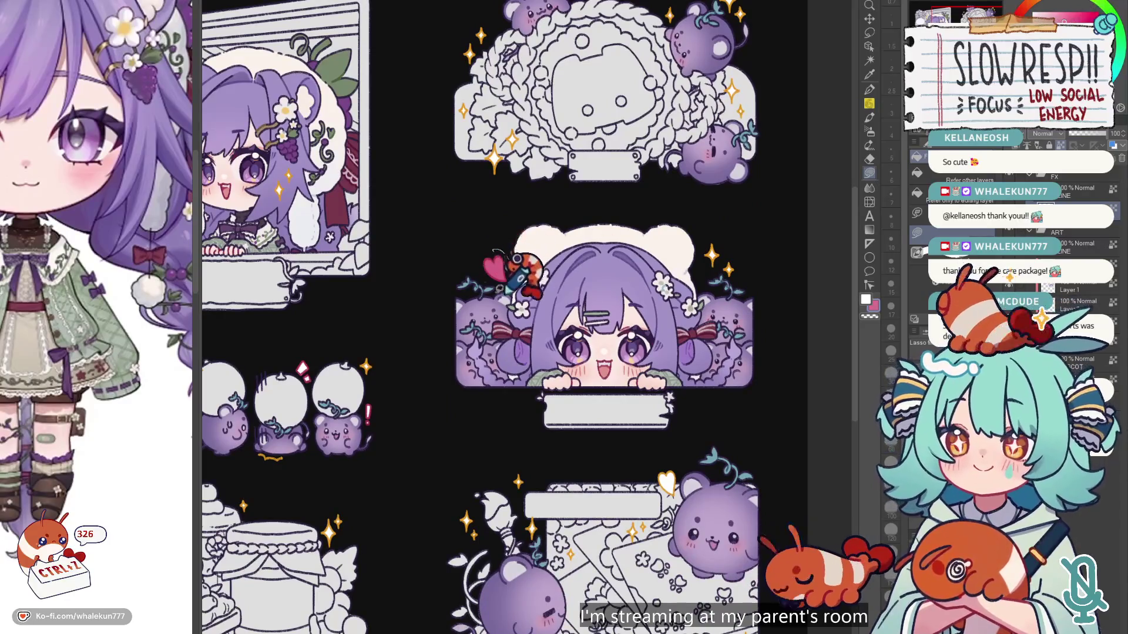
{"action": "key", "text": "ctrl+0"}
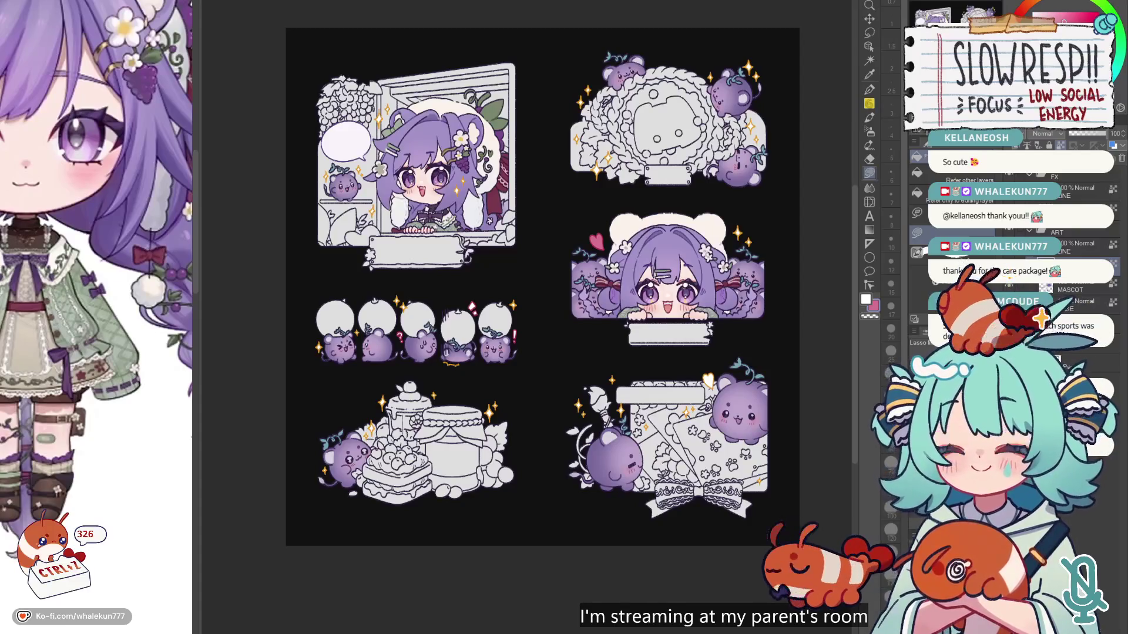
{"action": "left_click", "coordinate": [869, 103]}
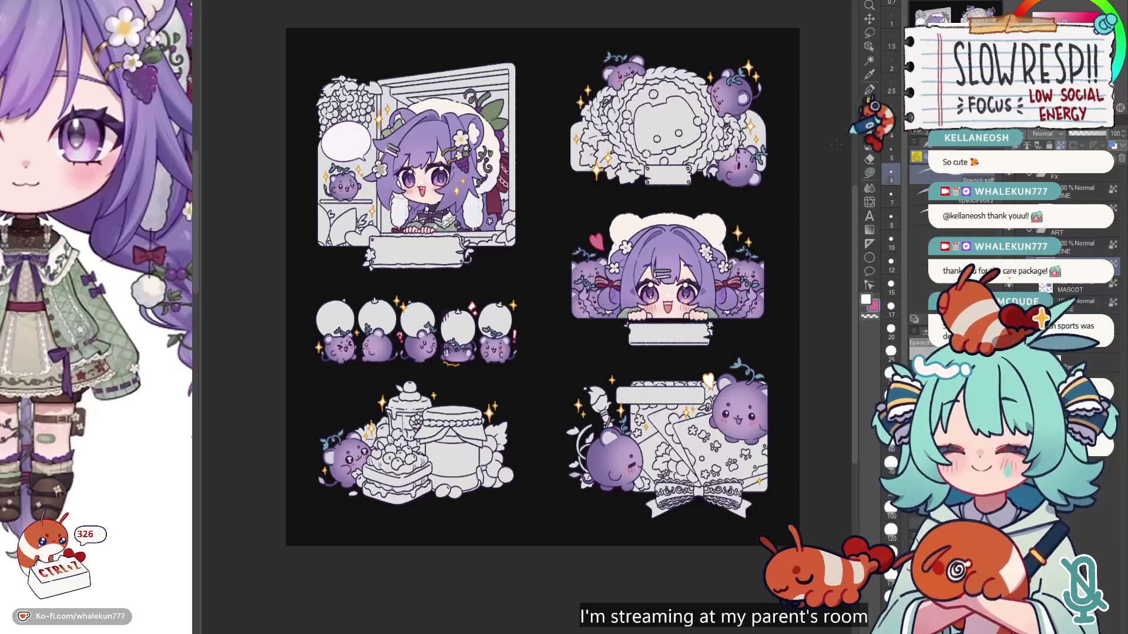
Step: Select the Lasso fill tool and centre the view on the grape-mouse row
{"action": "mouse_move", "coordinate": [584, 379]}
{"action": "left_mouse_down"}
{"action": "mouse_move", "coordinate": [584, 415]}
{"action": "mouse_move", "coordinate": [646, 376]}
{"action": "mouse_move", "coordinate": [632, 486]}
{"action": "left_mouse_up"}
{"action": "scroll", "coordinate": [584, 414], "scroll_direction": "up", "scroll_amount": 2}
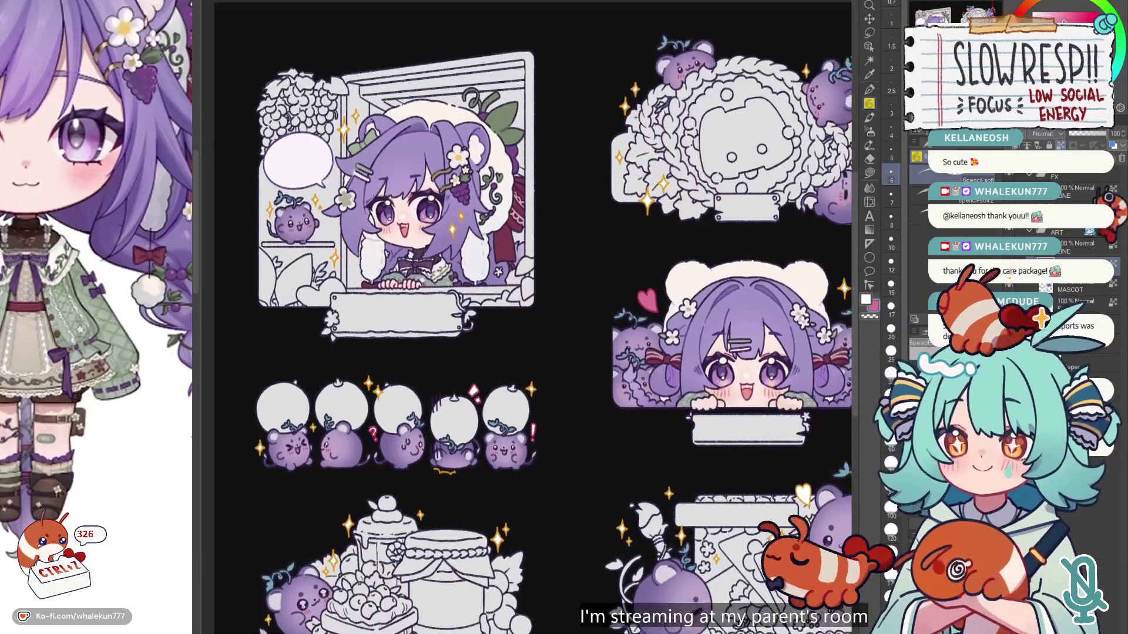
{"action": "left_click", "coordinate": [869, 172]}
{"action": "scroll", "coordinate": [766, 300], "scroll_direction": "down", "scroll_amount": 3}
{"action": "left_click_drag", "start_coordinate": [766, 300], "coordinate": [668, 299]}
{"action": "scroll", "coordinate": [661, 300], "scroll_direction": "up", "scroll_amount": 2}
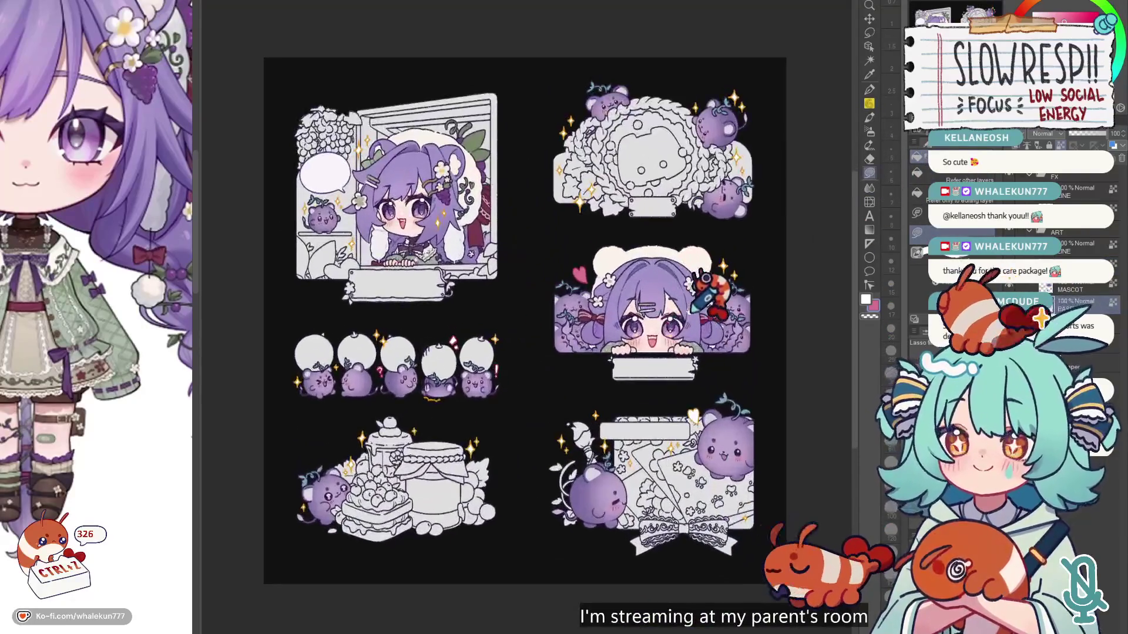
{"action": "mouse_move", "coordinate": [453, 344]}
{"action": "left_mouse_down"}
{"action": "mouse_move", "coordinate": [588, 347]}
{"action": "mouse_move", "coordinate": [614, 438]}
{"action": "left_mouse_up"}
{"action": "scroll", "coordinate": [589, 343], "scroll_direction": "up", "scroll_amount": 3}
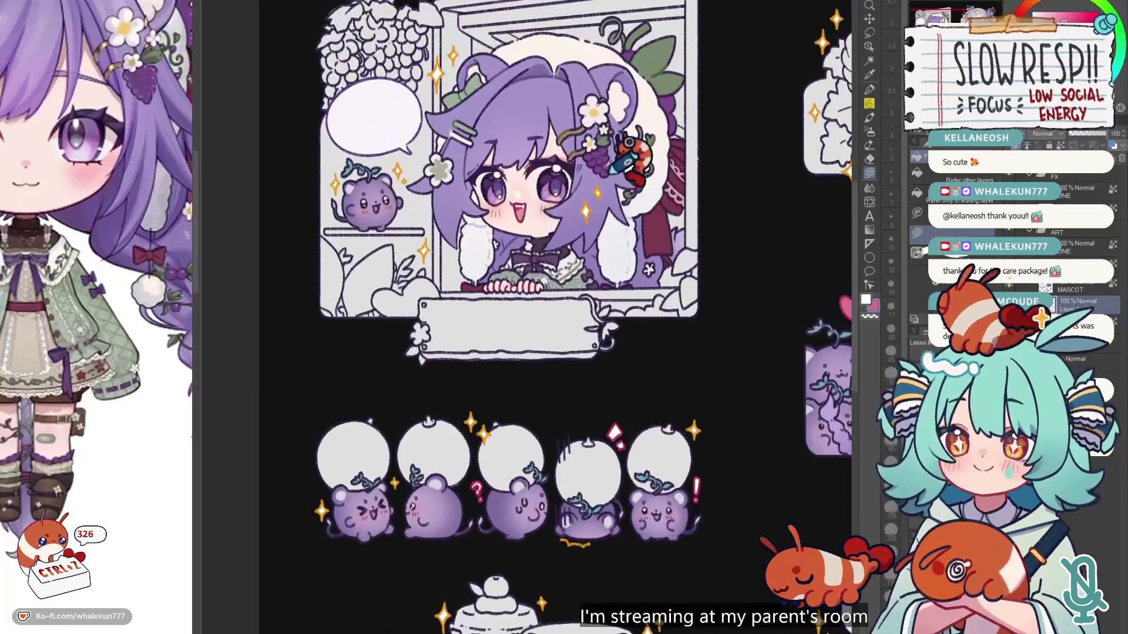
Step: Lasso-fill the five white circles above the mice purple
{"action": "mouse_move", "coordinate": [411, 423]}
{"action": "left_mouse_down"}
{"action": "mouse_move", "coordinate": [388, 452]}
{"action": "mouse_move", "coordinate": [464, 440]}
{"action": "mouse_move", "coordinate": [535, 464]}
{"action": "mouse_move", "coordinate": [682, 452]}
{"action": "left_mouse_up"}
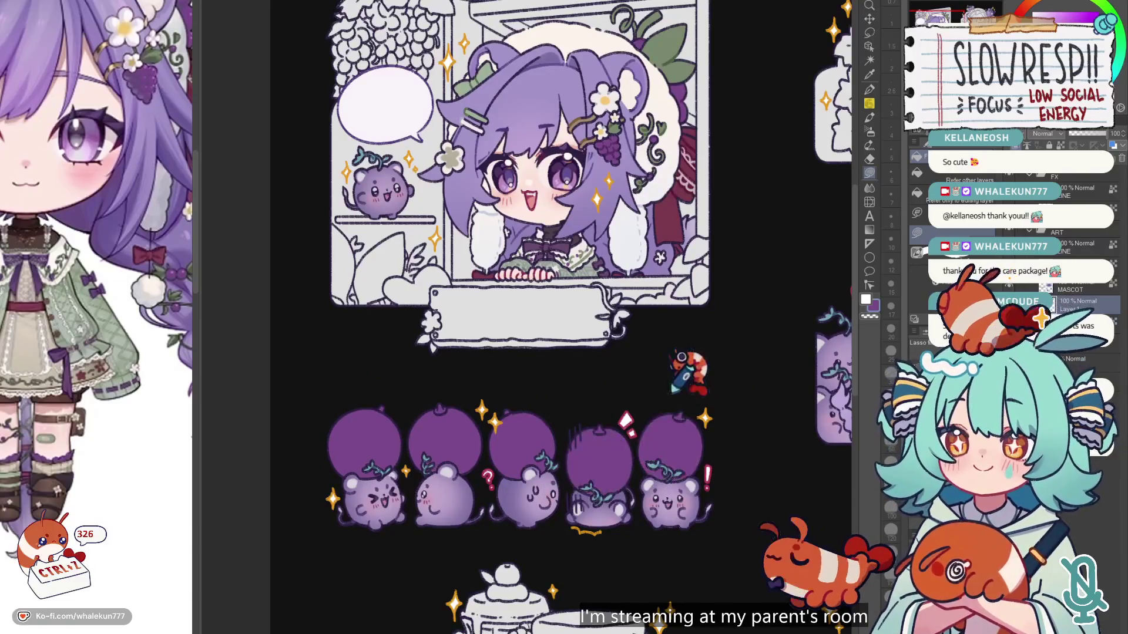
{"action": "mouse_move", "coordinate": [770, 376]}
{"action": "left_mouse_down"}
{"action": "mouse_move", "coordinate": [764, 329]}
{"action": "mouse_move", "coordinate": [748, 332]}
{"action": "mouse_move", "coordinate": [747, 275]}
{"action": "left_mouse_up"}
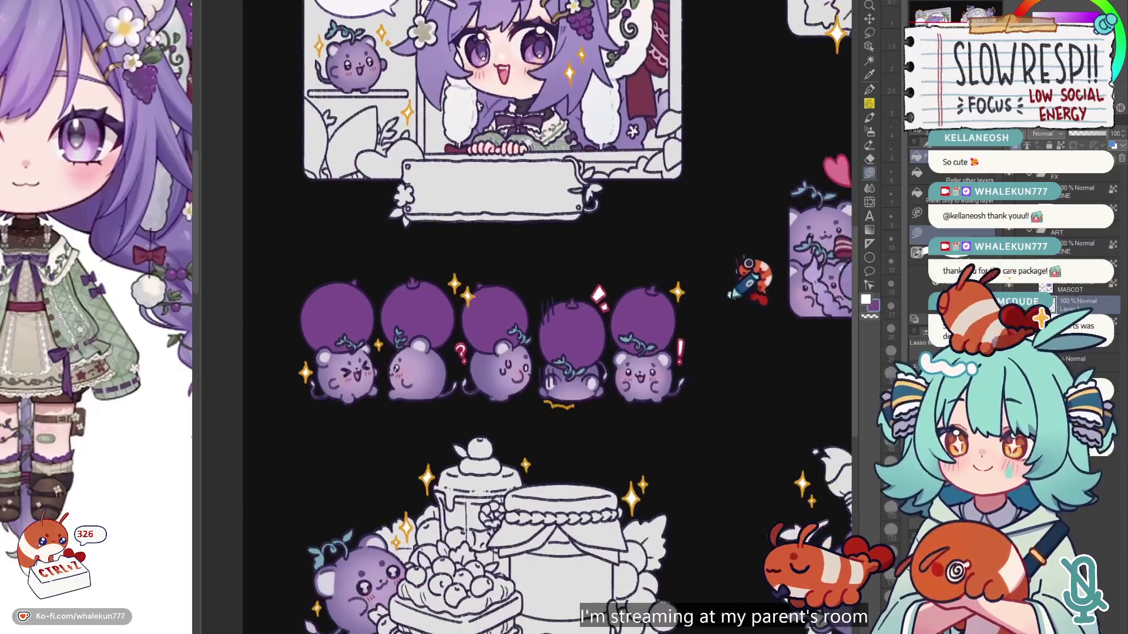
{"action": "scroll", "coordinate": [748, 276], "scroll_direction": "down", "scroll_amount": 5}
{"action": "scroll", "coordinate": [762, 209], "scroll_direction": "up", "scroll_amount": 4}
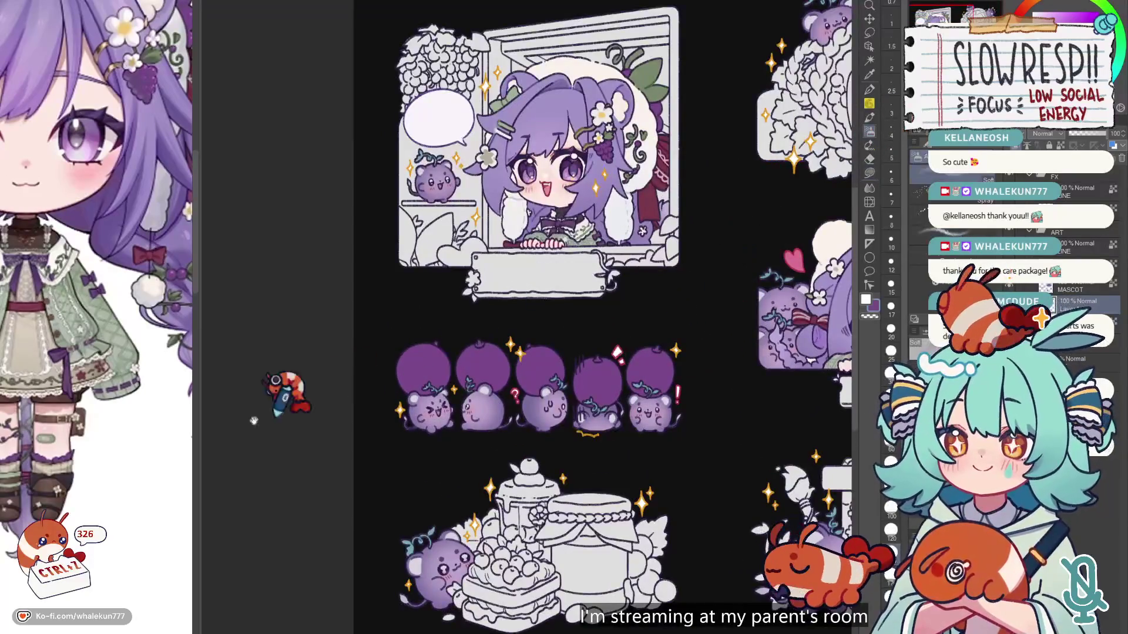
Step: Undo the soft-airbrush purple gradient test on the banner
{"action": "left_click", "coordinate": [865, 129]}
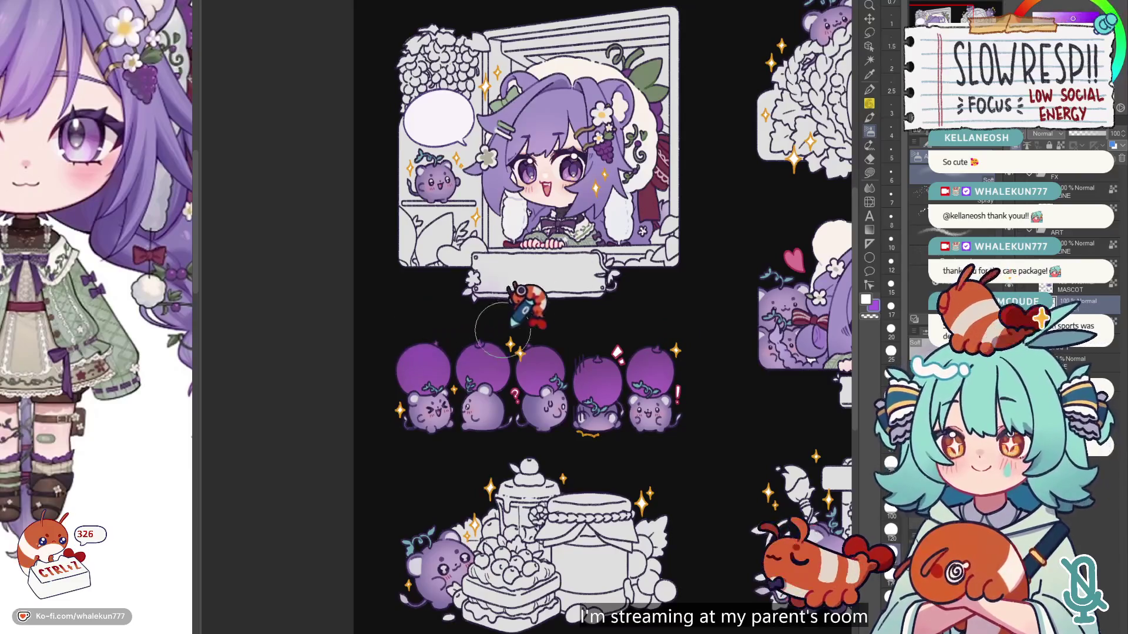
{"action": "key", "text": "ctrl+z"}
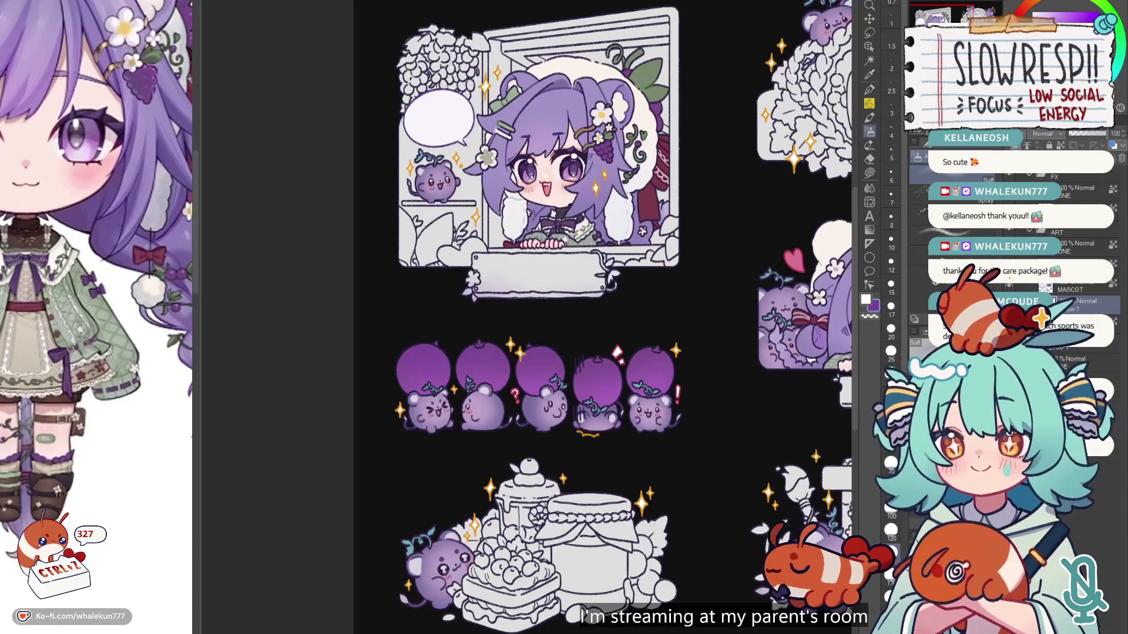
{"action": "key", "text": "ctrl+z"}
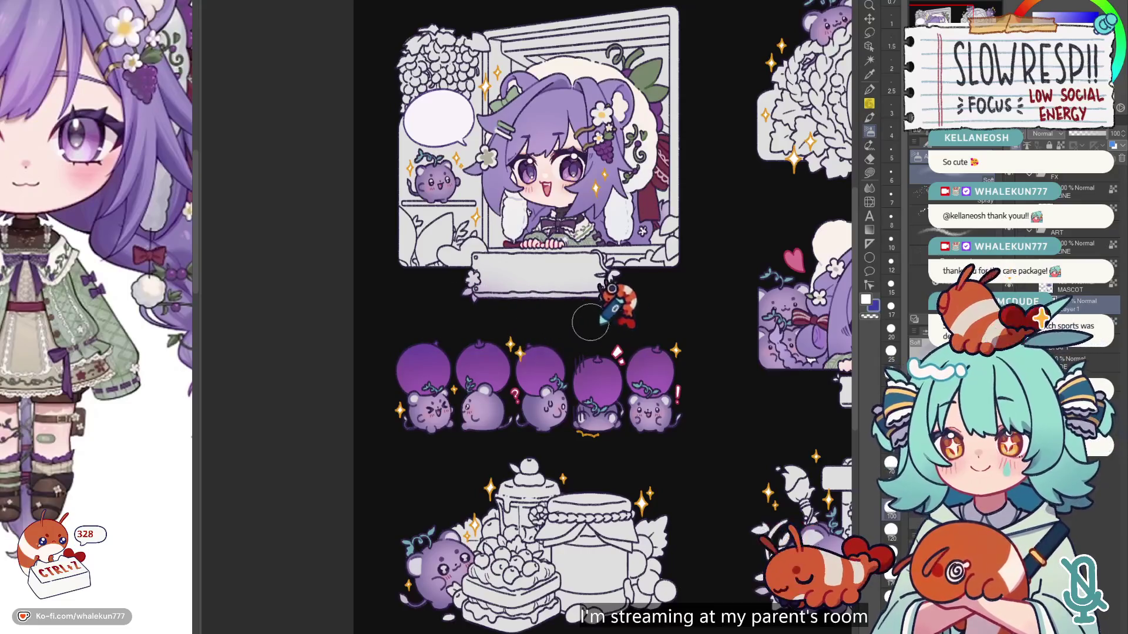
{"action": "key", "text": "ctrl+z"}
{"action": "key", "text": "ctrl+z"}
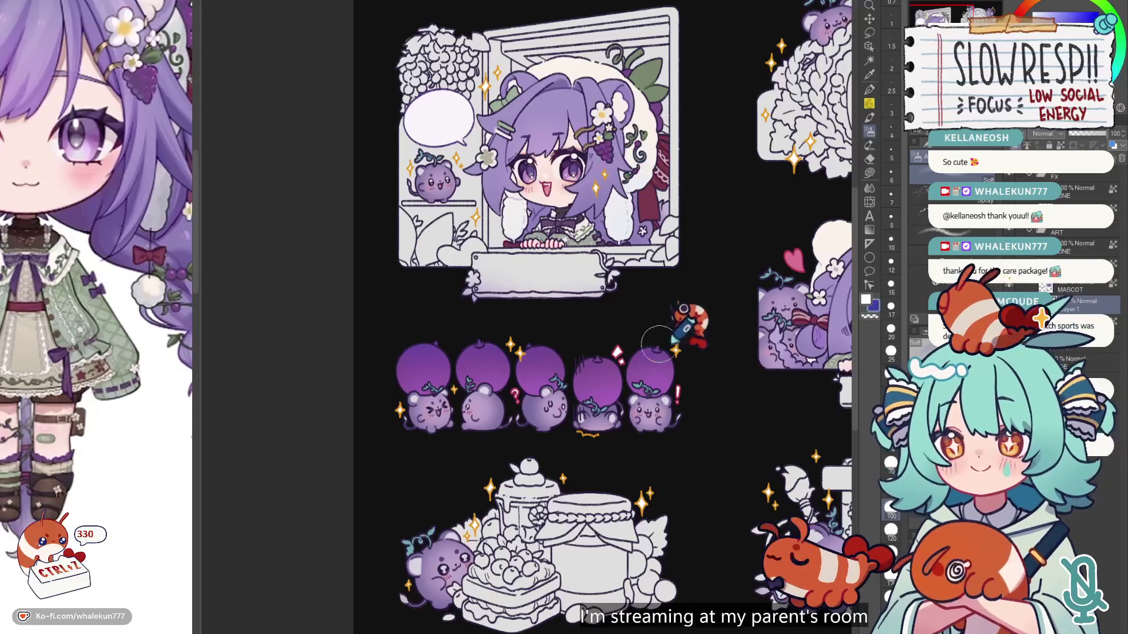
Step: Switch back to Lasso fill and look over the whole sticker sheet
{"action": "key", "text": "g"}
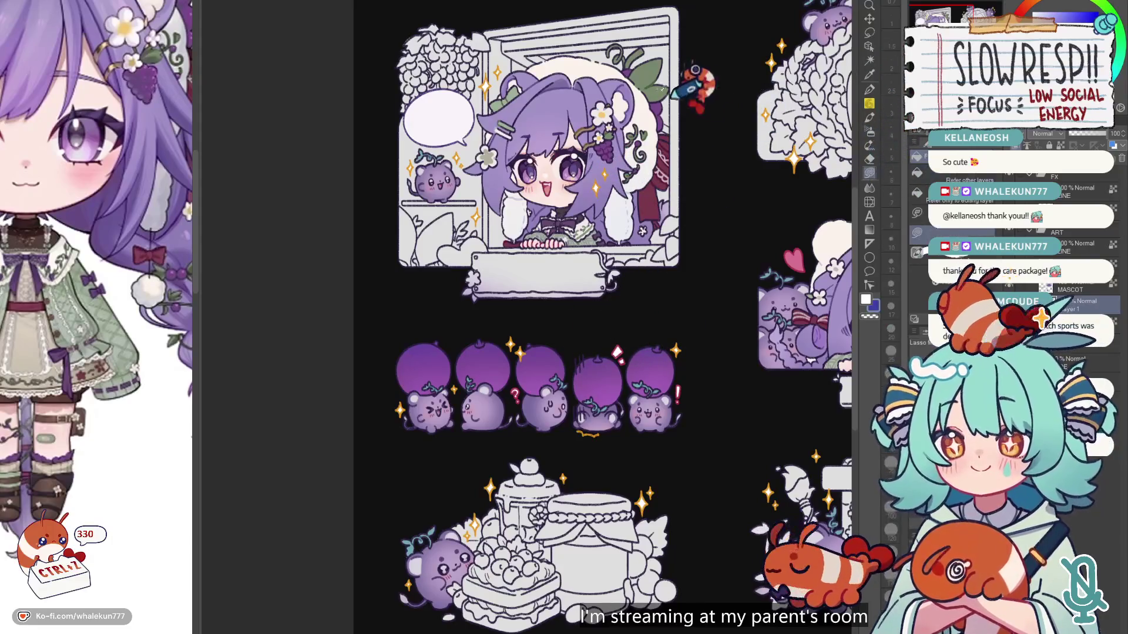
{"action": "scroll", "coordinate": [611, 318], "scroll_direction": "up", "scroll_amount": 2}
{"action": "scroll", "coordinate": [606, 330], "scroll_direction": "up", "scroll_amount": 2}
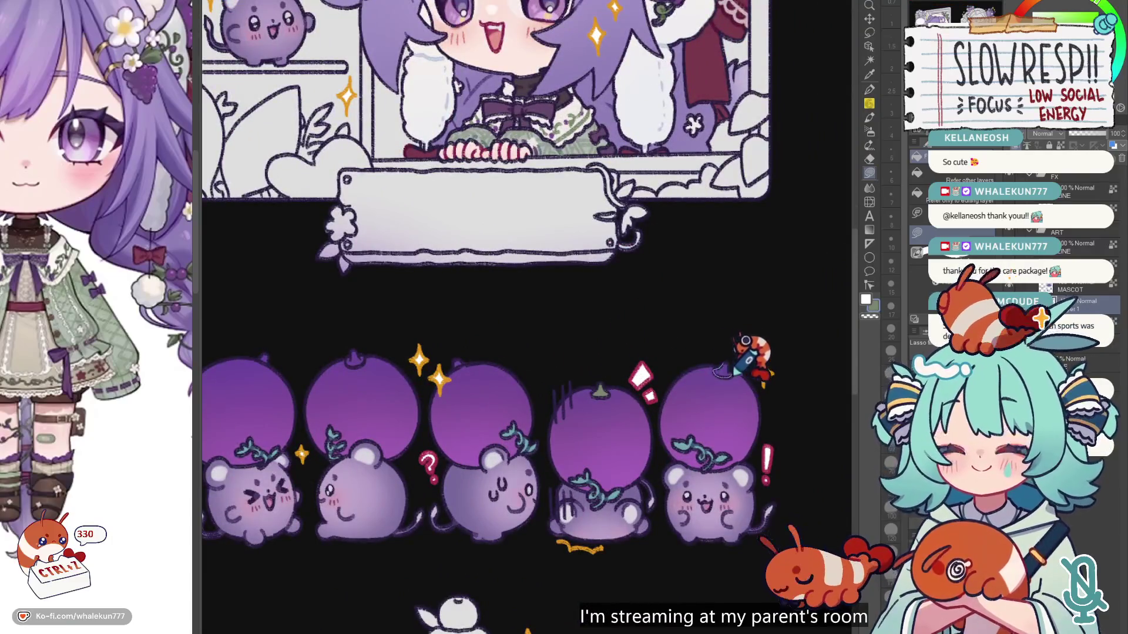
{"action": "scroll", "coordinate": [704, 372], "scroll_direction": "left", "scroll_amount": 3}
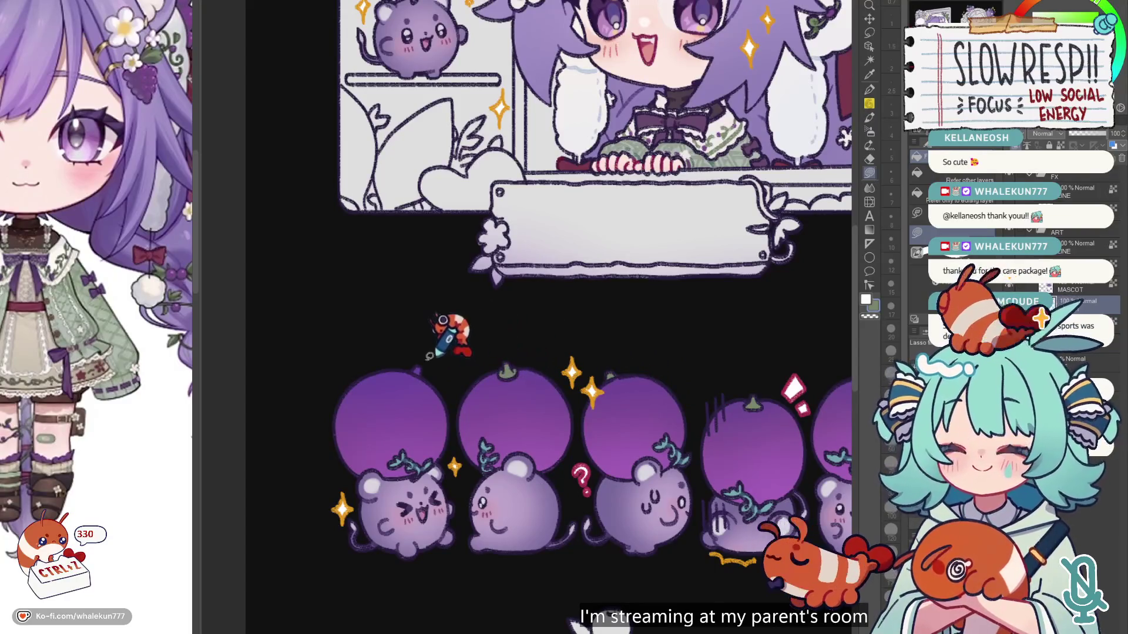
{"action": "scroll", "coordinate": [522, 292], "scroll_direction": "down", "scroll_amount": 5}
{"action": "mouse_move", "coordinate": [522, 293]}
{"action": "left_mouse_down"}
{"action": "mouse_move", "coordinate": [461, 275]}
{"action": "mouse_move", "coordinate": [588, 360]}
{"action": "left_mouse_up"}
{"action": "scroll", "coordinate": [603, 331], "scroll_direction": "up", "scroll_amount": 3}
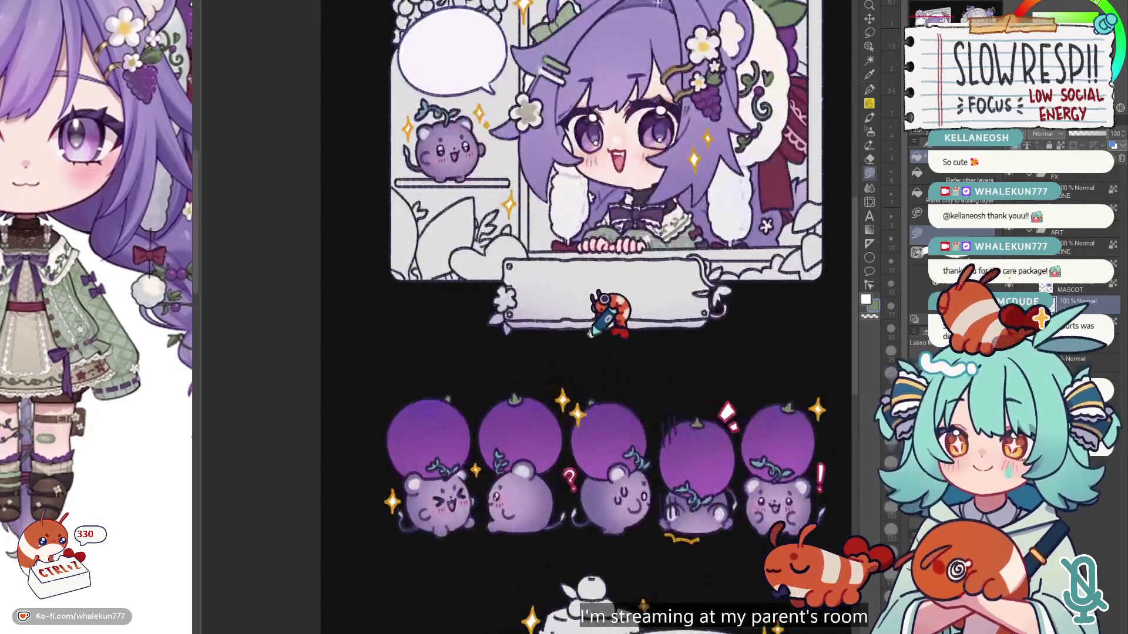
{"action": "scroll", "coordinate": [627, 376], "scroll_direction": "right", "scroll_amount": 2}
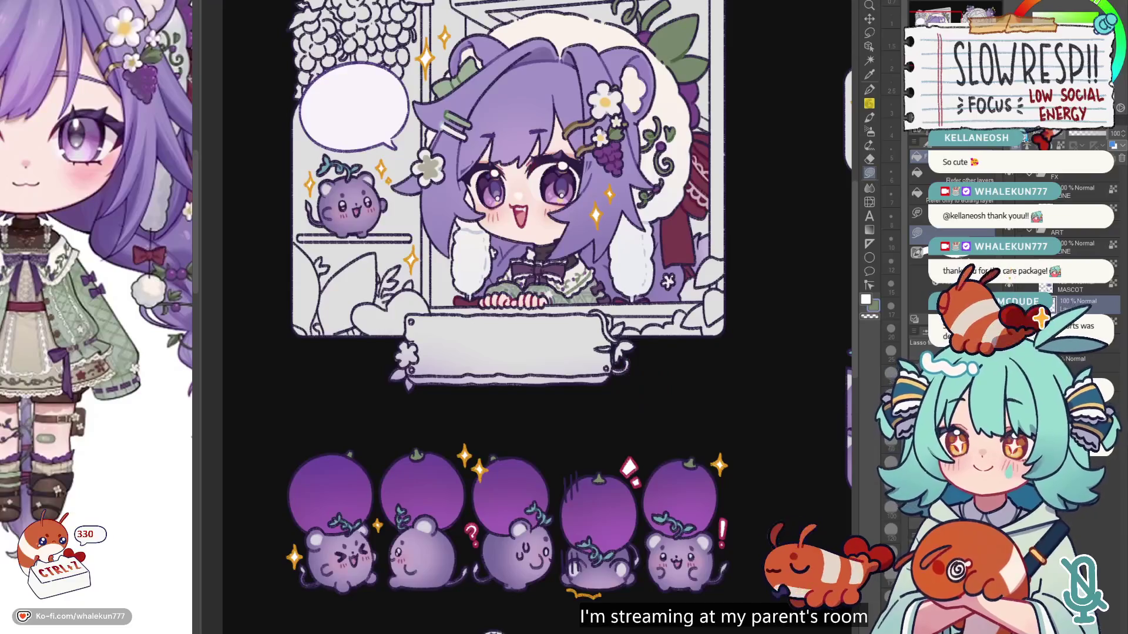
Step: Draw a freehand selection around the chibi window panel, then deselect it
{"action": "left_click", "coordinate": [870, 45]}
{"action": "scroll", "coordinate": [711, 253], "scroll_direction": "down", "scroll_amount": 3}
{"action": "mouse_move", "coordinate": [738, 258]}
{"action": "left_mouse_down"}
{"action": "mouse_move", "coordinate": [712, 339]}
{"action": "mouse_move", "coordinate": [469, 282]}
{"action": "mouse_move", "coordinate": [497, 183]}
{"action": "left_mouse_up"}
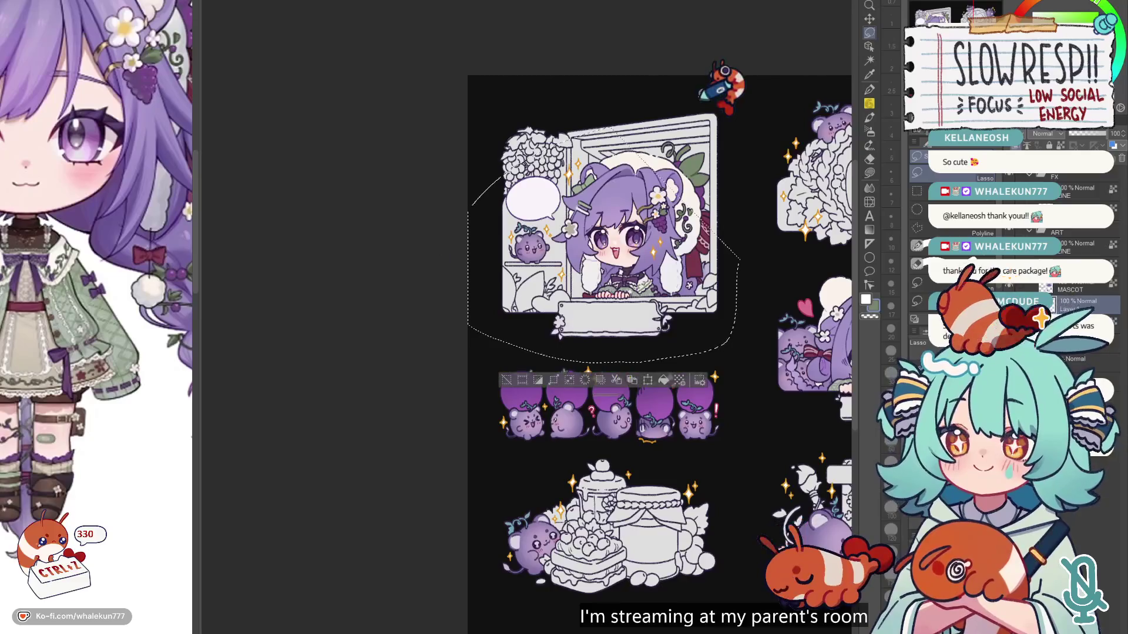
{"action": "key", "text": "ctrl+d"}
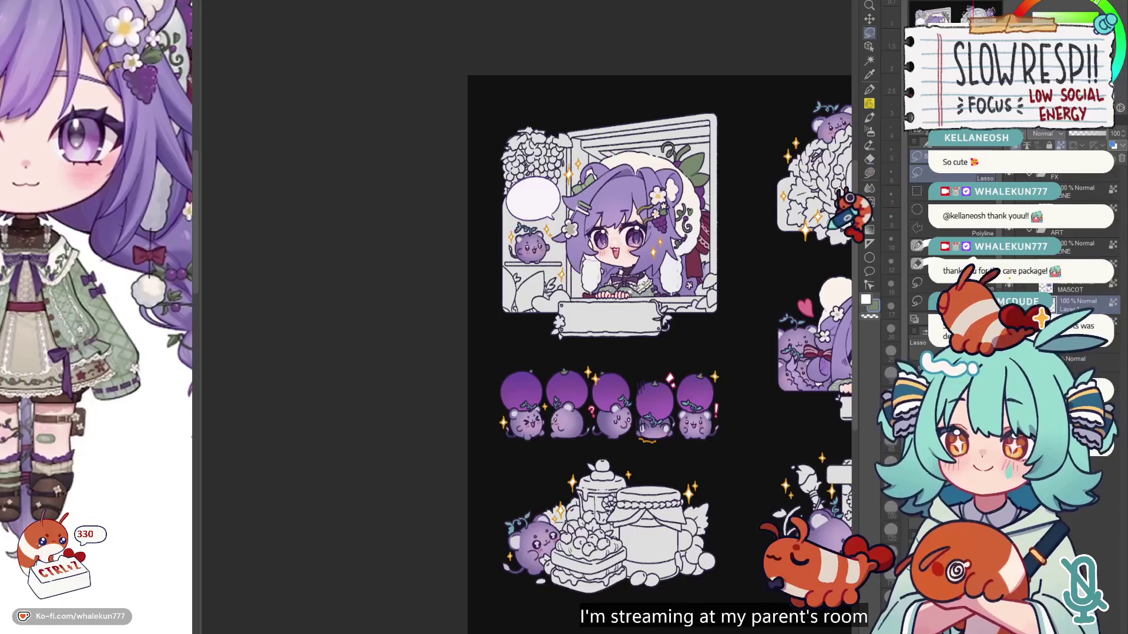
Step: Scroll the reference panel to the full-body character and return to the sticker sheet's layers
{"action": "scroll", "coordinate": [756, 329], "scroll_direction": "down", "scroll_amount": 3}
{"action": "scroll", "coordinate": [746, 341], "scroll_direction": "right", "scroll_amount": 3}
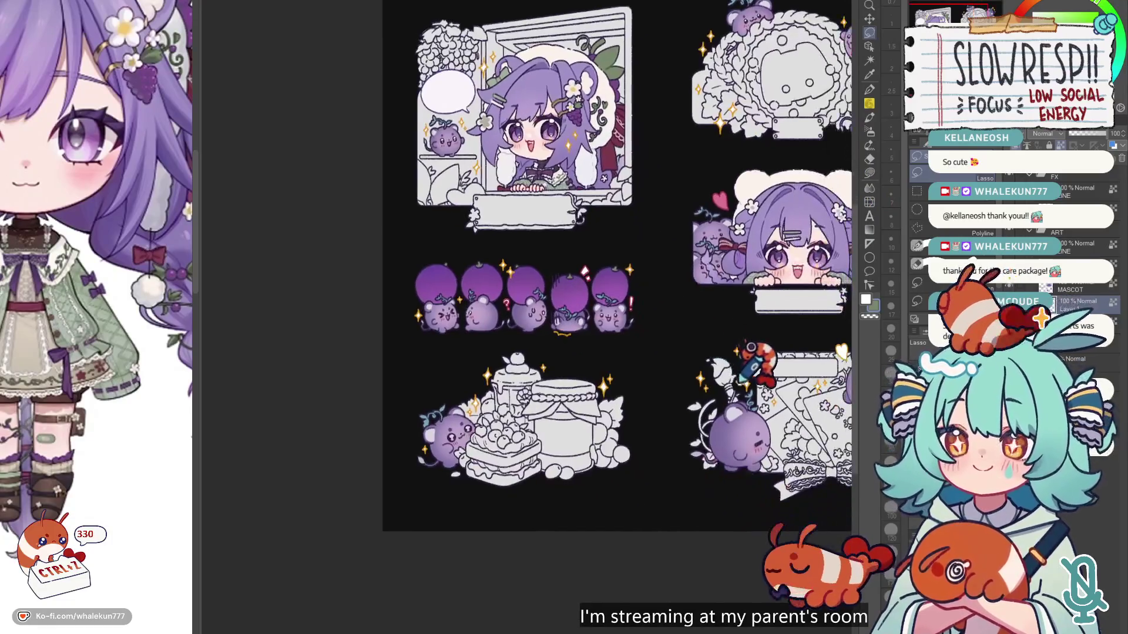
{"action": "scroll", "coordinate": [734, 404], "scroll_direction": "up", "scroll_amount": 1}
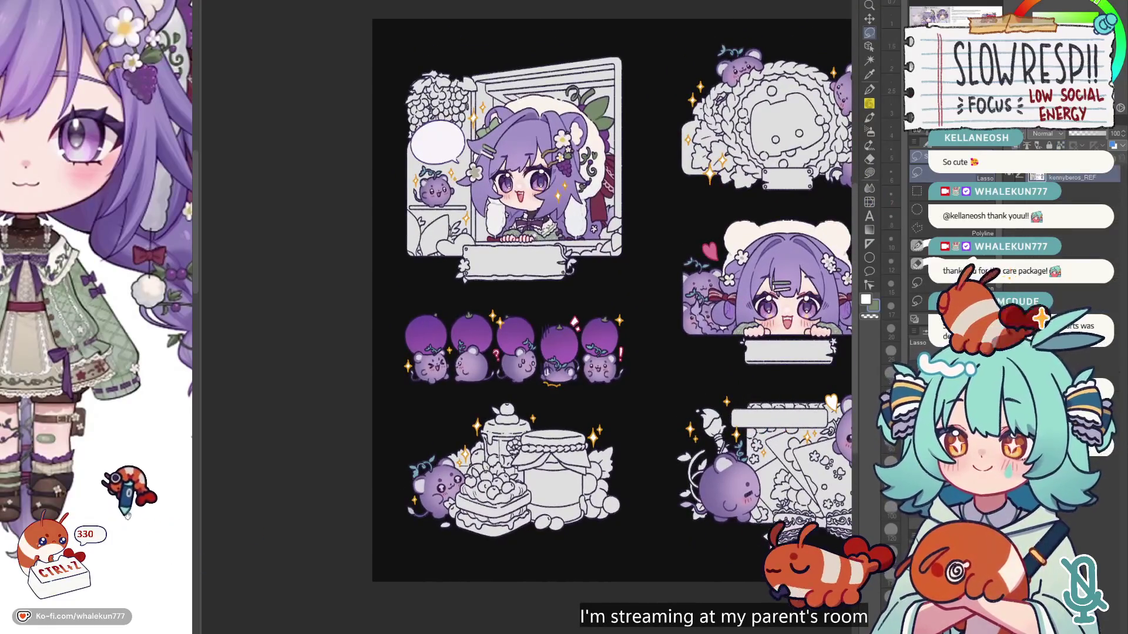
{"action": "scroll", "coordinate": [143, 551], "scroll_direction": "down", "scroll_amount": 3}
{"action": "scroll", "coordinate": [143, 529], "scroll_direction": "down", "scroll_amount": 3}
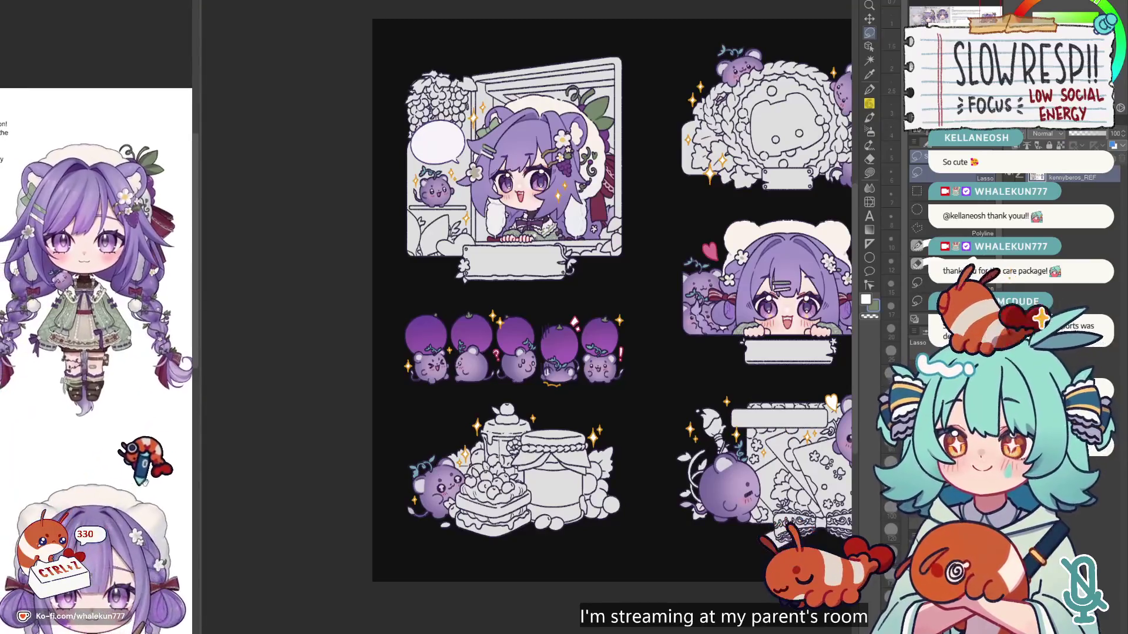
{"action": "left_click", "coordinate": [544, 341]}
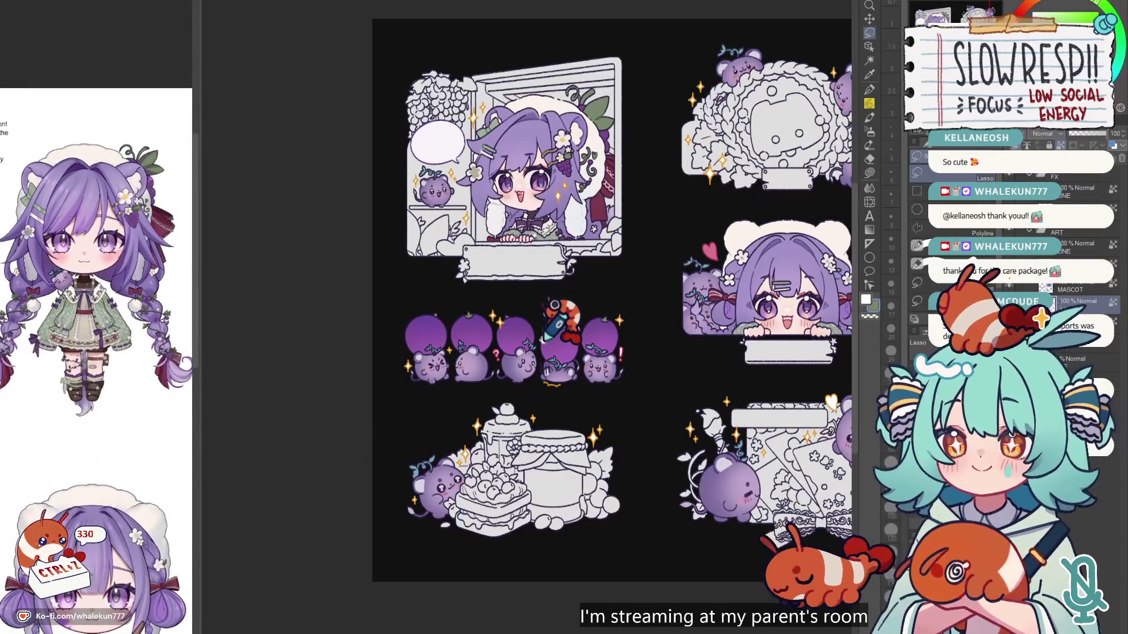
{"action": "left_click_drag", "start_coordinate": [555, 322], "coordinate": [550, 306]}
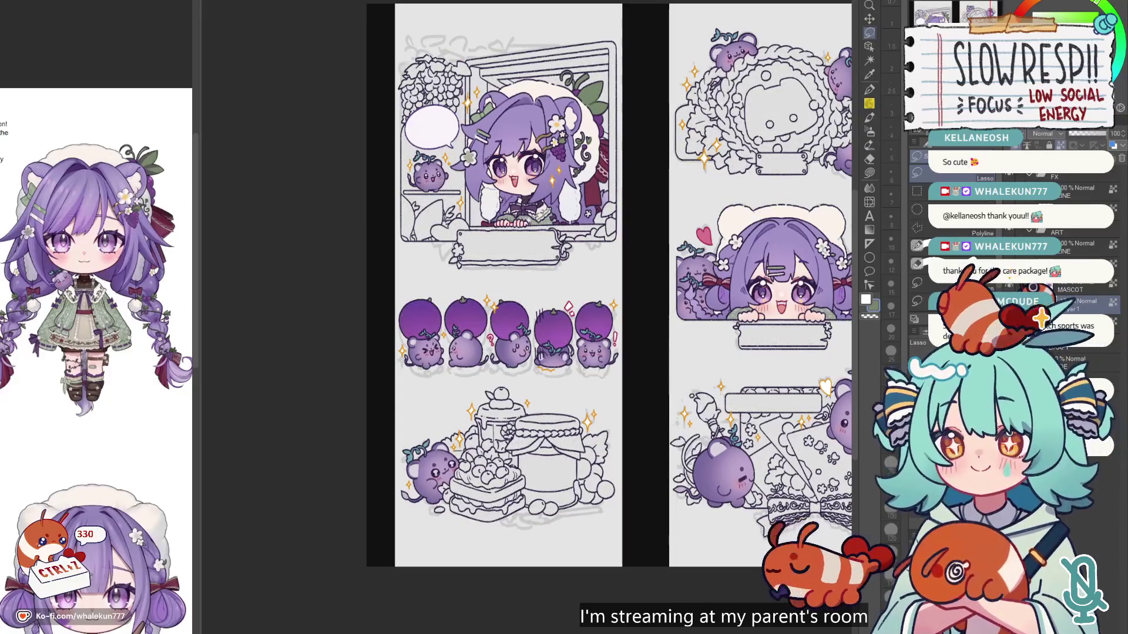
Step: Select the G-pen, shrink the brush to 17, and review the full sheet
{"action": "left_click_drag", "start_coordinate": [740, 392], "coordinate": [713, 357]}
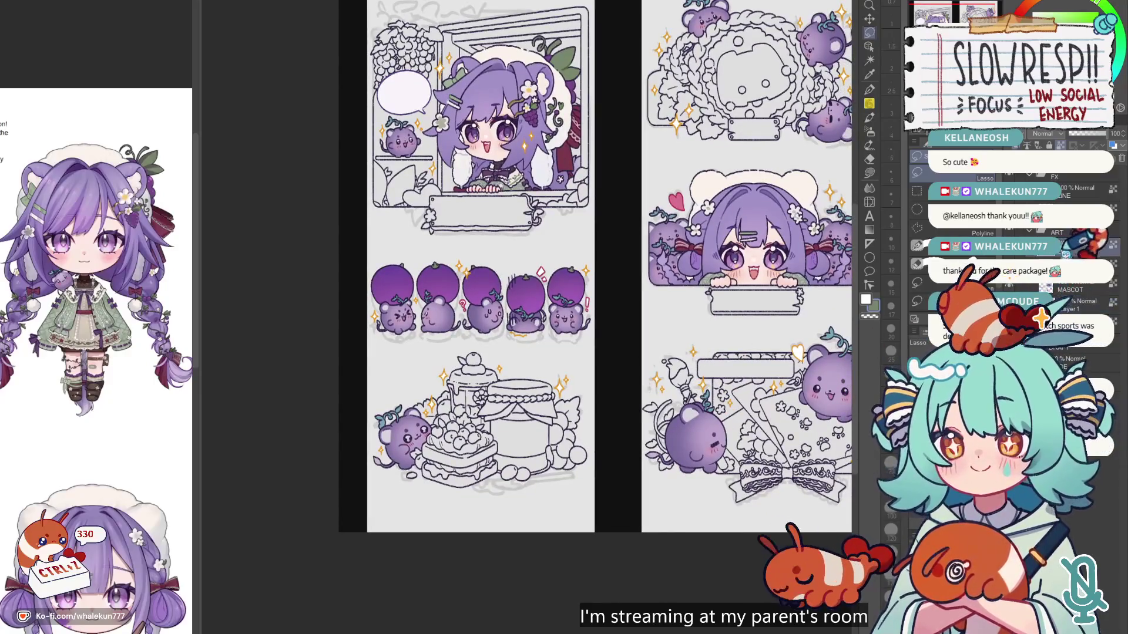
{"action": "left_click", "coordinate": [869, 88]}
{"action": "scroll", "coordinate": [516, 251], "scroll_direction": "up", "scroll_amount": 4}
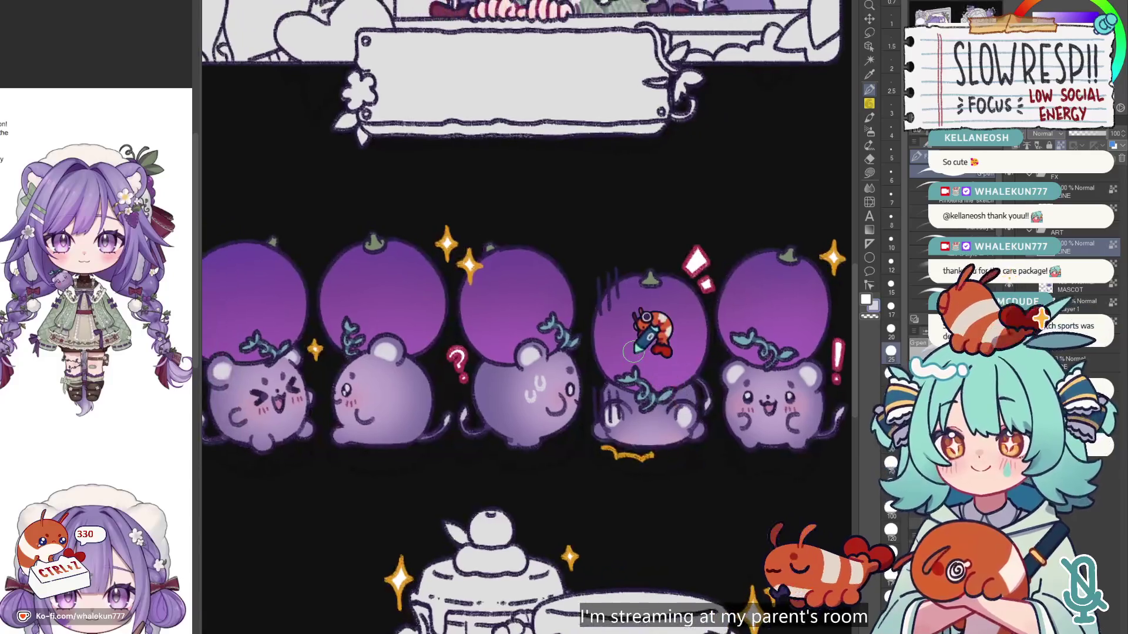
{"action": "key", "text": "bracketleft"}
{"action": "key", "text": "bracketleft"}
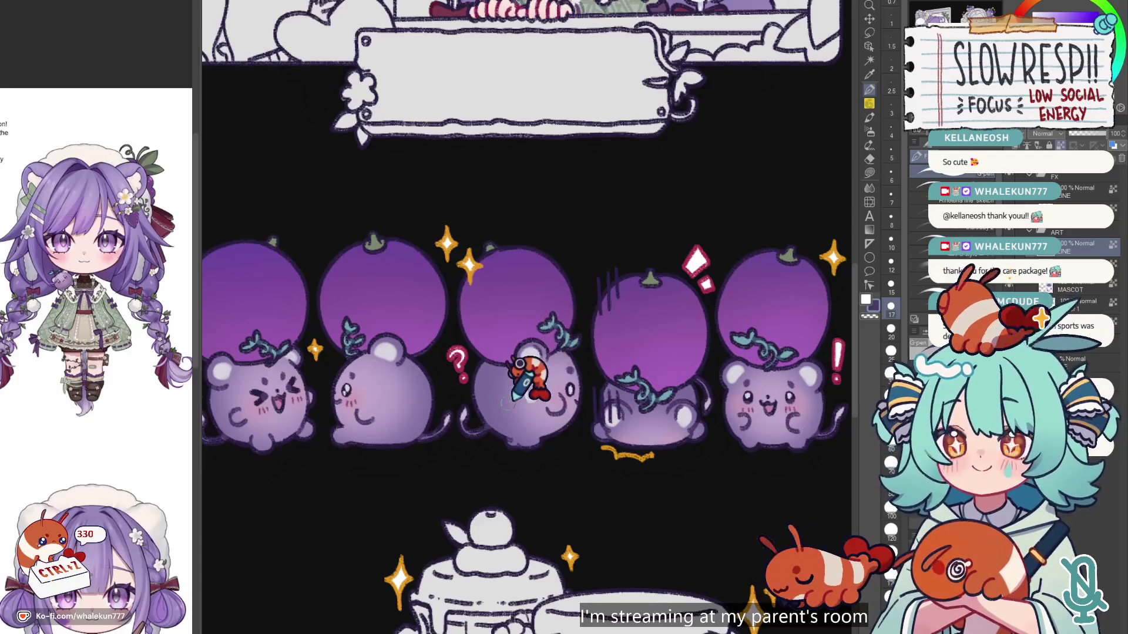
{"action": "scroll", "coordinate": [555, 329], "scroll_direction": "down", "scroll_amount": 3}
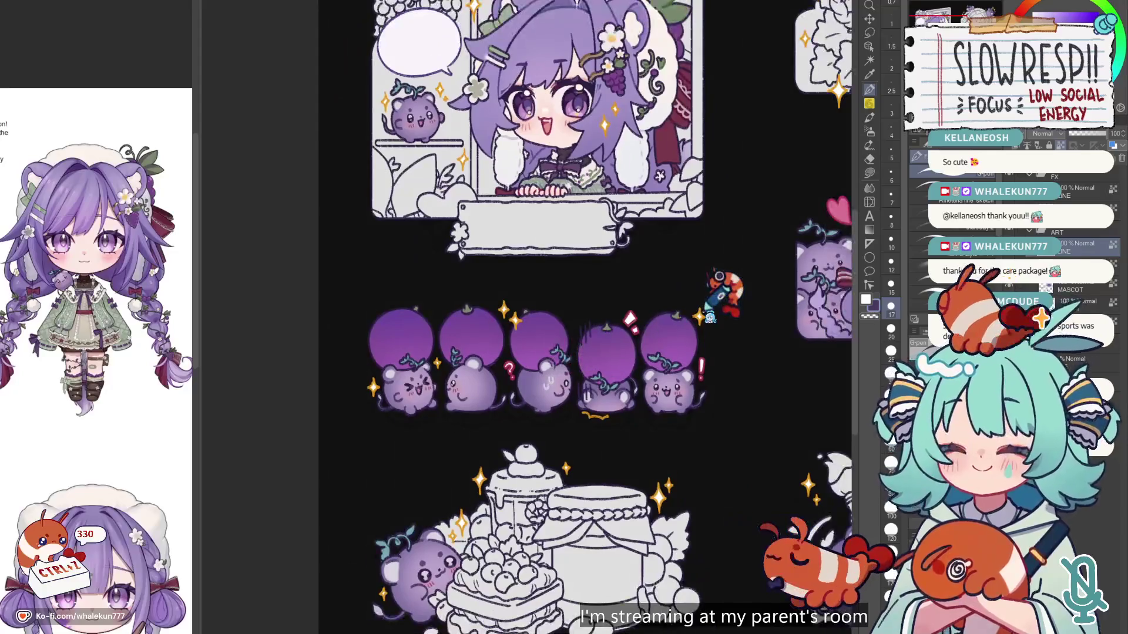
{"action": "scroll", "coordinate": [705, 294], "scroll_direction": "down", "scroll_amount": 2}
{"action": "scroll", "coordinate": [693, 294], "scroll_direction": "down", "scroll_amount": 3}
{"action": "scroll", "coordinate": [690, 322], "scroll_direction": "up", "scroll_amount": 2}
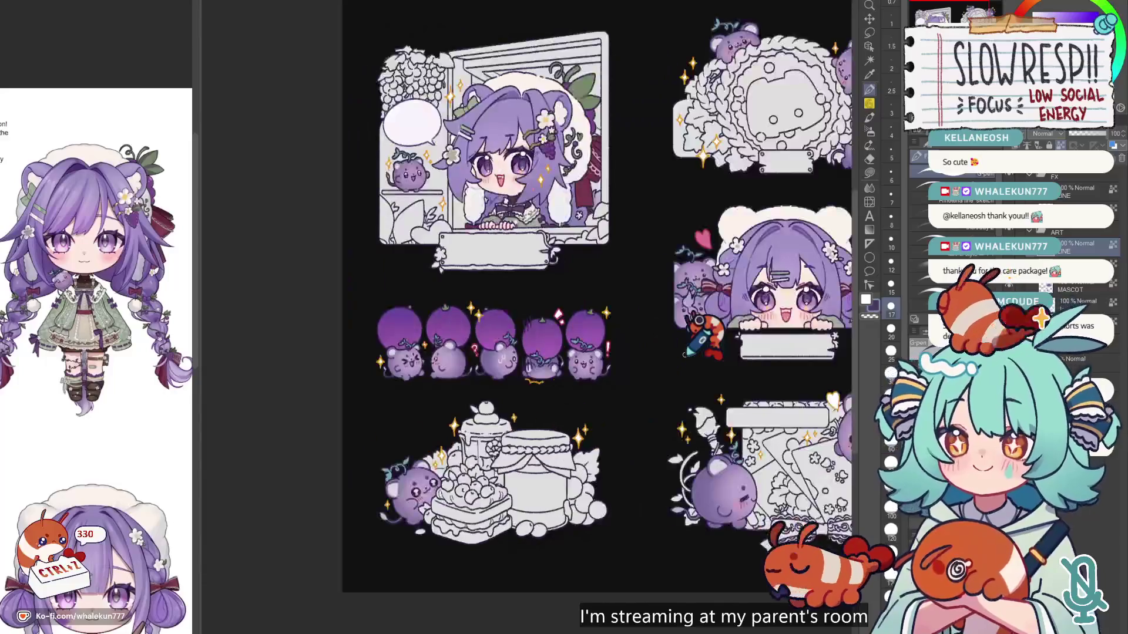
{"action": "scroll", "coordinate": [685, 354], "scroll_direction": "down", "scroll_amount": 1}
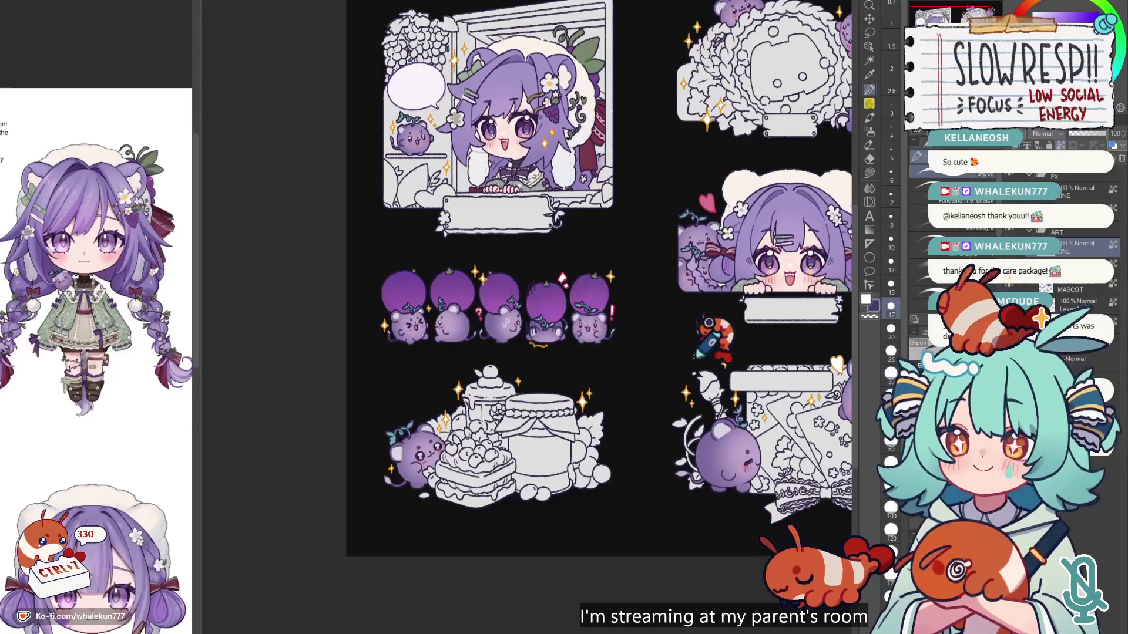
{"action": "scroll", "coordinate": [695, 356], "scroll_direction": "up", "scroll_amount": 3}
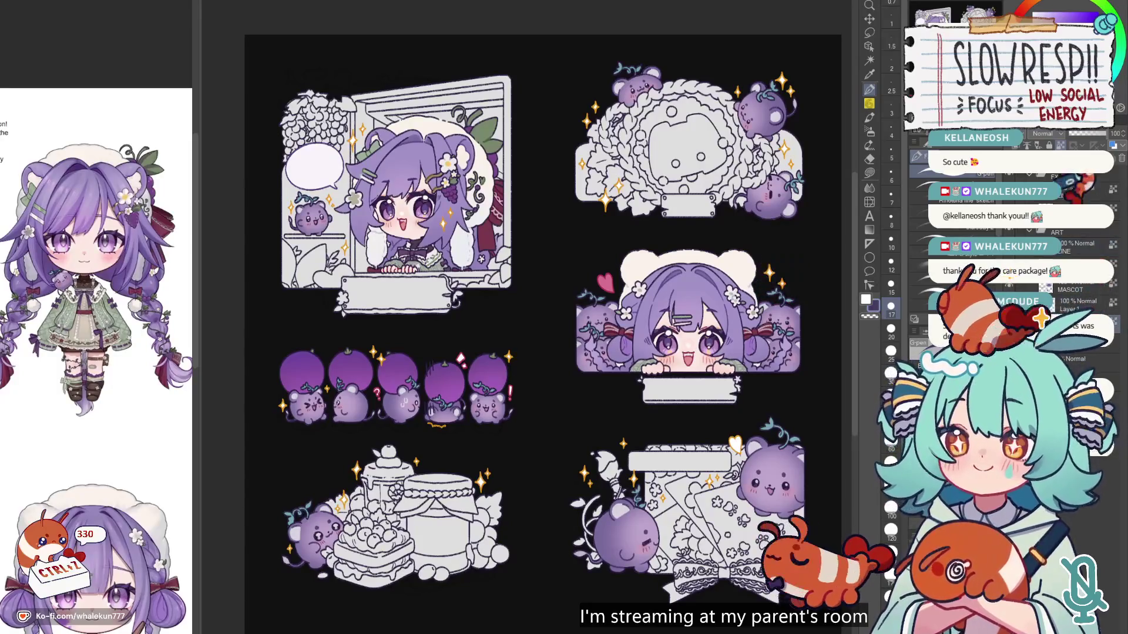
Step: Switch to Lasso fill and bring the braided wreath artwork into view
{"action": "key", "text": "g"}
{"action": "left_click_drag", "start_coordinate": [652, 81], "coordinate": [556, 285]}
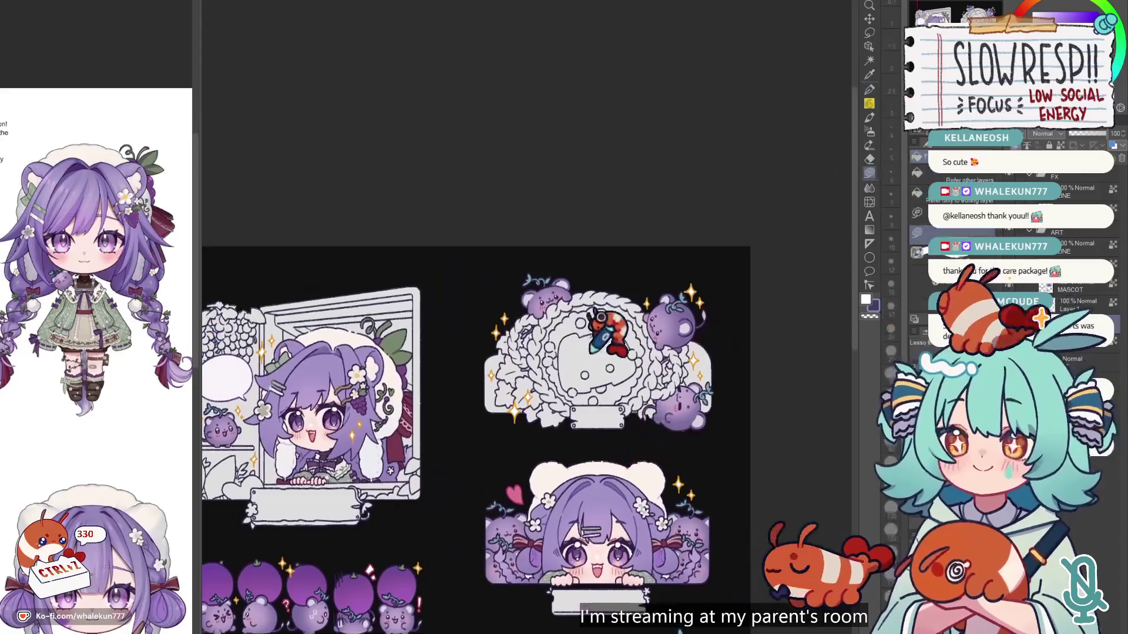
{"action": "scroll", "coordinate": [562, 293], "scroll_direction": "up", "scroll_amount": 5}
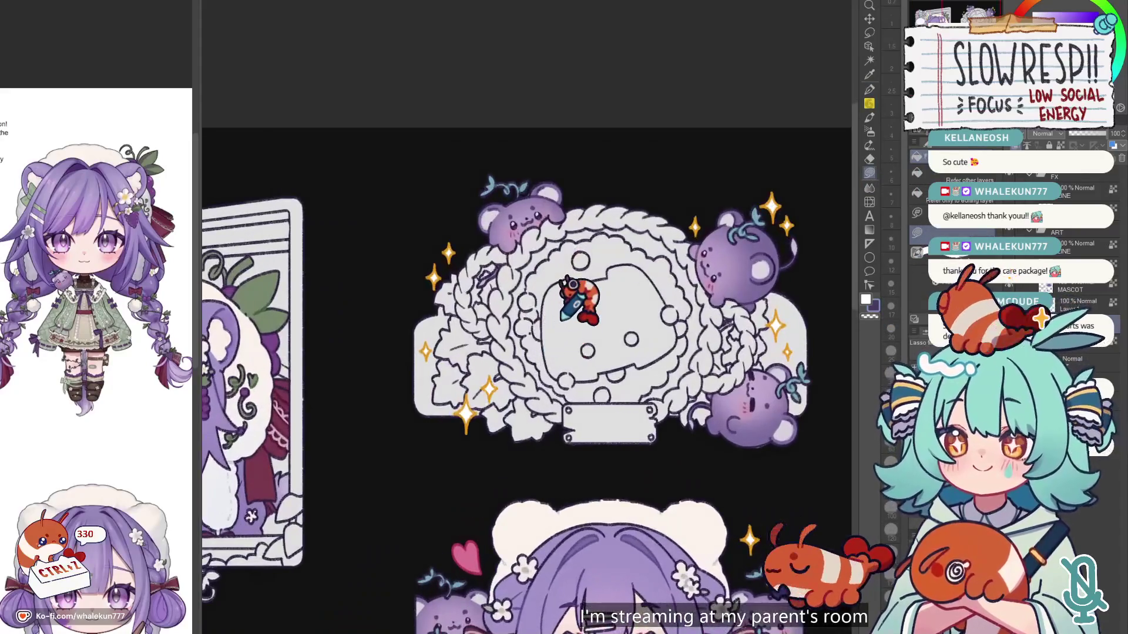
Step: Sample a colour from the reference character layer, then reselect the mascot artwork layer
{"action": "left_click", "coordinate": [75, 350]}
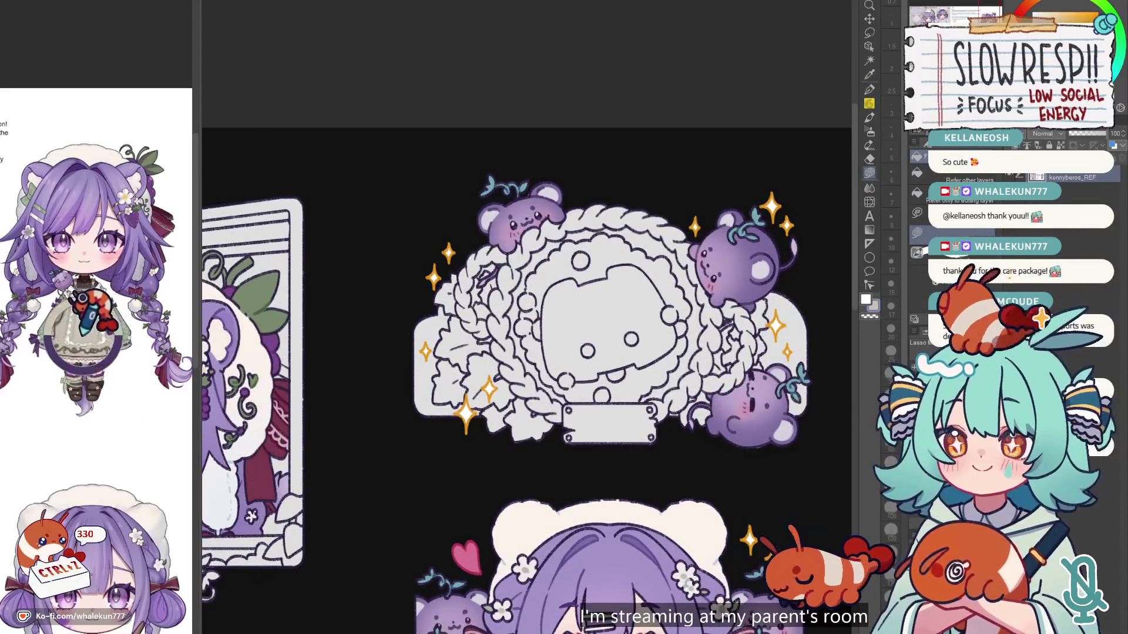
{"action": "left_click", "coordinate": [85, 347]}
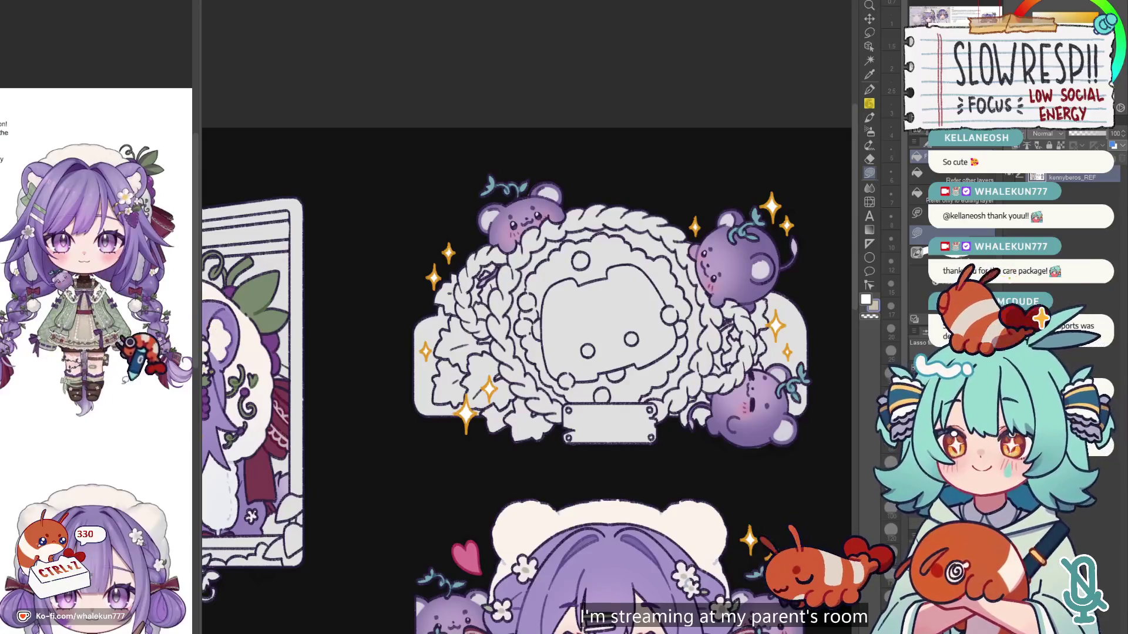
{"action": "left_click", "coordinate": [94, 385]}
{"action": "left_click_drag", "start_coordinate": [90, 347], "coordinate": [111, 347]}
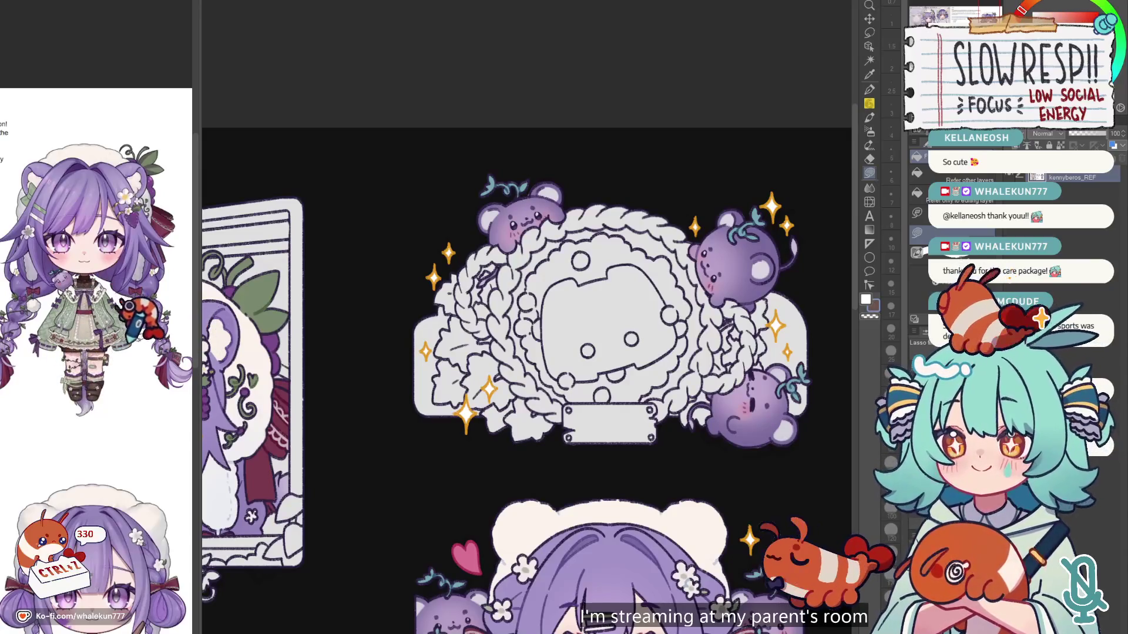
{"action": "left_click", "coordinate": [604, 264], "text": "ctrl"}
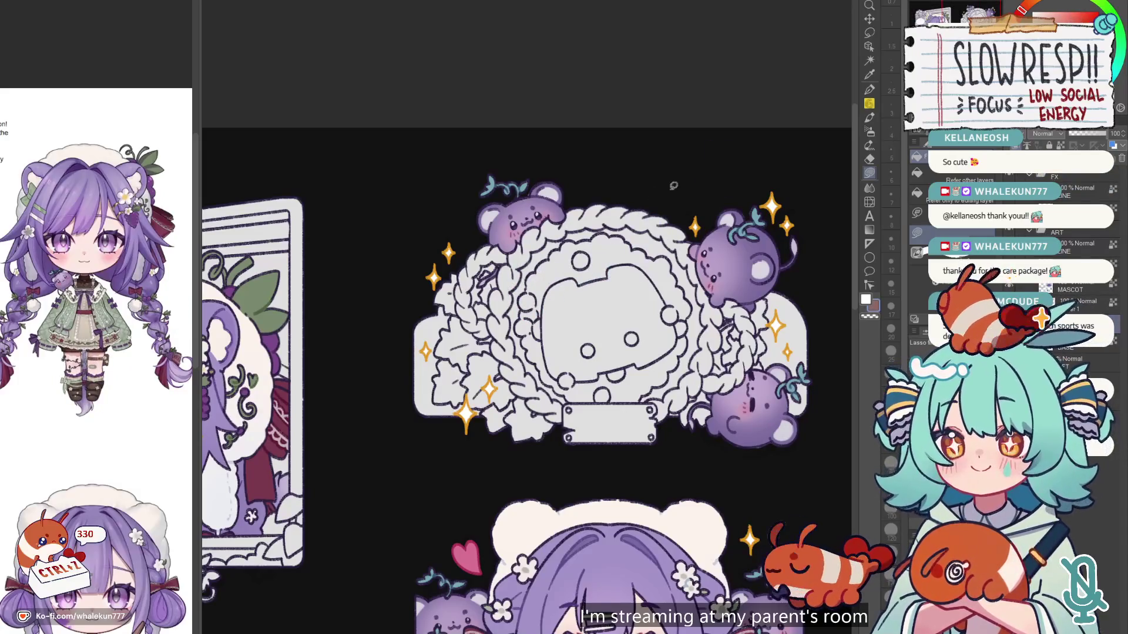
{"action": "scroll", "coordinate": [506, 247], "scroll_direction": "up", "scroll_amount": 2}
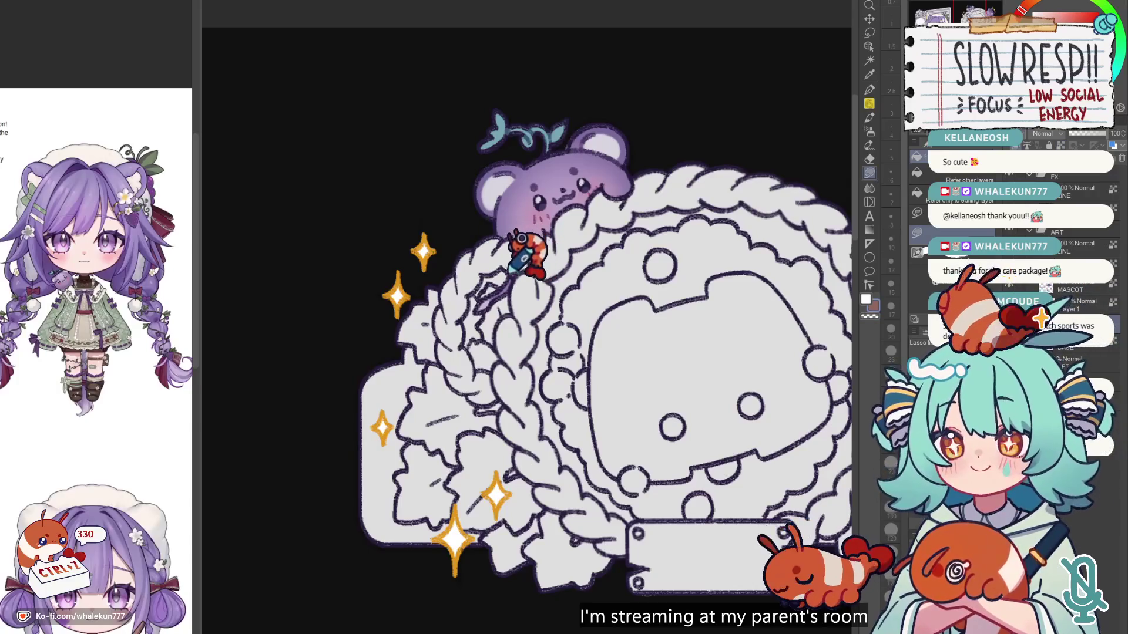
Step: Lasso-fill the left braid brown, extending it down the lower braid toward the plaque
{"action": "mouse_move", "coordinate": [547, 252]}
{"action": "left_mouse_down"}
{"action": "mouse_move", "coordinate": [522, 262]}
{"action": "mouse_move", "coordinate": [507, 352]}
{"action": "mouse_move", "coordinate": [587, 185]}
{"action": "mouse_move", "coordinate": [502, 334]}
{"action": "mouse_move", "coordinate": [519, 289]}
{"action": "mouse_move", "coordinate": [489, 233]}
{"action": "left_mouse_up"}
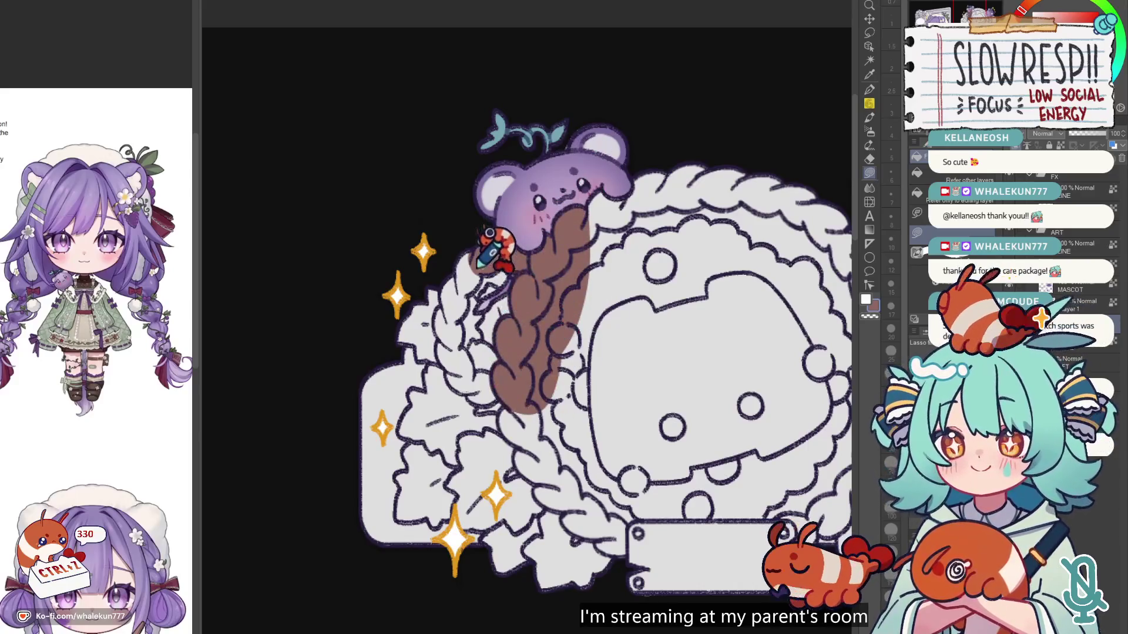
{"action": "mouse_move", "coordinate": [469, 306]}
{"action": "left_mouse_down"}
{"action": "mouse_move", "coordinate": [442, 344]}
{"action": "mouse_move", "coordinate": [445, 284]}
{"action": "mouse_move", "coordinate": [470, 247]}
{"action": "mouse_move", "coordinate": [528, 210]}
{"action": "mouse_move", "coordinate": [473, 305]}
{"action": "left_mouse_up"}
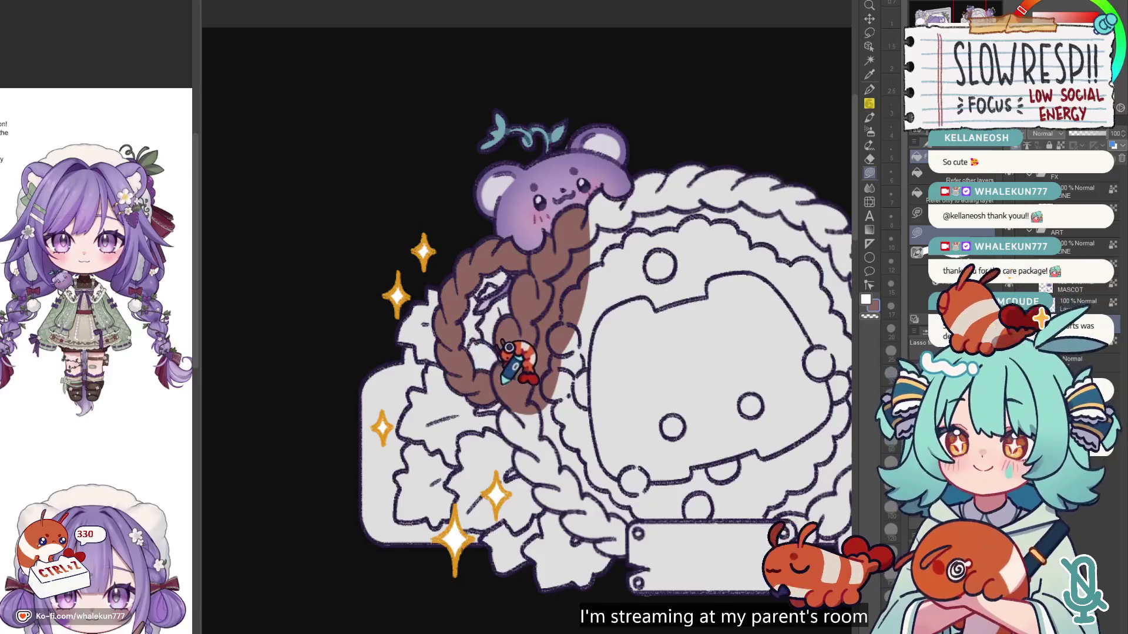
{"action": "left_click_drag", "start_coordinate": [511, 360], "coordinate": [510, 346]}
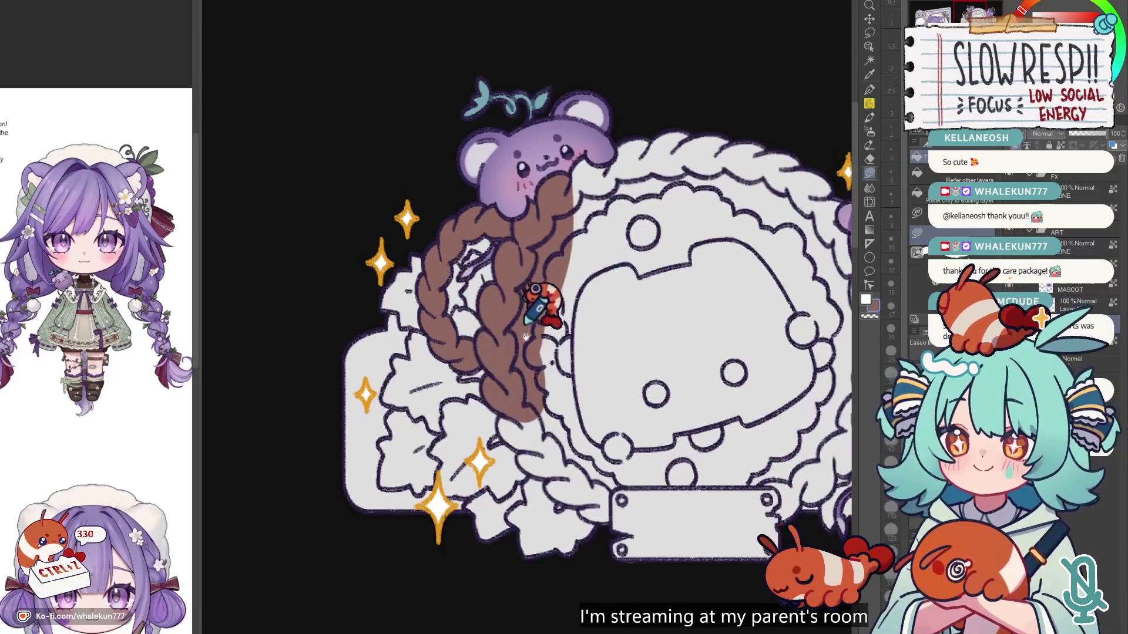
{"action": "left_click_drag", "start_coordinate": [541, 303], "coordinate": [518, 255]}
{"action": "mouse_move", "coordinate": [514, 391]}
{"action": "left_mouse_down"}
{"action": "mouse_move", "coordinate": [536, 343]}
{"action": "mouse_move", "coordinate": [480, 340]}
{"action": "mouse_move", "coordinate": [540, 394]}
{"action": "mouse_move", "coordinate": [556, 341]}
{"action": "left_mouse_up"}
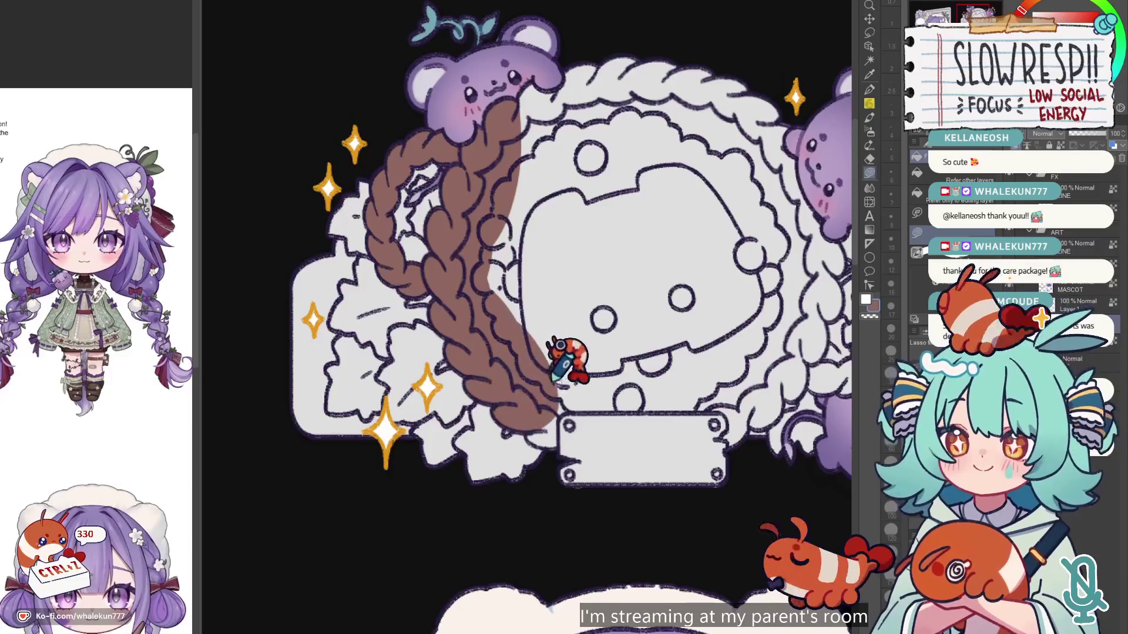
{"action": "mouse_move", "coordinate": [559, 398]}
{"action": "left_mouse_down"}
{"action": "mouse_move", "coordinate": [549, 403]}
{"action": "mouse_move", "coordinate": [565, 383]}
{"action": "mouse_move", "coordinate": [498, 368]}
{"action": "mouse_move", "coordinate": [574, 290]}
{"action": "mouse_move", "coordinate": [423, 181]}
{"action": "mouse_move", "coordinate": [493, 405]}
{"action": "left_mouse_up"}
{"action": "mouse_move", "coordinate": [574, 272]}
{"action": "left_mouse_down"}
{"action": "mouse_move", "coordinate": [488, 191]}
{"action": "mouse_move", "coordinate": [458, 314]}
{"action": "left_mouse_up"}
{"action": "mouse_move", "coordinate": [448, 408]}
{"action": "left_mouse_down"}
{"action": "mouse_move", "coordinate": [418, 421]}
{"action": "mouse_move", "coordinate": [500, 347]}
{"action": "mouse_move", "coordinate": [604, 426]}
{"action": "mouse_move", "coordinate": [584, 438]}
{"action": "mouse_move", "coordinate": [593, 456]}
{"action": "mouse_move", "coordinate": [646, 400]}
{"action": "mouse_move", "coordinate": [646, 412]}
{"action": "left_mouse_up"}
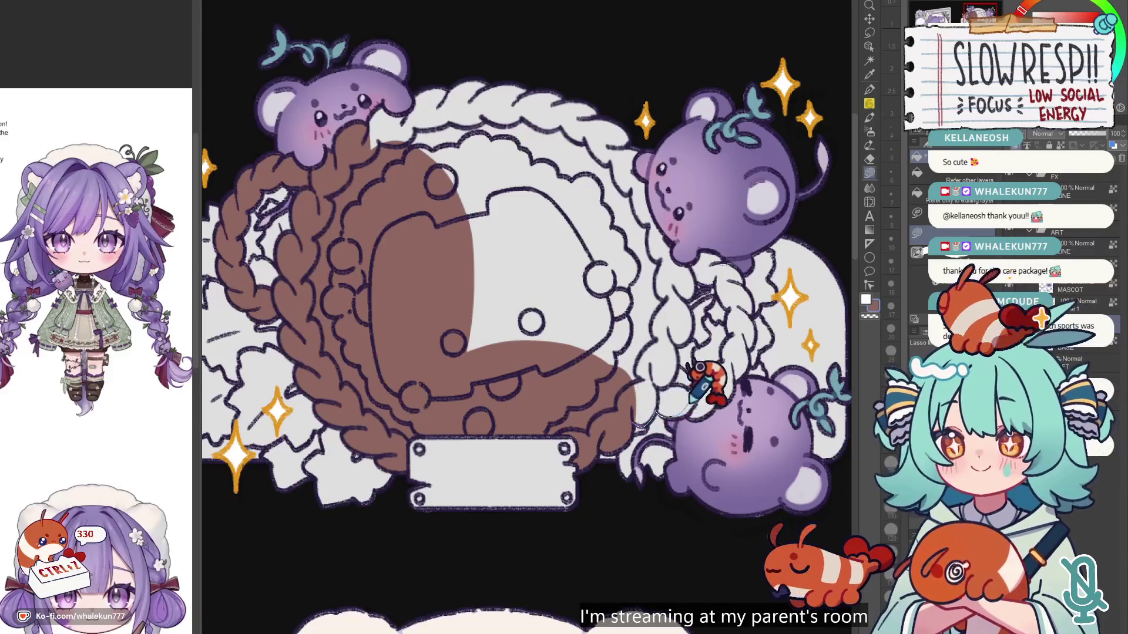
Step: Fill the upper-right and remaining white centre of the heart brown
{"action": "mouse_move", "coordinate": [693, 307]}
{"action": "left_mouse_down"}
{"action": "mouse_move", "coordinate": [391, 317]}
{"action": "mouse_move", "coordinate": [693, 388]}
{"action": "left_mouse_up"}
{"action": "left_click_drag", "start_coordinate": [693, 388], "coordinate": [622, 420]}
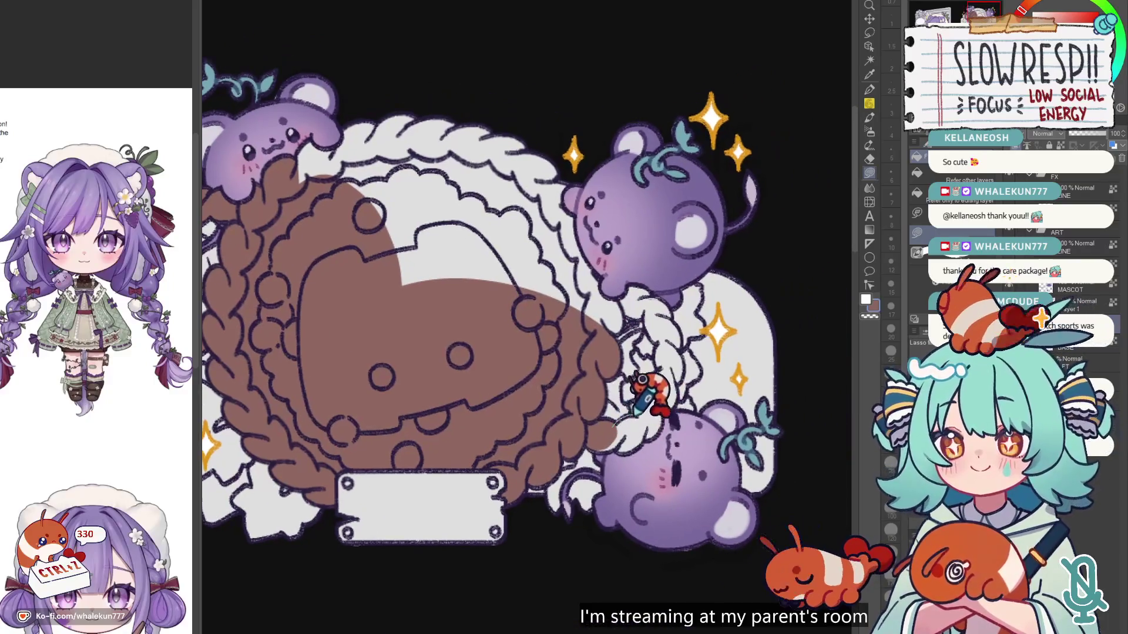
{"action": "scroll", "coordinate": [598, 414], "scroll_direction": "up", "scroll_amount": 2}
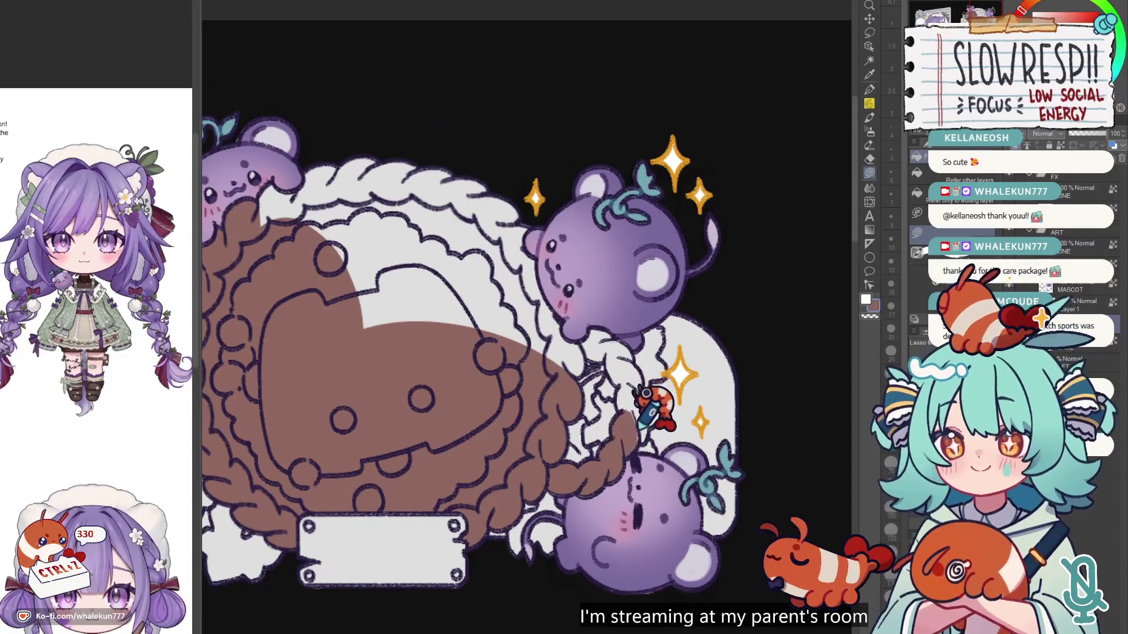
{"action": "scroll", "coordinate": [645, 414], "scroll_direction": "up", "scroll_amount": 1}
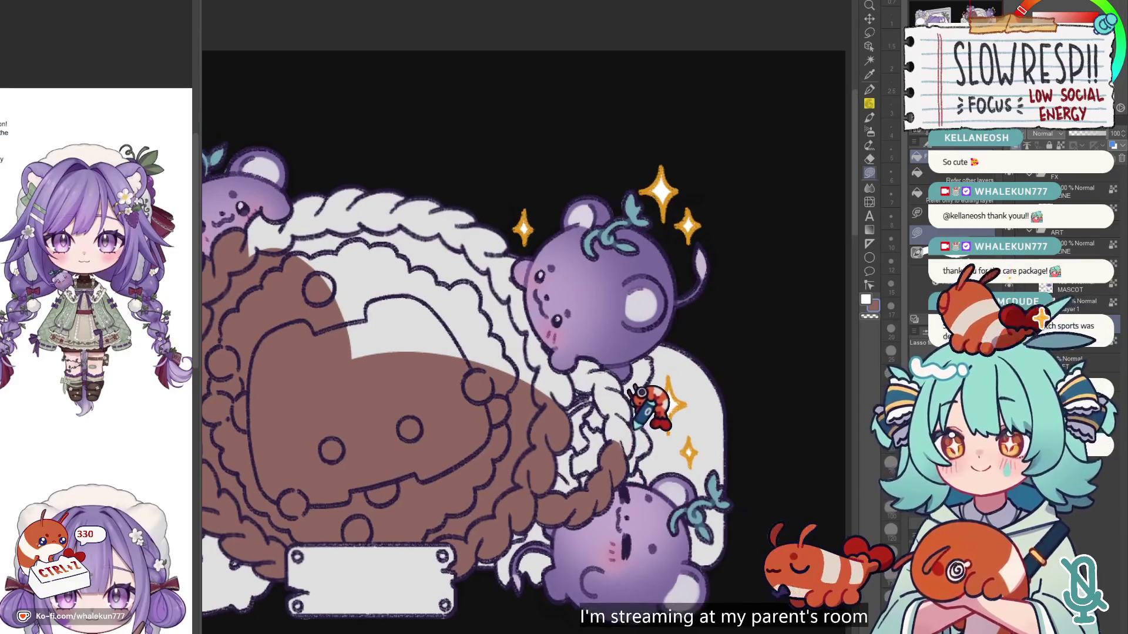
{"action": "scroll", "coordinate": [621, 374], "scroll_direction": "up", "scroll_amount": 1}
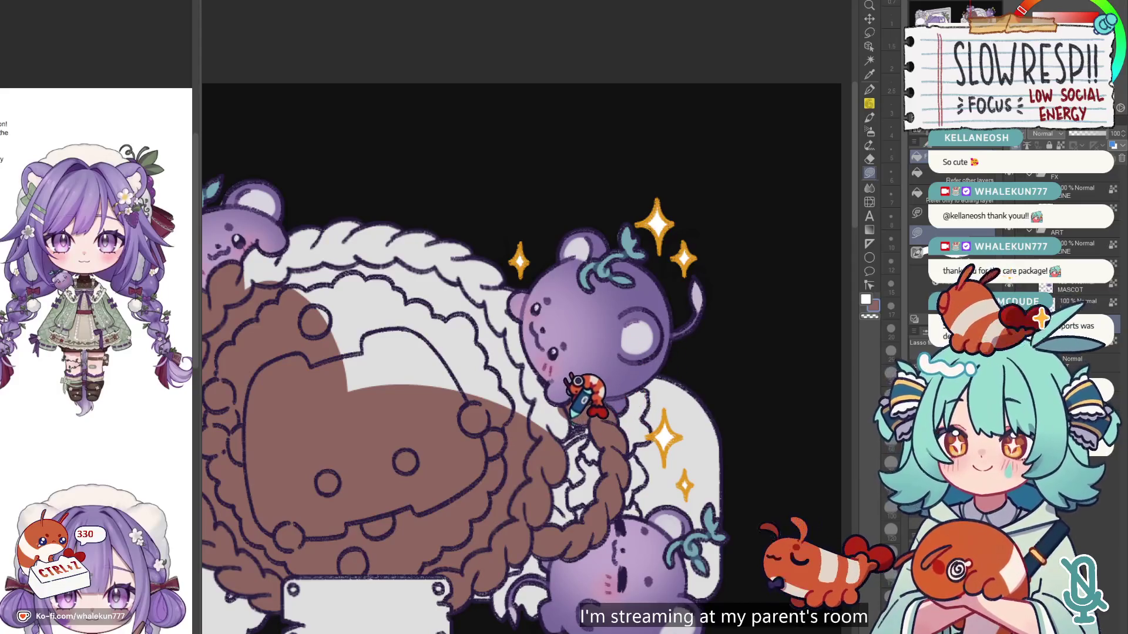
{"action": "mouse_move", "coordinate": [568, 405]}
{"action": "left_mouse_down"}
{"action": "mouse_move", "coordinate": [478, 396]}
{"action": "mouse_move", "coordinate": [555, 301]}
{"action": "left_mouse_up"}
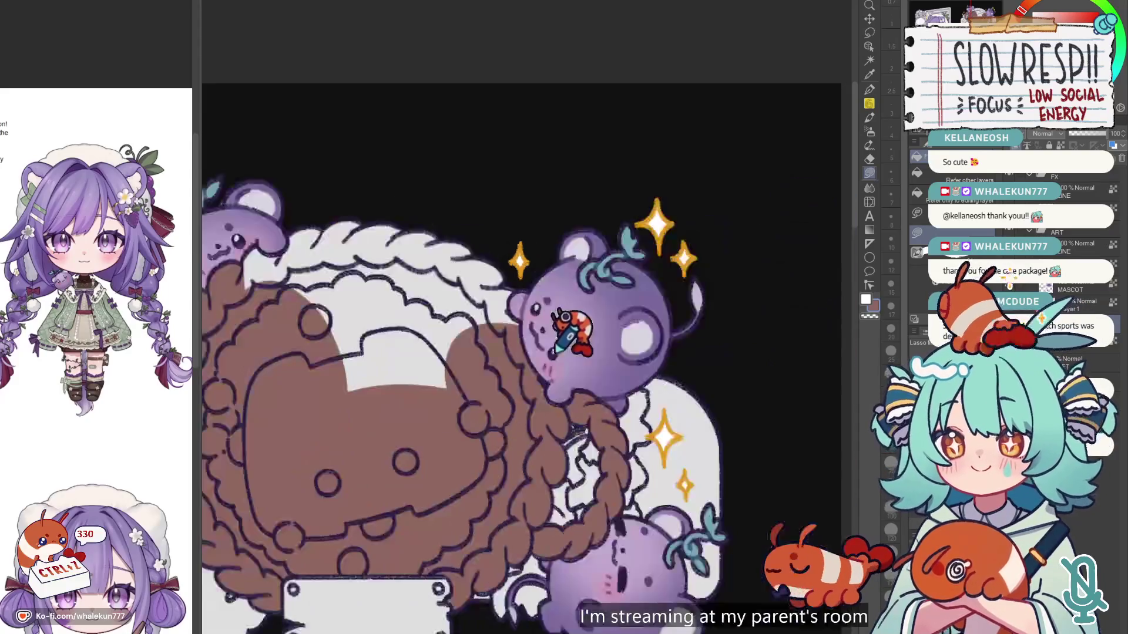
{"action": "left_click_drag", "start_coordinate": [553, 346], "coordinate": [664, 411]}
{"action": "mouse_move", "coordinate": [456, 475]}
{"action": "left_mouse_down"}
{"action": "mouse_move", "coordinate": [640, 376]}
{"action": "mouse_move", "coordinate": [332, 326]}
{"action": "mouse_move", "coordinate": [546, 447]}
{"action": "mouse_move", "coordinate": [630, 234]}
{"action": "left_mouse_up"}
{"action": "scroll", "coordinate": [550, 435], "scroll_direction": "down", "scroll_amount": 3}
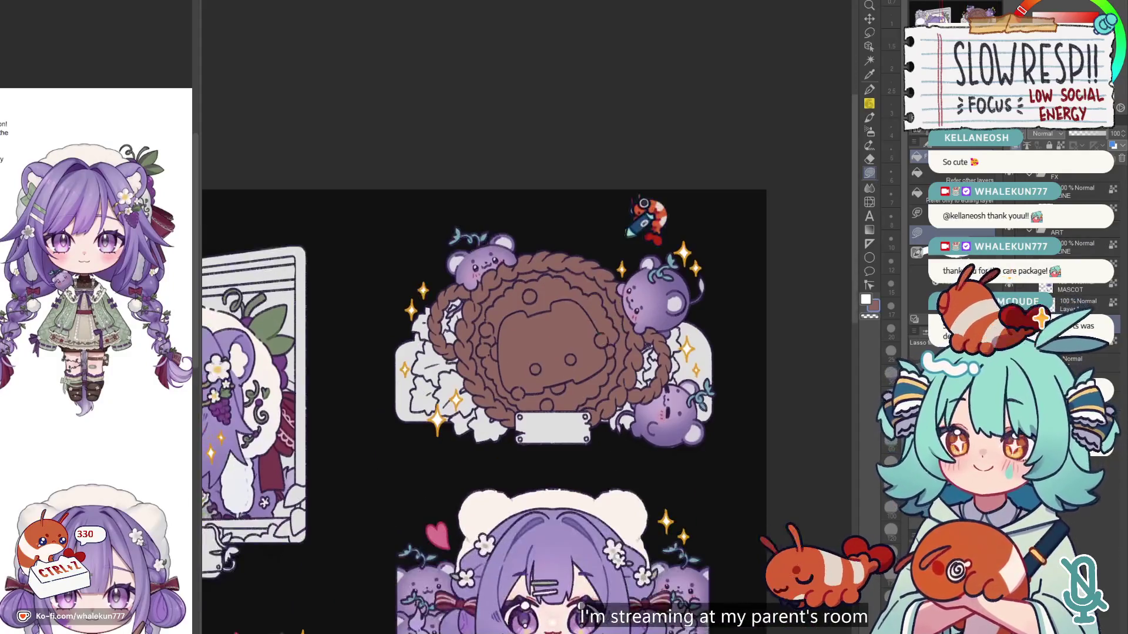
Step: Switch to the soft airbrush with a dusty red colour and undo the last strokes
{"action": "left_click", "coordinate": [870, 130]}
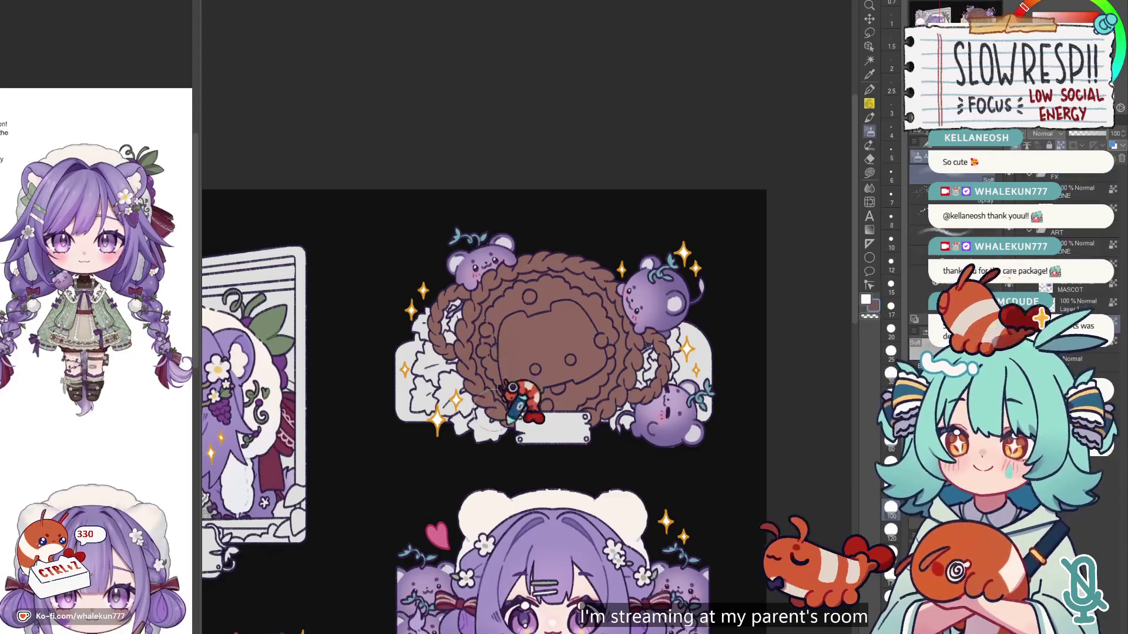
{"action": "scroll", "coordinate": [582, 388], "scroll_direction": "down", "scroll_amount": 3}
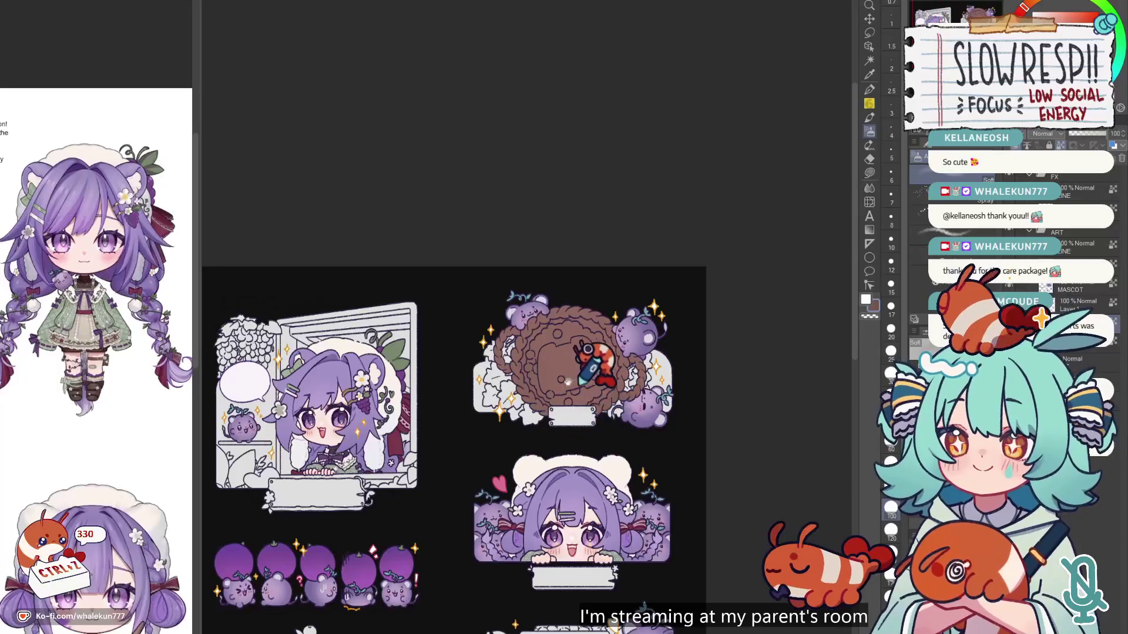
{"action": "scroll", "coordinate": [573, 359], "scroll_direction": "up", "scroll_amount": 2}
{"action": "left_click", "coordinate": [88, 230]}
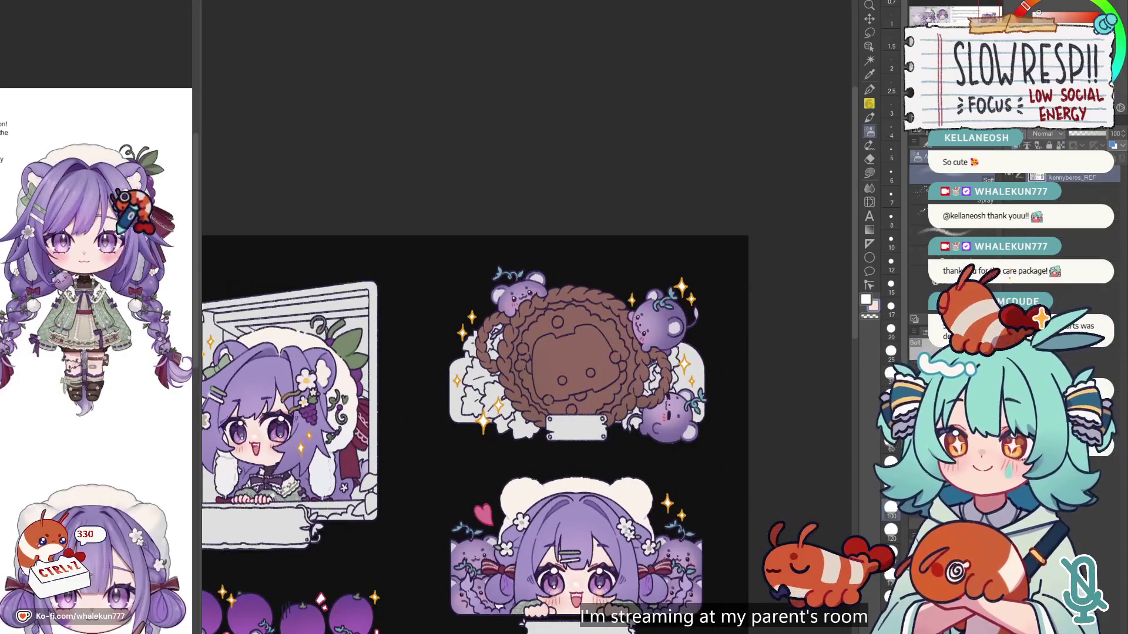
{"action": "left_click", "coordinate": [1084, 17]}
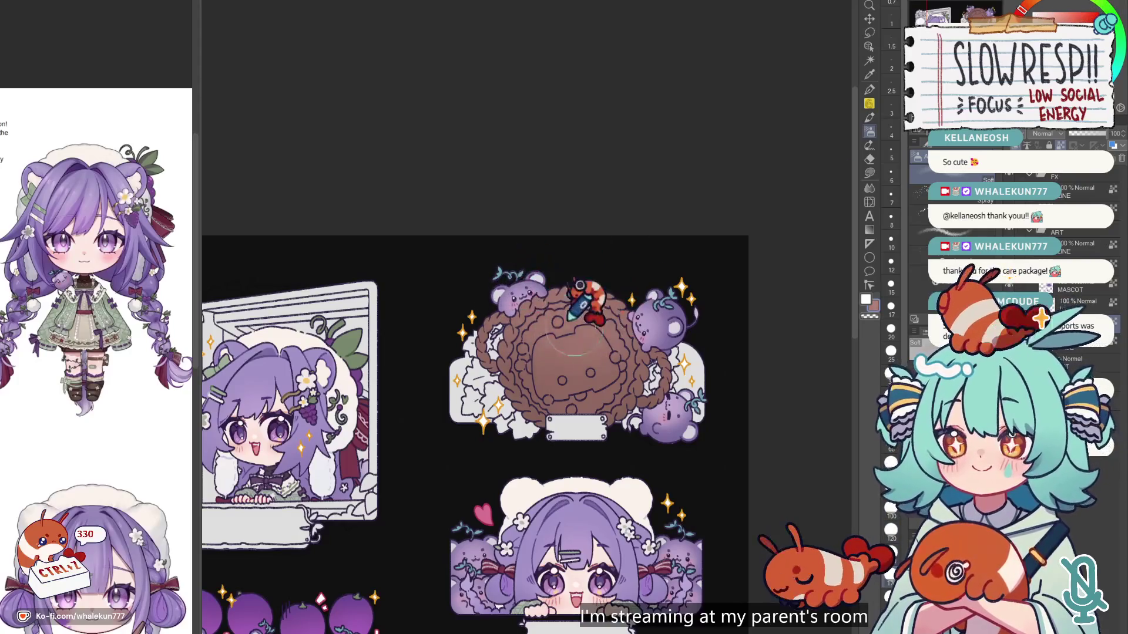
{"action": "key", "text": "ctrl+z"}
{"action": "key", "text": "ctrl+z"}
{"action": "key", "text": "ctrl+z"}
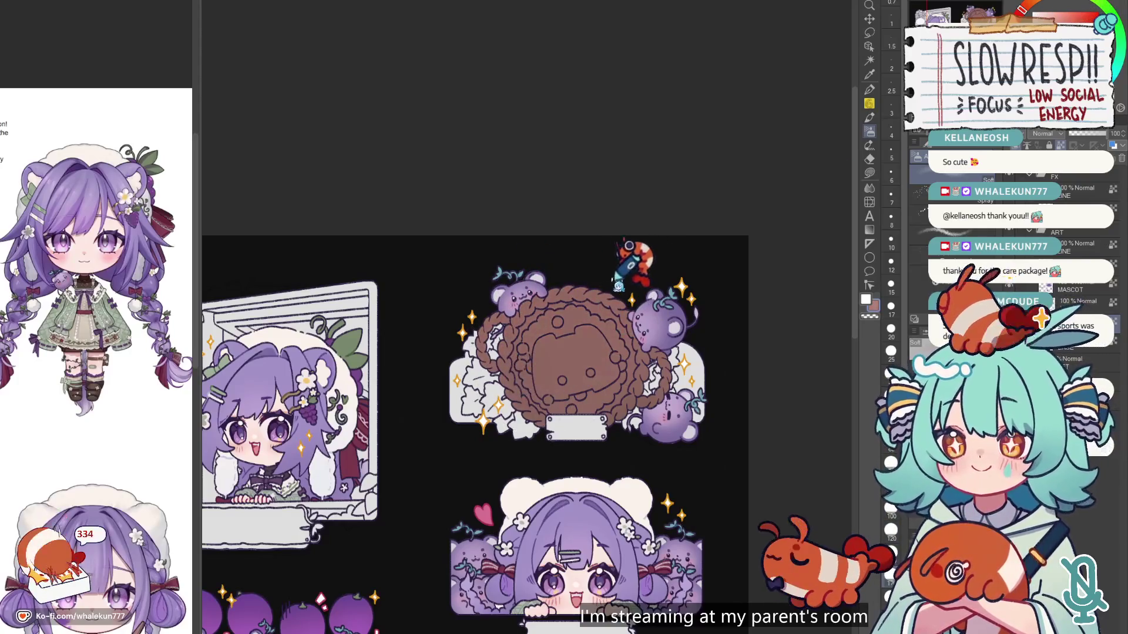
{"action": "scroll", "coordinate": [670, 282], "scroll_direction": "down", "scroll_amount": 5}
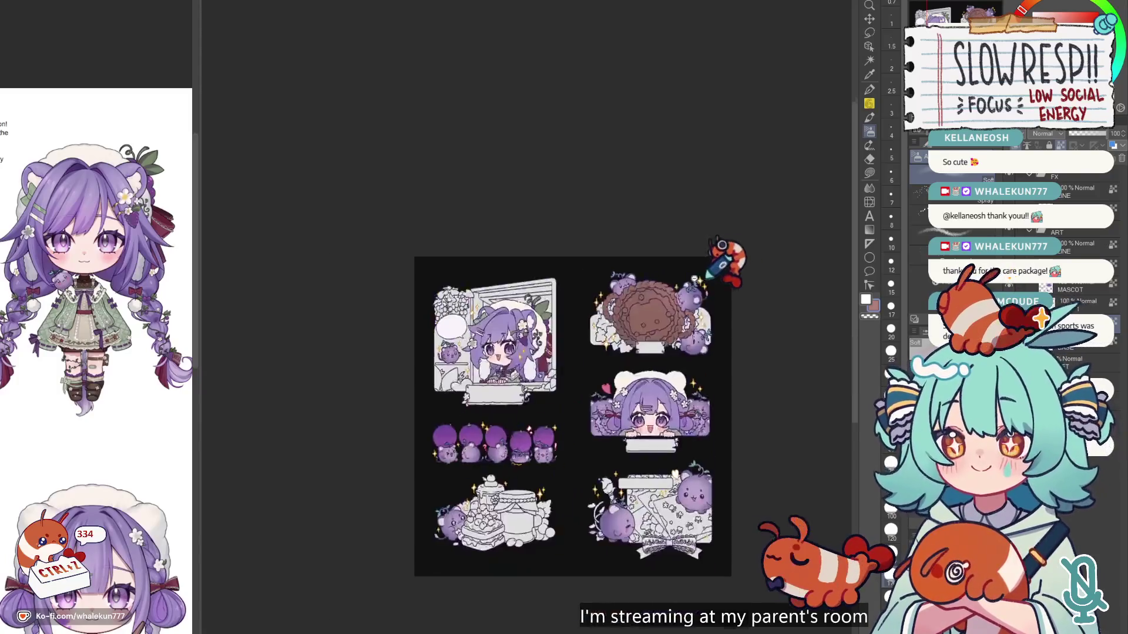
{"action": "scroll", "coordinate": [676, 246], "scroll_direction": "up", "scroll_amount": 3}
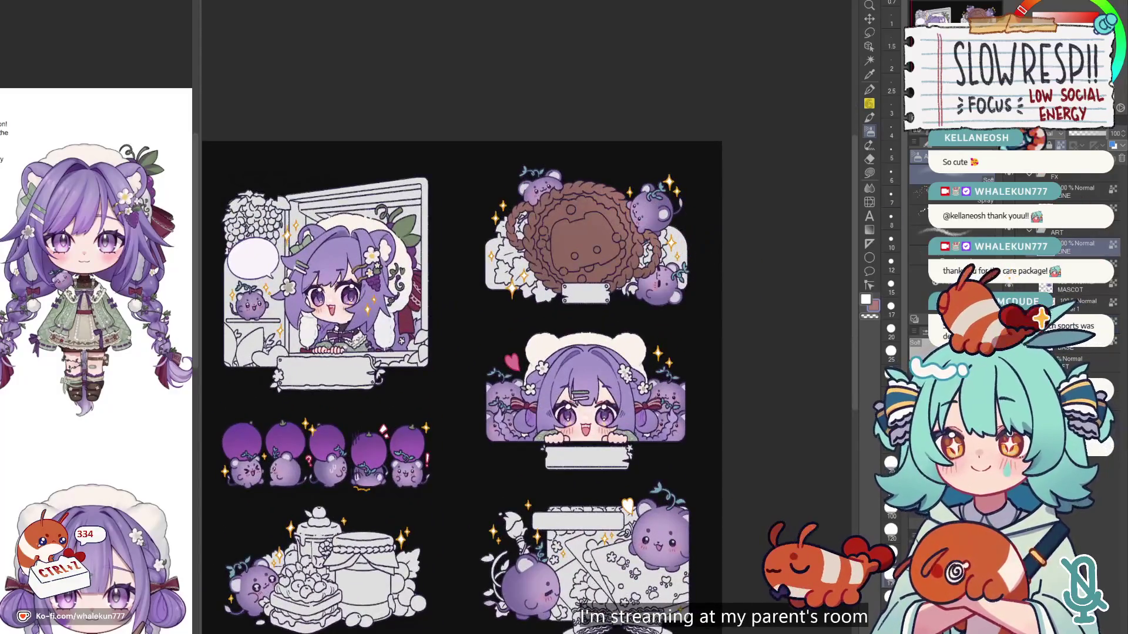
{"action": "scroll", "coordinate": [594, 205], "scroll_direction": "up", "scroll_amount": 5}
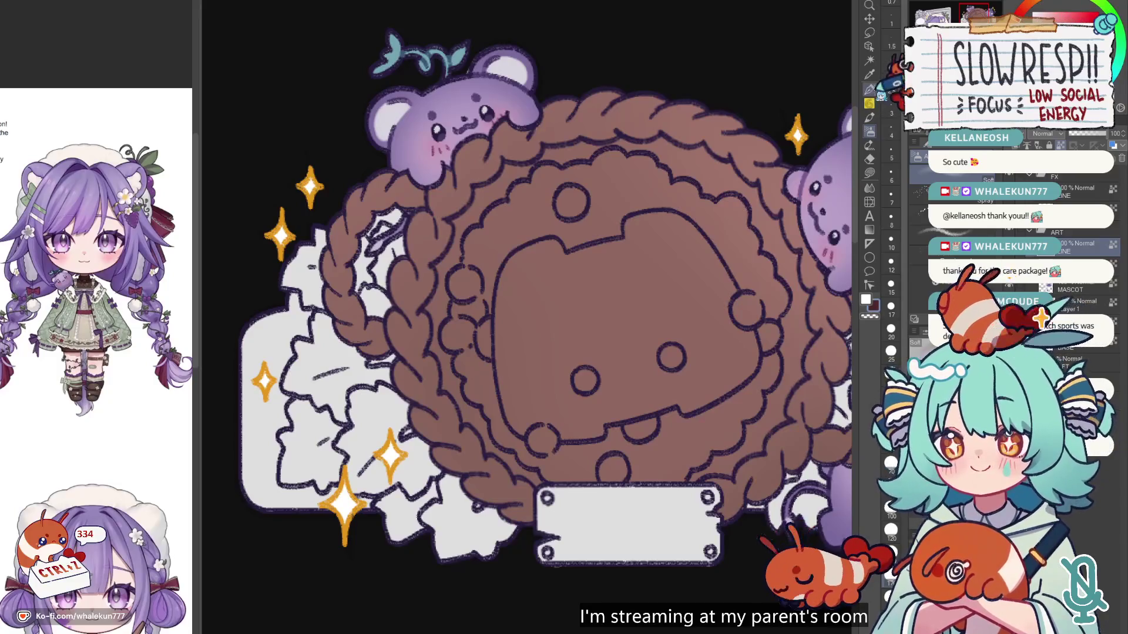
{"action": "scroll", "coordinate": [611, 210], "scroll_direction": "up", "scroll_amount": 3}
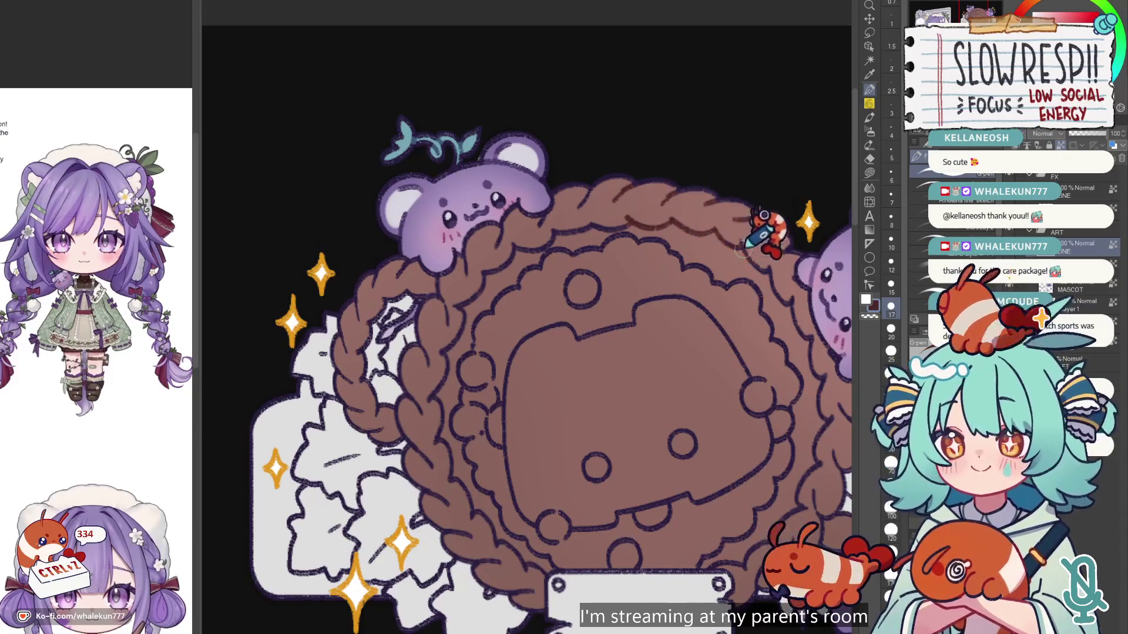
{"action": "key", "text": "ctrl+z"}
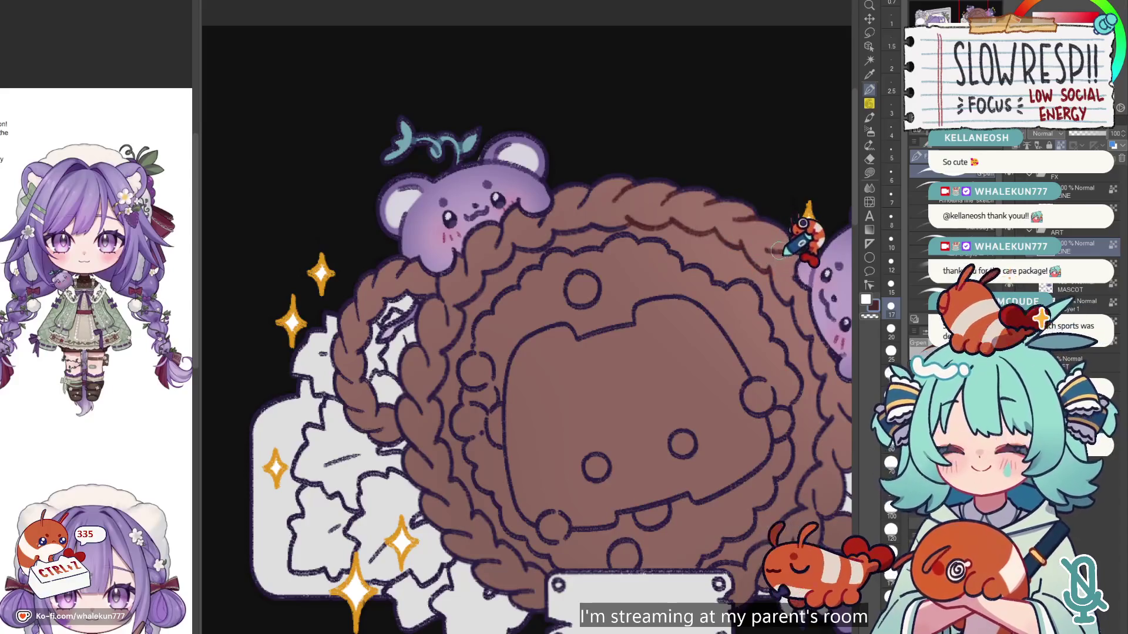
Step: Set the brush size to 12 and review the wreath sticker up close and fitted in view
{"action": "left_click_drag", "start_coordinate": [799, 241], "coordinate": [646, 288]}
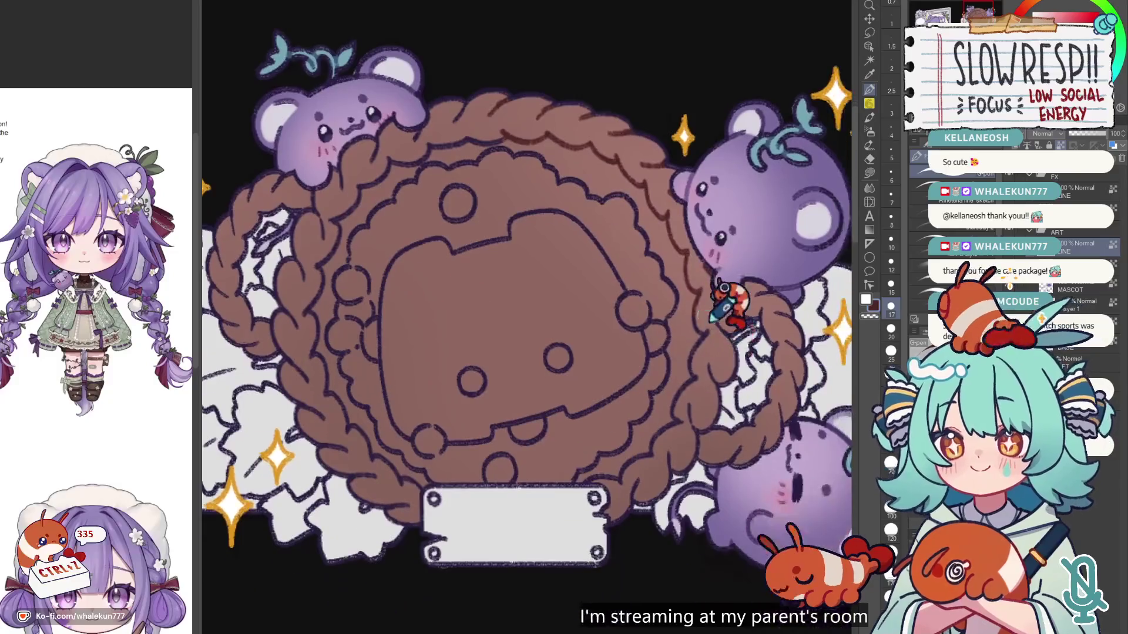
{"action": "mouse_move", "coordinate": [728, 365]}
{"action": "left_mouse_down"}
{"action": "mouse_move", "coordinate": [710, 305]}
{"action": "mouse_move", "coordinate": [755, 247]}
{"action": "left_mouse_up"}
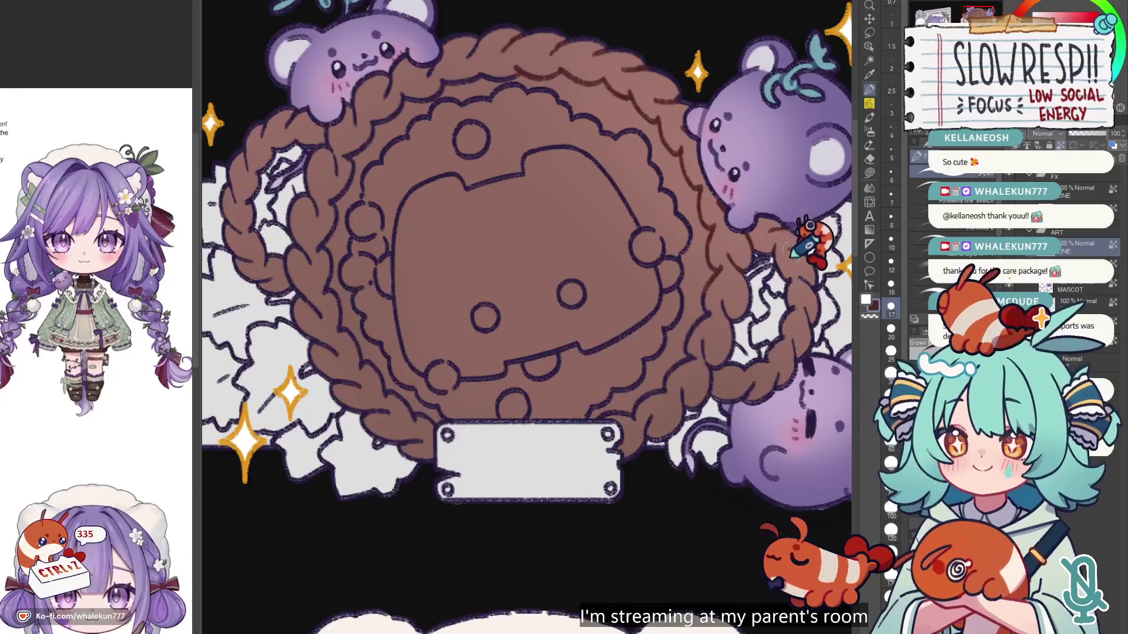
{"action": "key", "text": "bracketleft"}
{"action": "key", "text": "bracketleft"}
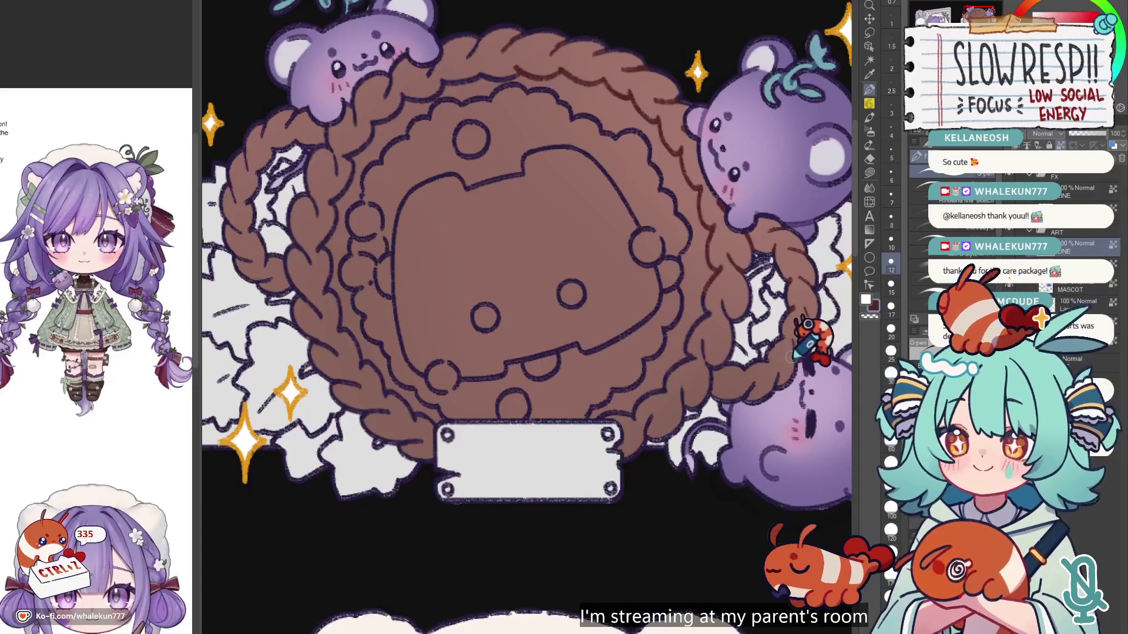
{"action": "key", "text": "bracketright"}
{"action": "key", "text": "bracketright"}
{"action": "key", "text": "bracketright"}
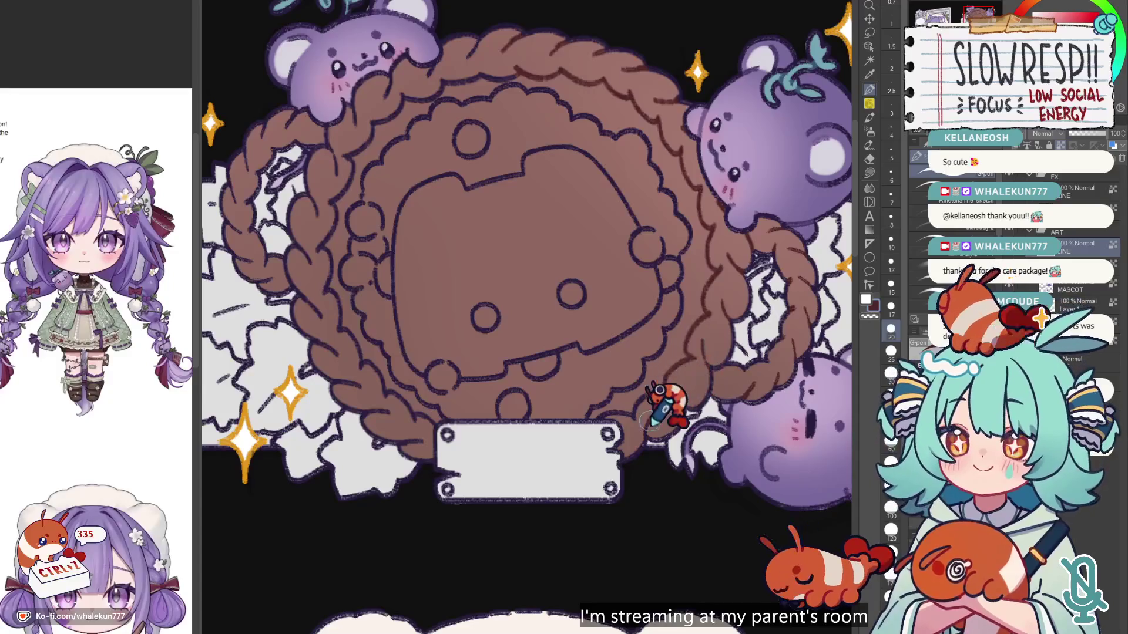
{"action": "key", "text": "bracketleft"}
{"action": "key", "text": "bracketleft"}
{"action": "key", "text": "bracketleft"}
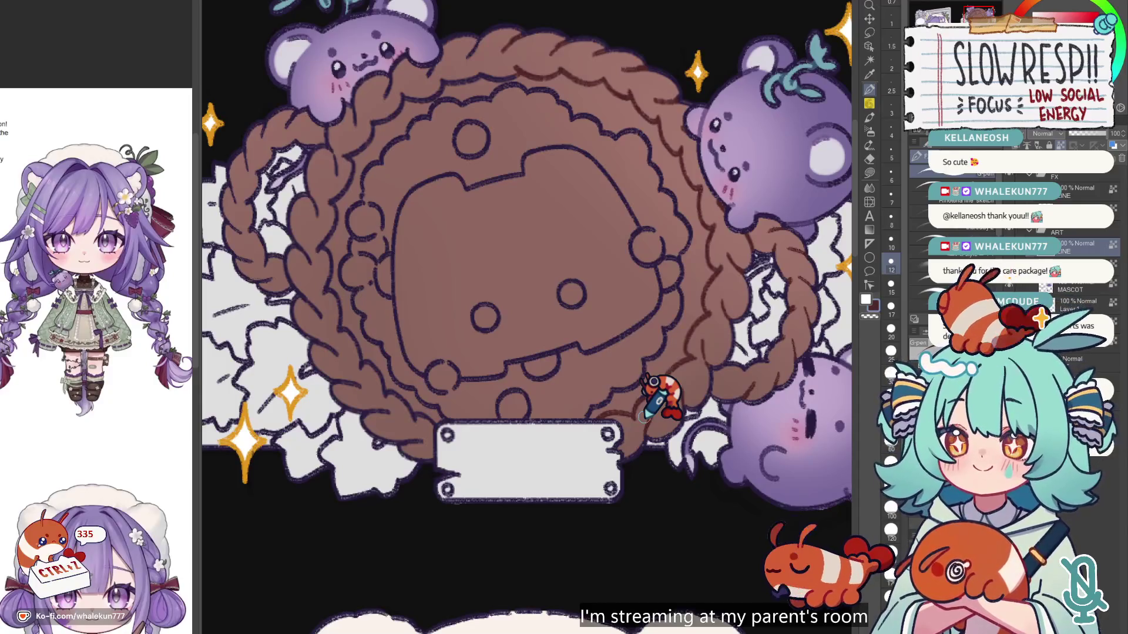
{"action": "left_click_drag", "start_coordinate": [378, 239], "coordinate": [610, 414]}
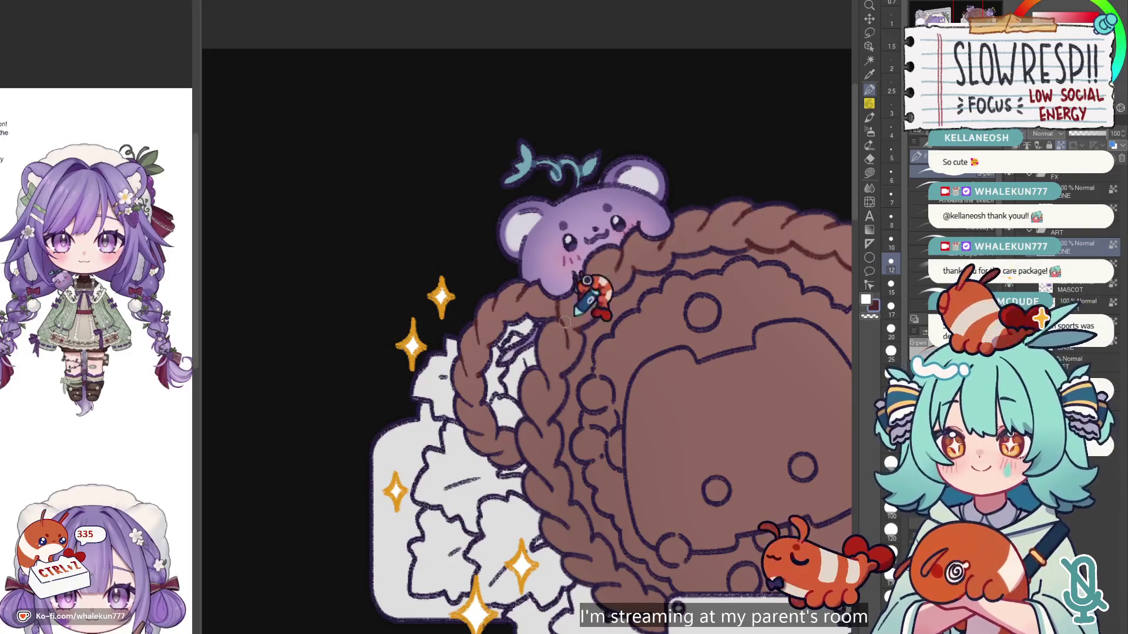
{"action": "scroll", "coordinate": [567, 315], "scroll_direction": "down", "scroll_amount": 1}
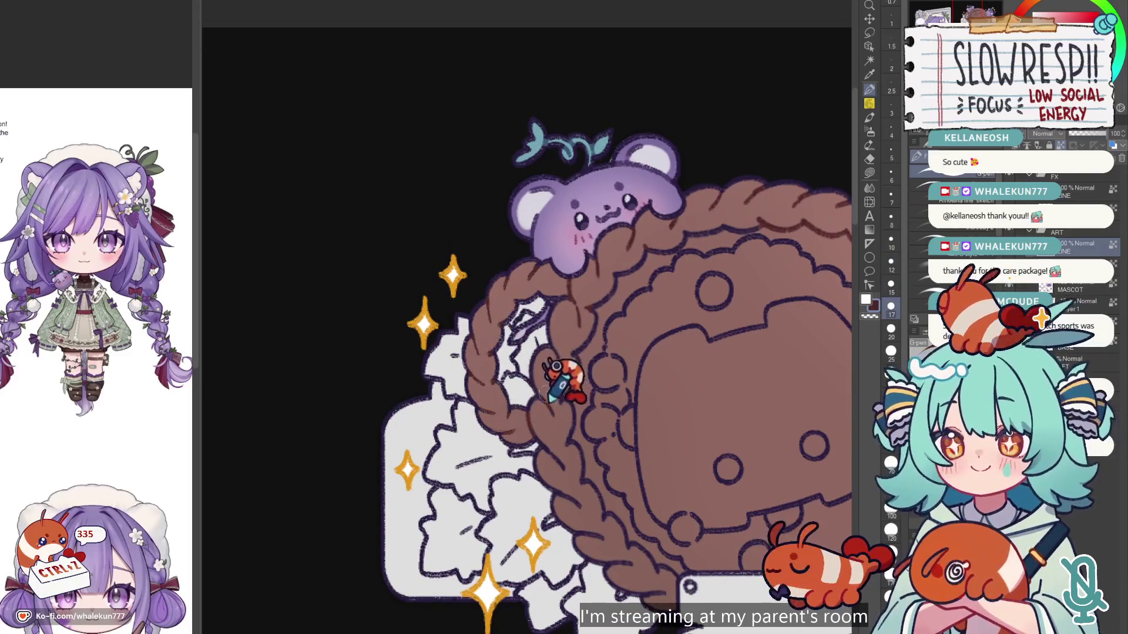
{"action": "left_click_drag", "start_coordinate": [612, 336], "coordinate": [549, 359]}
{"action": "scroll", "coordinate": [667, 297], "scroll_direction": "down", "scroll_amount": 4}
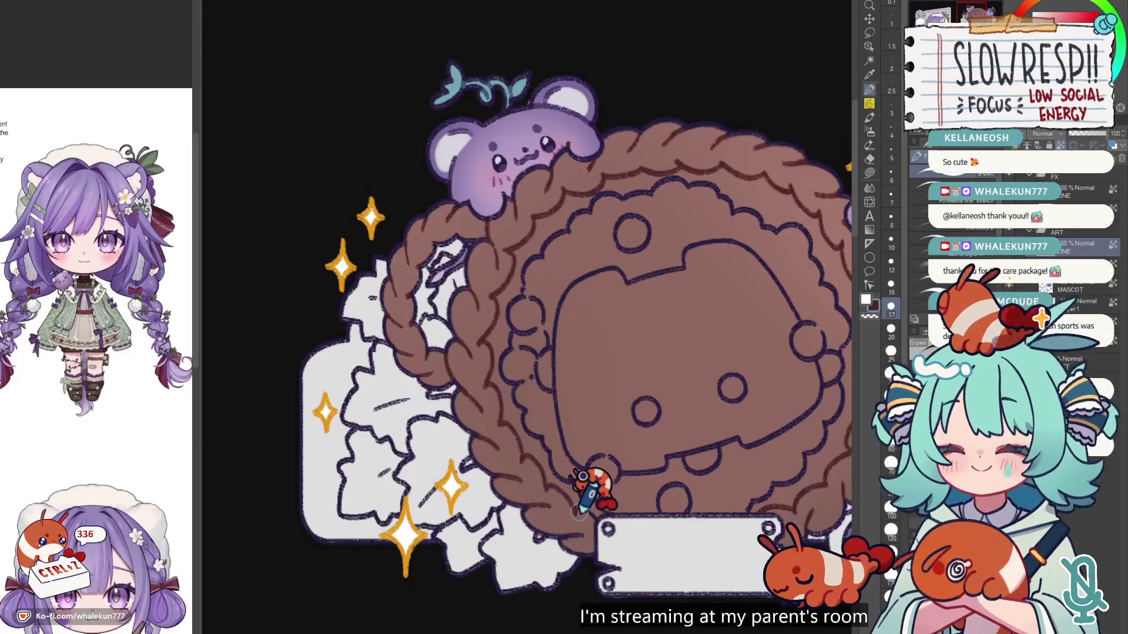
{"action": "scroll", "coordinate": [735, 276], "scroll_direction": "down", "scroll_amount": 5}
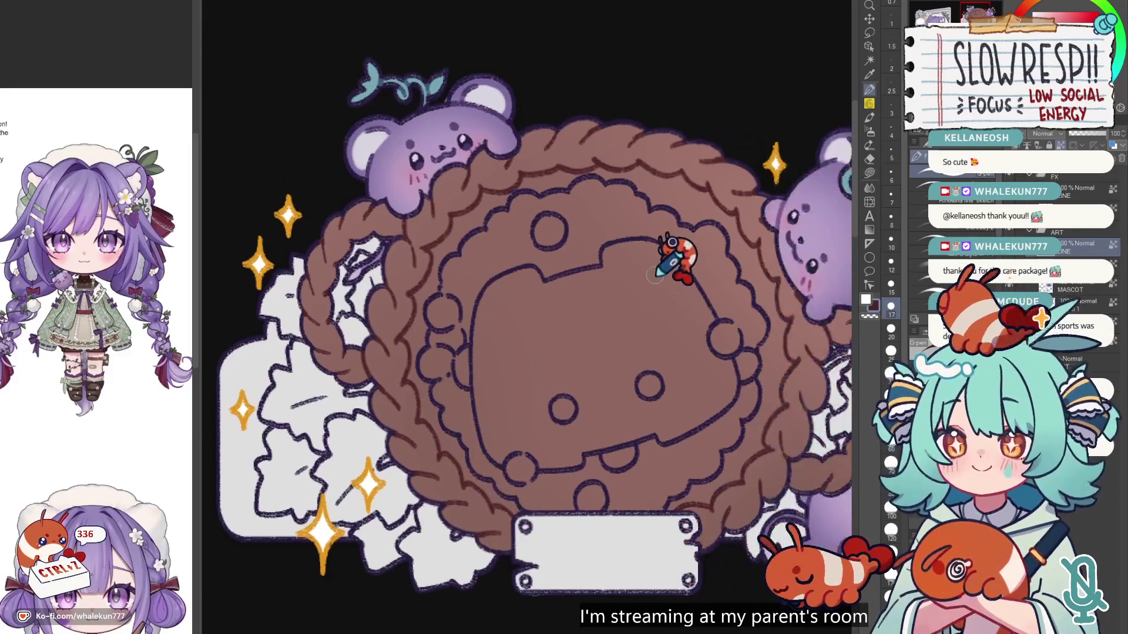
{"action": "scroll", "coordinate": [725, 358], "scroll_direction": "up", "scroll_amount": 3}
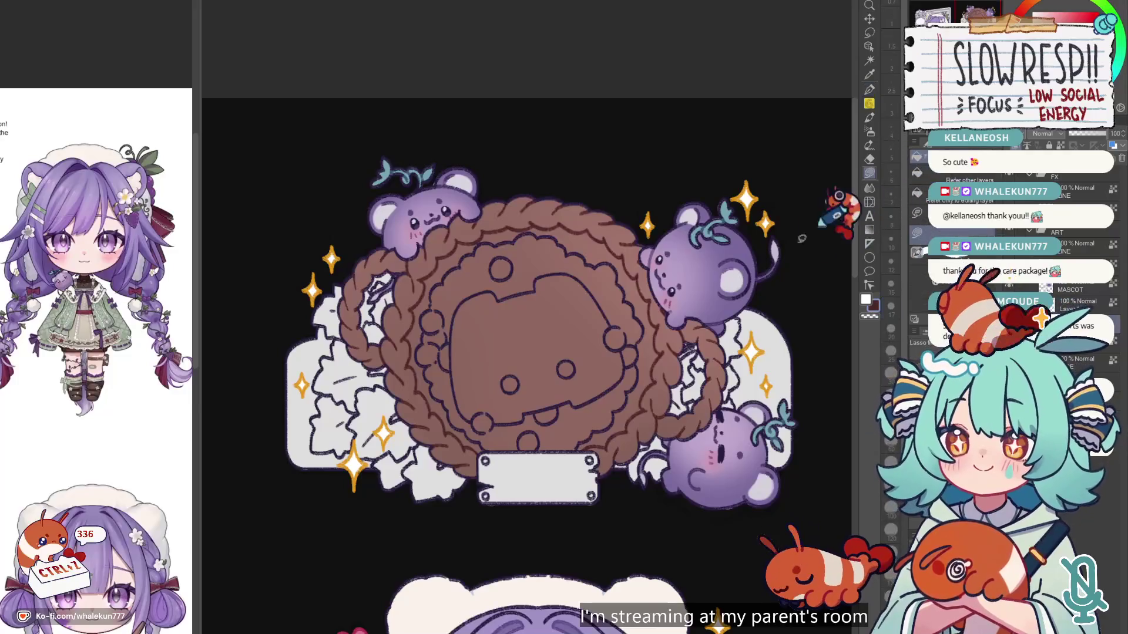
{"action": "key", "text": "ctrl+0"}
{"action": "scroll", "coordinate": [717, 267], "scroll_direction": "up", "scroll_amount": 1}
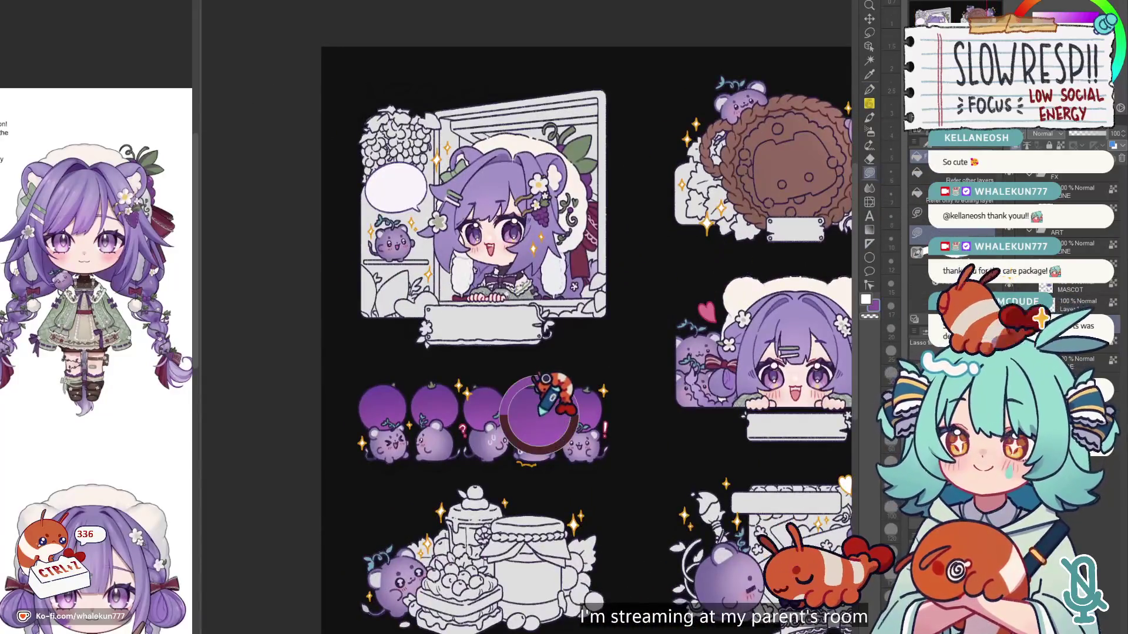
Step: Lasso-fill the logo's upper interior purple up to the scalloped edge, checking in mirrored view
{"action": "scroll", "coordinate": [736, 175], "scroll_direction": "up", "scroll_amount": 1}
{"action": "scroll", "coordinate": [755, 147], "scroll_direction": "up", "scroll_amount": 5}
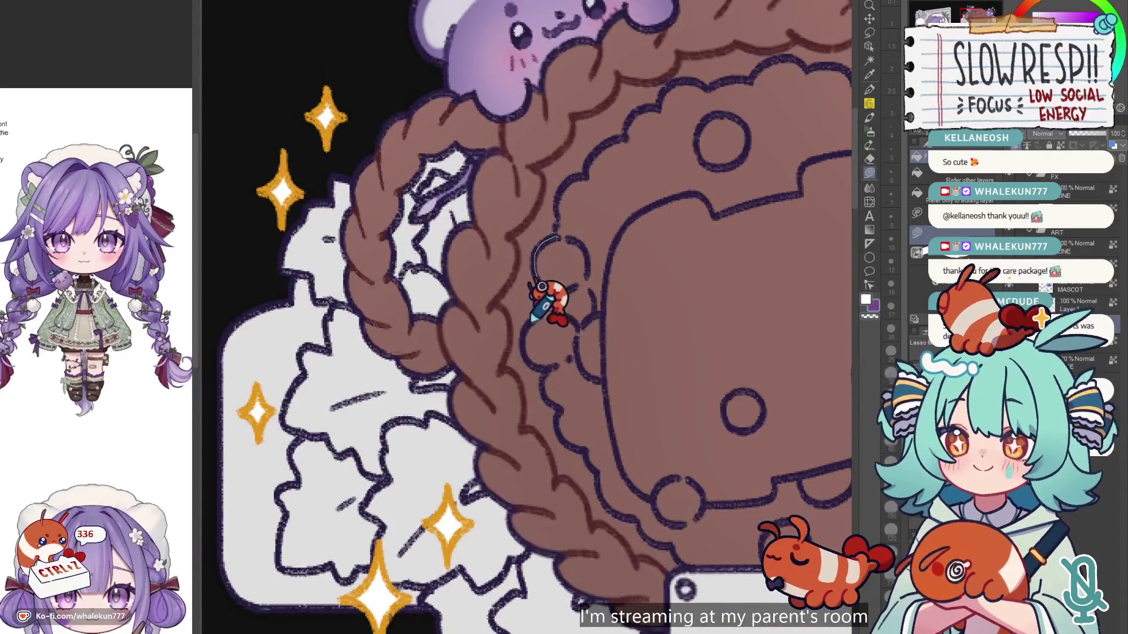
{"action": "mouse_move", "coordinate": [564, 397]}
{"action": "left_mouse_down"}
{"action": "mouse_move", "coordinate": [732, 261]}
{"action": "mouse_move", "coordinate": [652, 114]}
{"action": "left_mouse_up"}
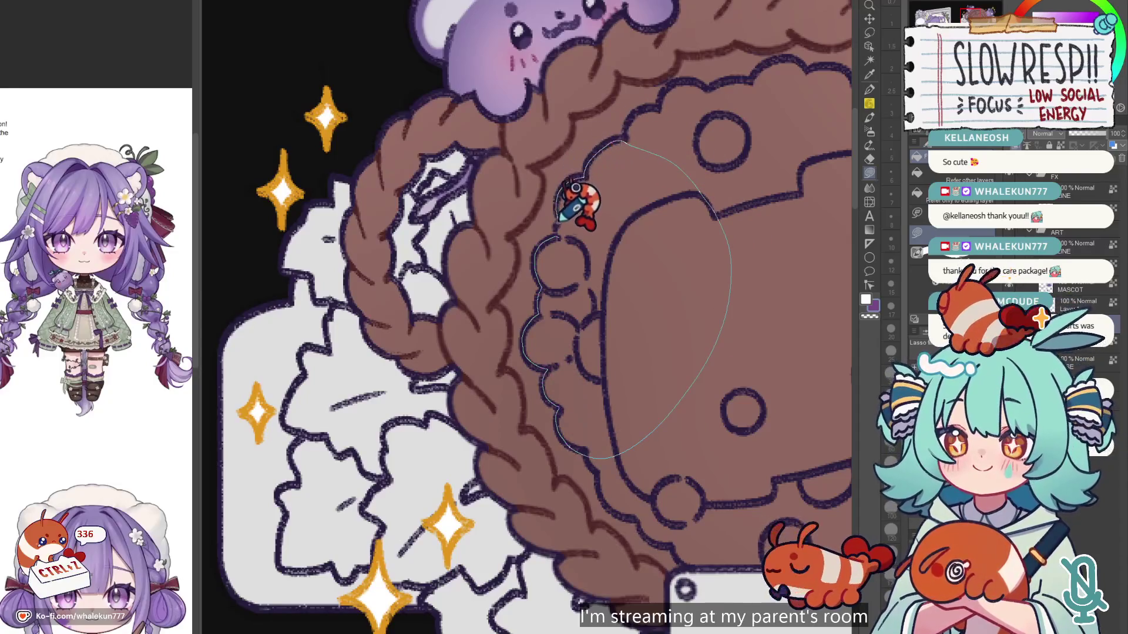
{"action": "left_click_drag", "start_coordinate": [561, 216], "coordinate": [558, 233]}
{"action": "scroll", "coordinate": [588, 211], "scroll_direction": "down", "scroll_amount": 2}
{"action": "scroll", "coordinate": [579, 284], "scroll_direction": "up", "scroll_amount": 2}
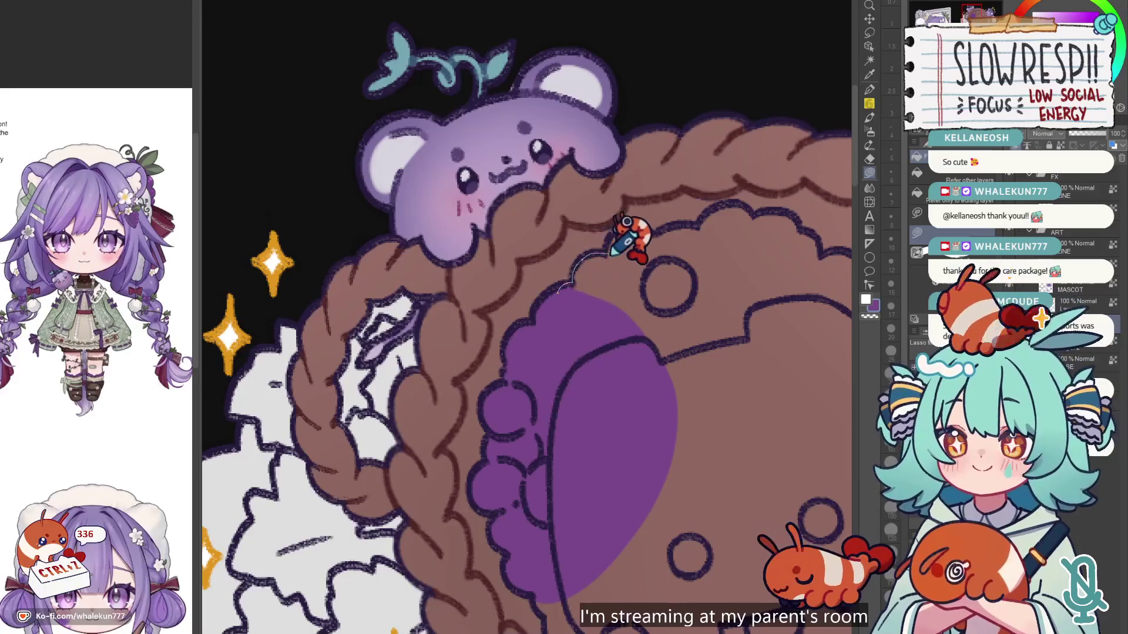
{"action": "left_click_drag", "start_coordinate": [646, 229], "coordinate": [573, 326]}
{"action": "mouse_move", "coordinate": [646, 238]}
{"action": "left_mouse_down"}
{"action": "mouse_move", "coordinate": [735, 274]}
{"action": "mouse_move", "coordinate": [652, 353]}
{"action": "left_mouse_up"}
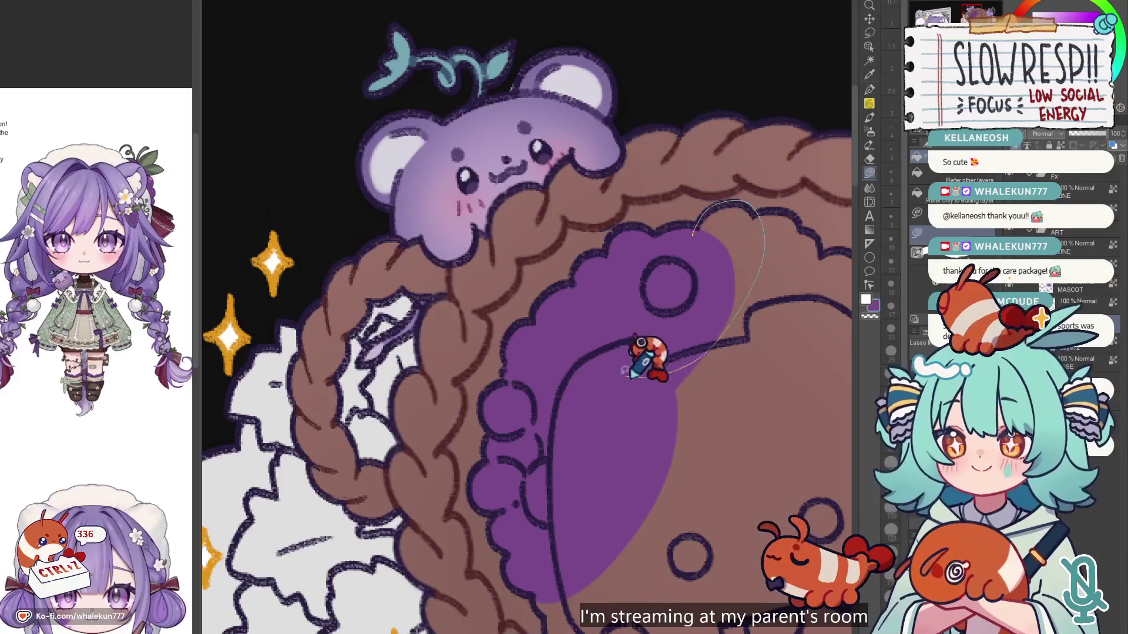
{"action": "key", "text": "h"}
{"action": "key", "text": "h"}
{"action": "left_click_drag", "start_coordinate": [676, 235], "coordinate": [713, 209]}
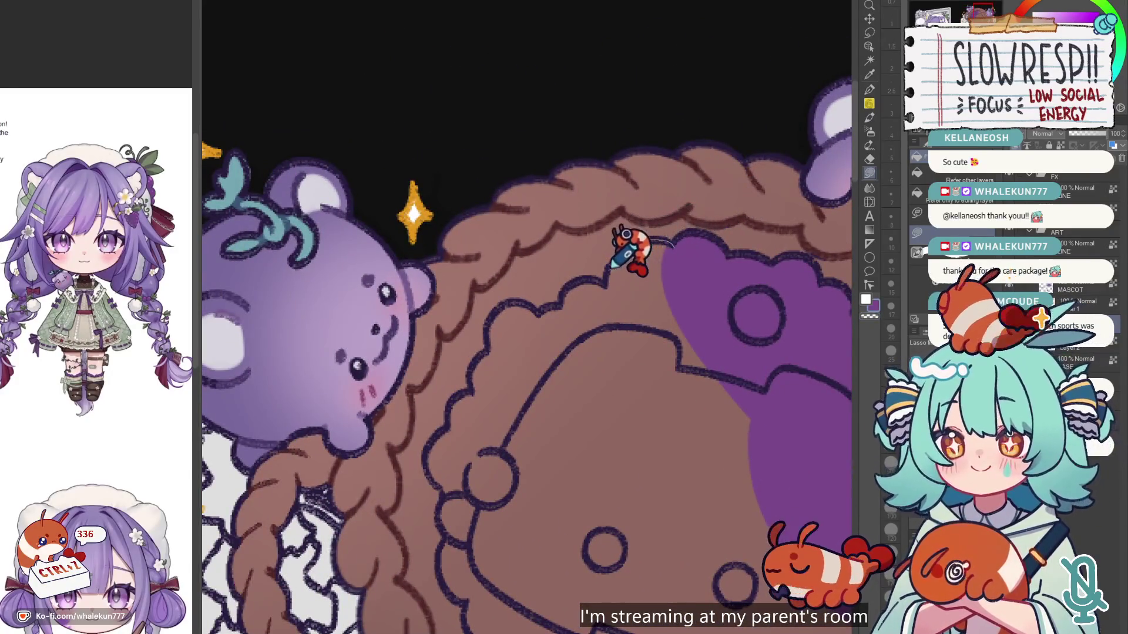
Step: Fill the remaining strips and the area around the face purple, then unflip the view
{"action": "mouse_move", "coordinate": [501, 305]}
{"action": "left_mouse_down"}
{"action": "mouse_move", "coordinate": [559, 428]}
{"action": "mouse_move", "coordinate": [700, 361]}
{"action": "left_mouse_up"}
{"action": "scroll", "coordinate": [574, 458], "scroll_direction": "down", "scroll_amount": 2}
{"action": "scroll", "coordinate": [582, 344], "scroll_direction": "up", "scroll_amount": 2}
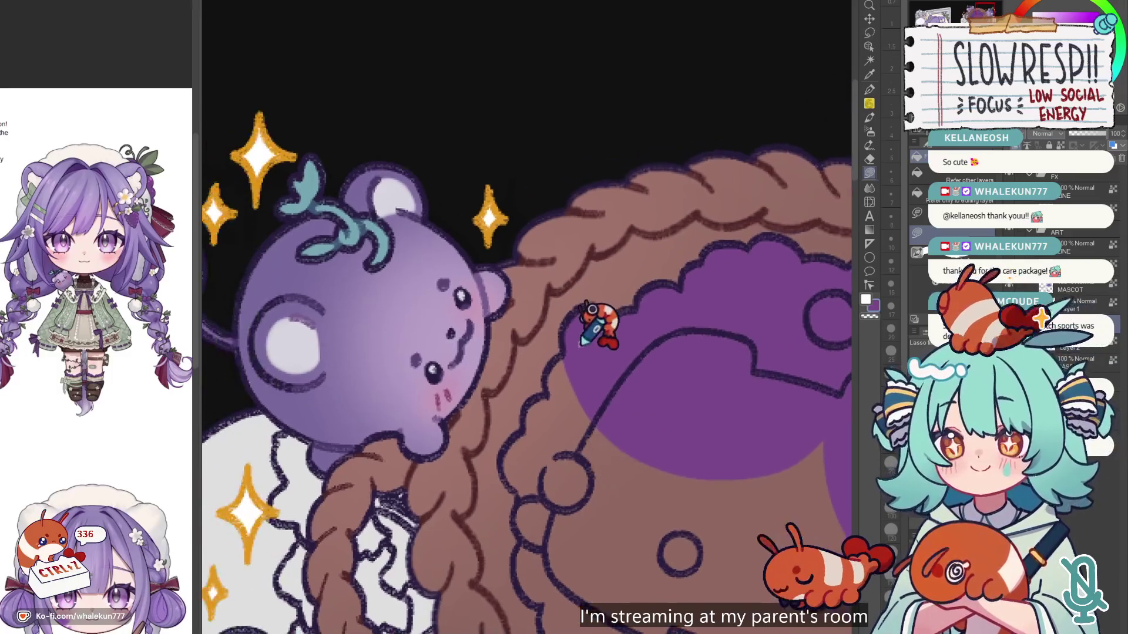
{"action": "mouse_move", "coordinate": [568, 406]}
{"action": "left_mouse_down"}
{"action": "mouse_move", "coordinate": [574, 365]}
{"action": "mouse_move", "coordinate": [617, 294]}
{"action": "mouse_move", "coordinate": [541, 397]}
{"action": "left_mouse_up"}
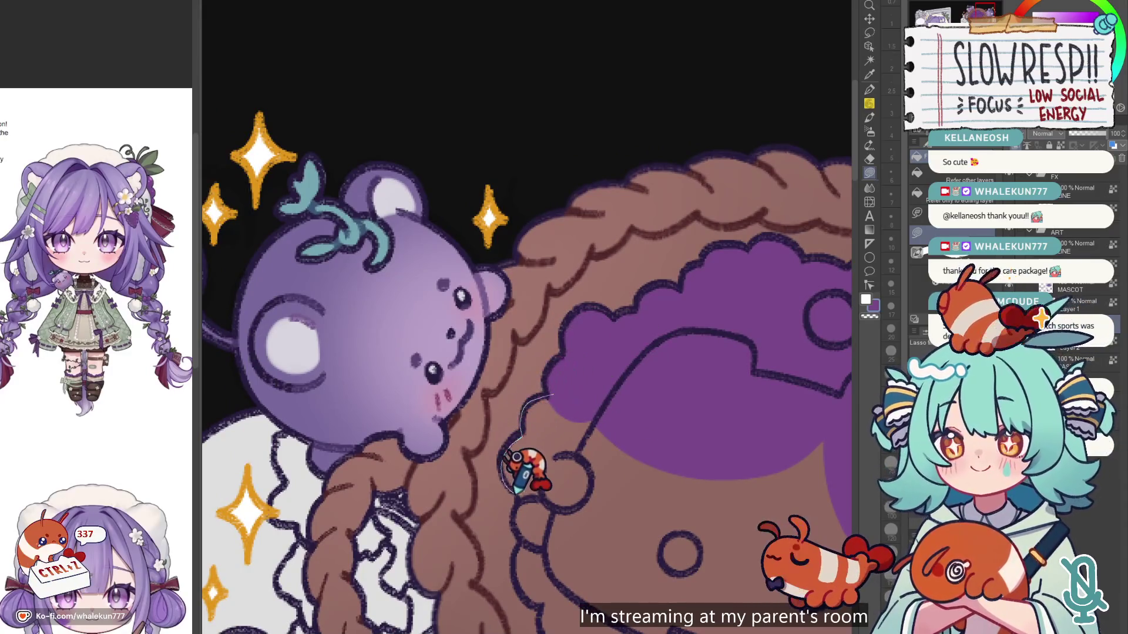
{"action": "scroll", "coordinate": [588, 317], "scroll_direction": "down", "scroll_amount": 3}
{"action": "scroll", "coordinate": [528, 364], "scroll_direction": "down", "scroll_amount": 1}
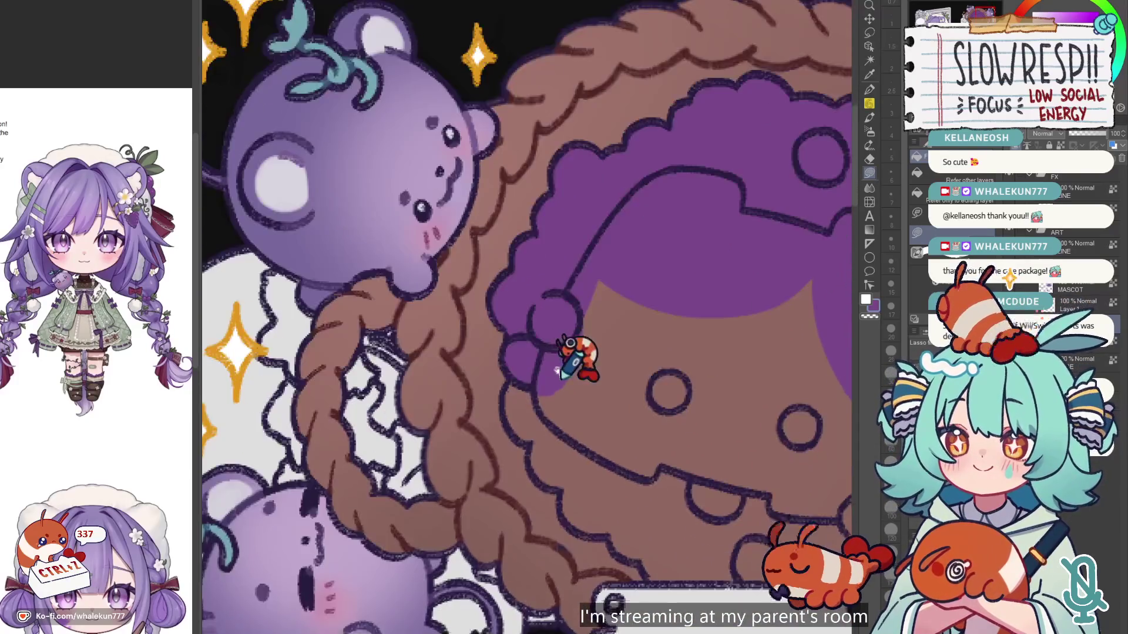
{"action": "scroll", "coordinate": [564, 366], "scroll_direction": "down", "scroll_amount": 1}
{"action": "mouse_move", "coordinate": [520, 371]}
{"action": "left_mouse_down"}
{"action": "mouse_move", "coordinate": [559, 404]}
{"action": "mouse_move", "coordinate": [522, 436]}
{"action": "mouse_move", "coordinate": [568, 411]}
{"action": "mouse_move", "coordinate": [536, 340]}
{"action": "mouse_move", "coordinate": [518, 428]}
{"action": "mouse_move", "coordinate": [541, 302]}
{"action": "left_mouse_up"}
{"action": "scroll", "coordinate": [552, 358], "scroll_direction": "down", "scroll_amount": 1}
{"action": "scroll", "coordinate": [564, 364], "scroll_direction": "down", "scroll_amount": 1}
{"action": "mouse_move", "coordinate": [552, 500]}
{"action": "left_mouse_down"}
{"action": "mouse_move", "coordinate": [556, 329]}
{"action": "mouse_move", "coordinate": [555, 510]}
{"action": "mouse_move", "coordinate": [614, 449]}
{"action": "mouse_move", "coordinate": [754, 494]}
{"action": "mouse_move", "coordinate": [757, 475]}
{"action": "mouse_move", "coordinate": [579, 358]}
{"action": "left_mouse_up"}
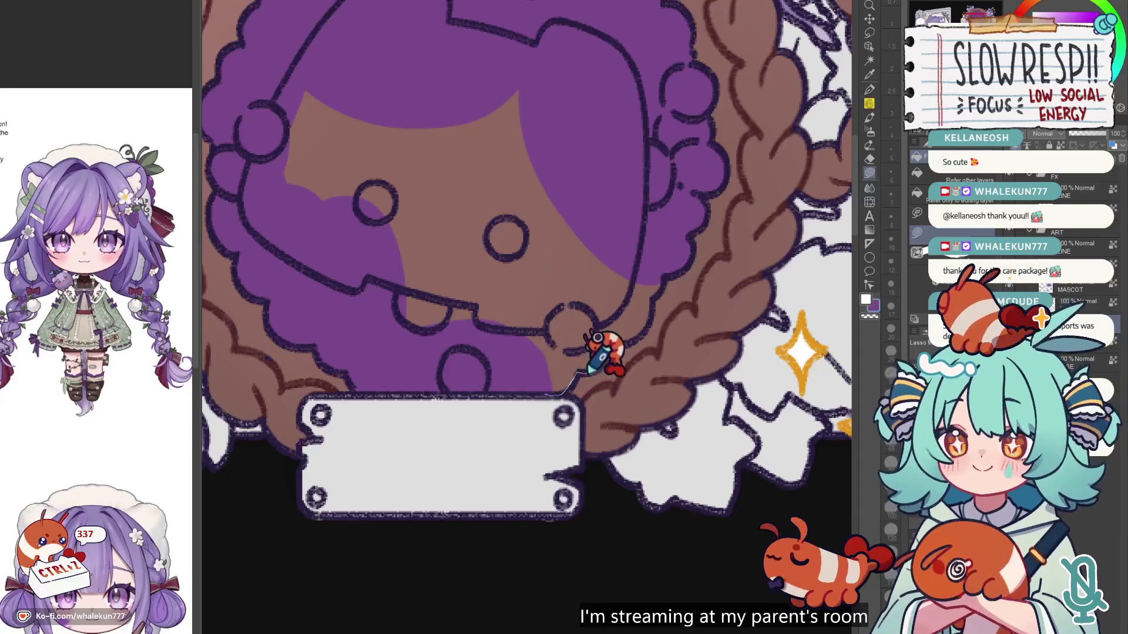
{"action": "mouse_move", "coordinate": [656, 297]}
{"action": "left_mouse_down"}
{"action": "mouse_move", "coordinate": [524, 156]}
{"action": "mouse_move", "coordinate": [429, 328]}
{"action": "left_mouse_up"}
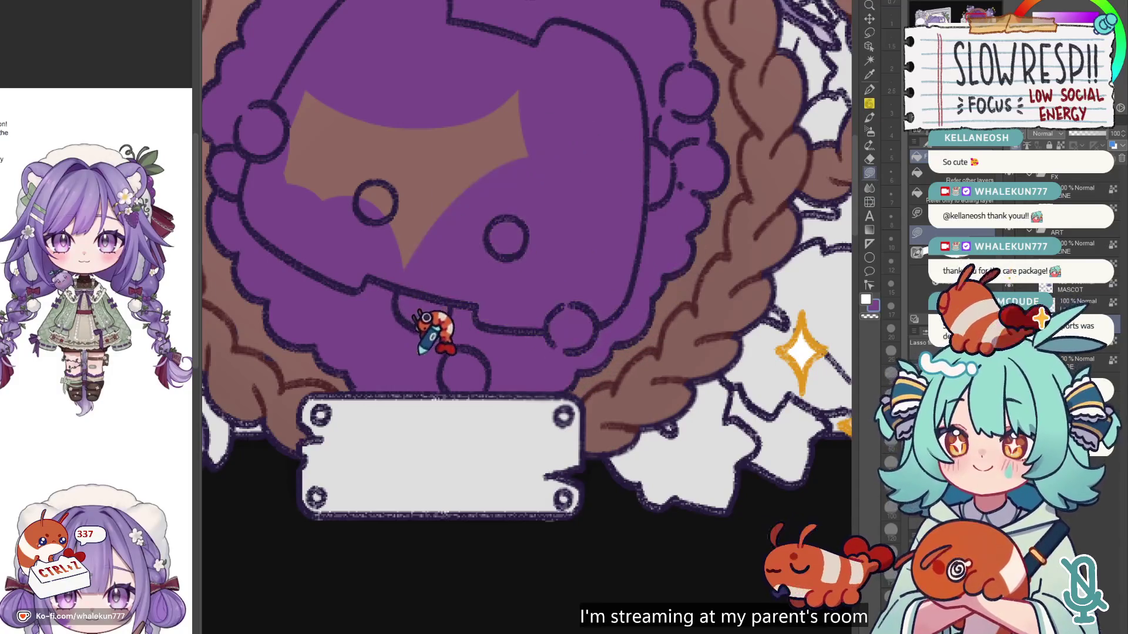
{"action": "mouse_move", "coordinate": [605, 294]}
{"action": "left_mouse_down"}
{"action": "mouse_move", "coordinate": [618, 444]}
{"action": "mouse_move", "coordinate": [597, 195]}
{"action": "mouse_move", "coordinate": [313, 338]}
{"action": "mouse_move", "coordinate": [635, 255]}
{"action": "left_mouse_up"}
{"action": "scroll", "coordinate": [635, 255], "scroll_direction": "down", "scroll_amount": 5}
{"action": "key", "text": "h"}
{"action": "left_click_drag", "start_coordinate": [671, 333], "coordinate": [886, 280]}
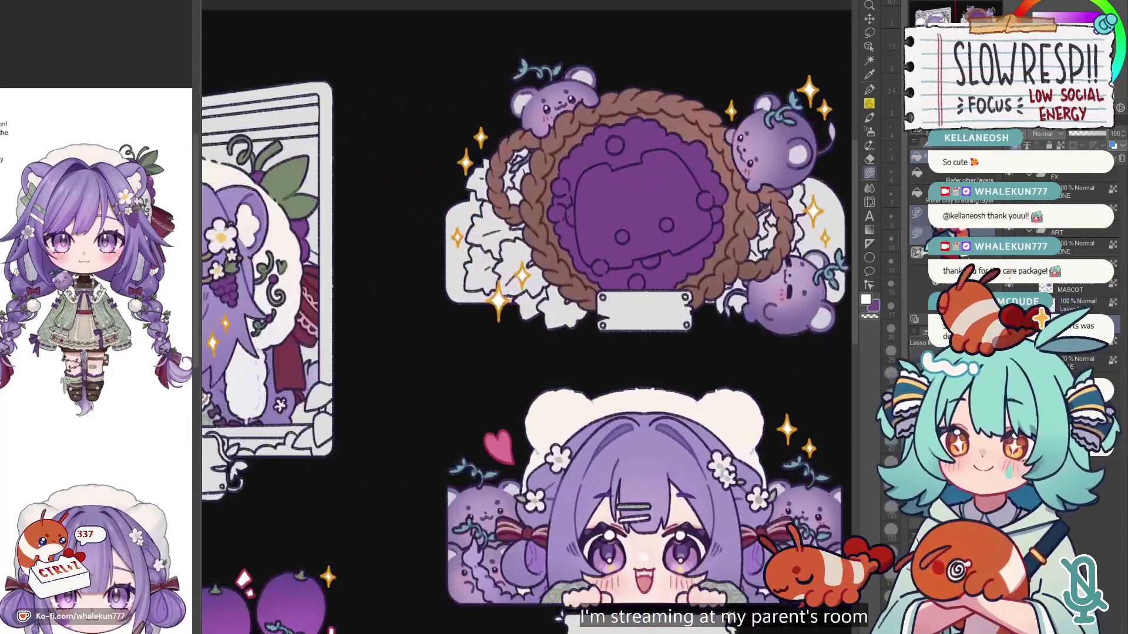
Step: Switch to the soft airbrush and zoom in until the purple logo fills the view
{"action": "left_click", "coordinate": [870, 131]}
{"action": "left_click_drag", "start_coordinate": [750, 177], "coordinate": [865, 98]}
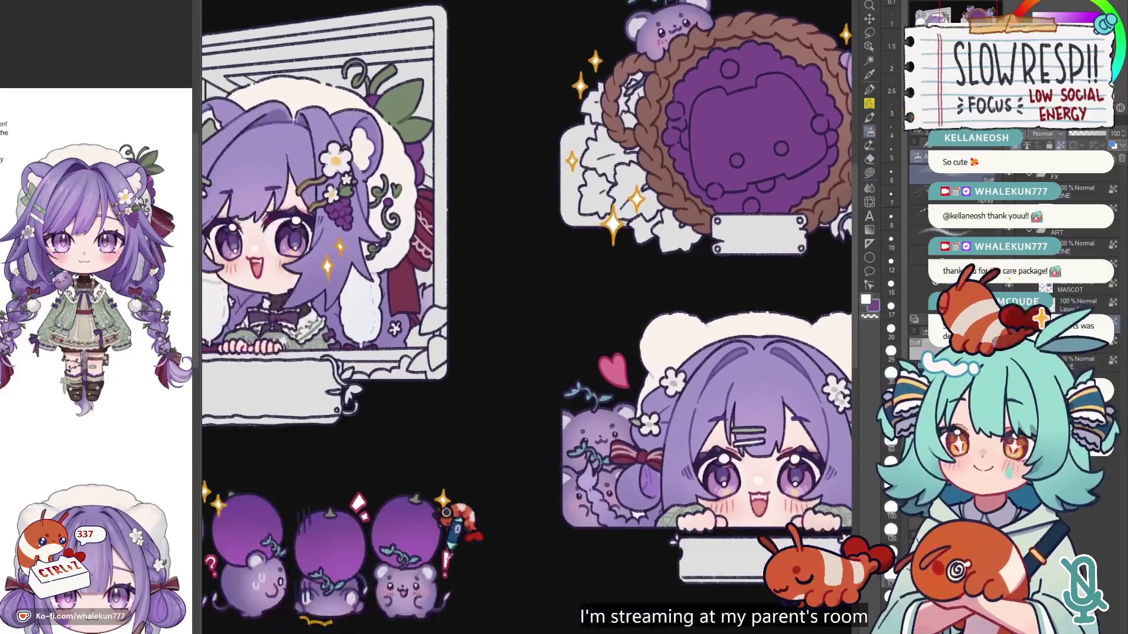
{"action": "left_click_drag", "start_coordinate": [699, 105], "coordinate": [534, 320]}
{"action": "mouse_move", "coordinate": [621, 244]}
{"action": "left_mouse_down"}
{"action": "mouse_move", "coordinate": [467, 542]}
{"action": "mouse_move", "coordinate": [398, 485]}
{"action": "left_mouse_up"}
{"action": "mouse_move", "coordinate": [549, 347]}
{"action": "left_mouse_down"}
{"action": "mouse_move", "coordinate": [640, 196]}
{"action": "mouse_move", "coordinate": [504, 360]}
{"action": "left_mouse_up"}
{"action": "left_click_drag", "start_coordinate": [580, 276], "coordinate": [516, 500]}
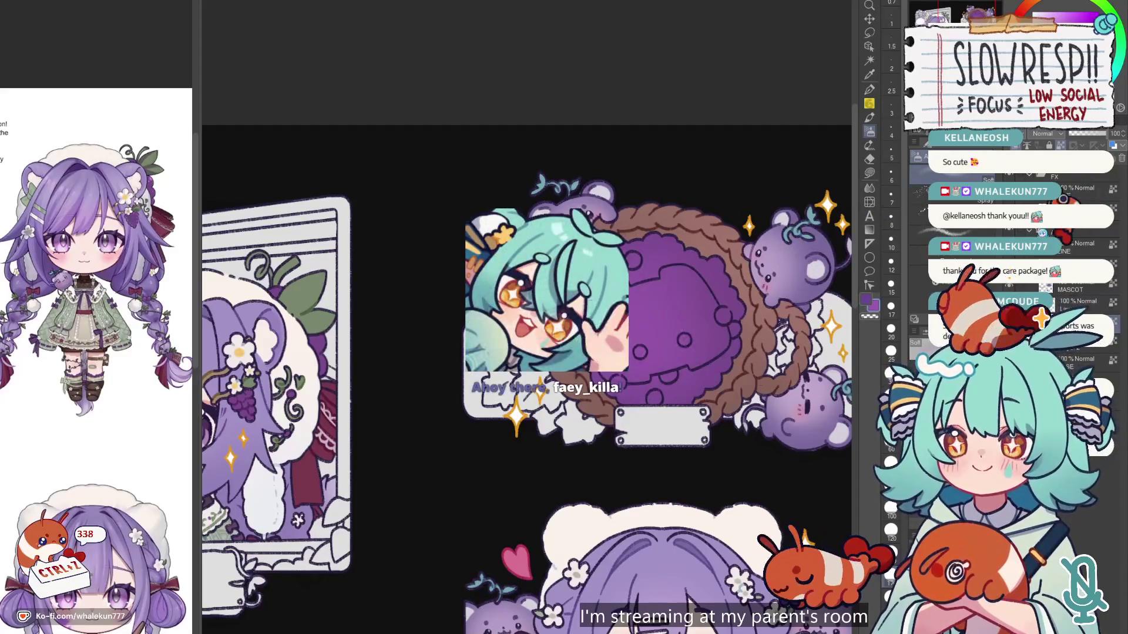
{"action": "scroll", "coordinate": [376, 579], "scroll_direction": "down", "scroll_amount": 5}
{"action": "scroll", "coordinate": [376, 578], "scroll_direction": "up", "scroll_amount": 4}
{"action": "left_click_drag", "start_coordinate": [376, 579], "coordinate": [630, 282]}
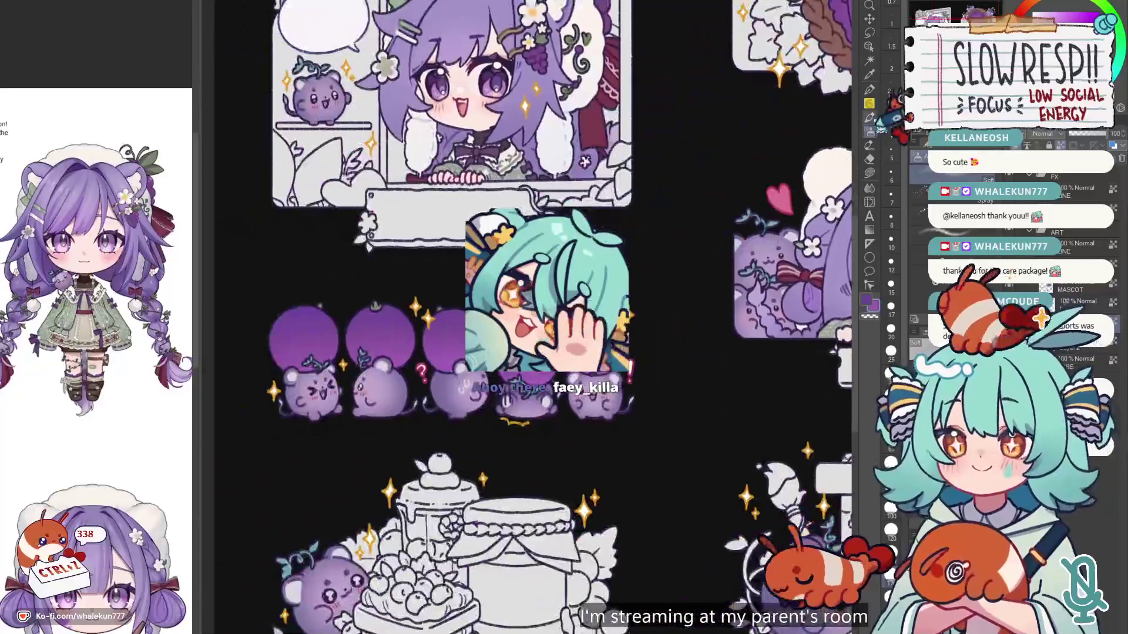
{"action": "left_click_drag", "start_coordinate": [588, 118], "coordinate": [587, 500]}
{"action": "scroll", "coordinate": [575, 252], "scroll_direction": "up", "scroll_amount": 4}
{"action": "left_click_drag", "start_coordinate": [628, 230], "coordinate": [595, 340]}
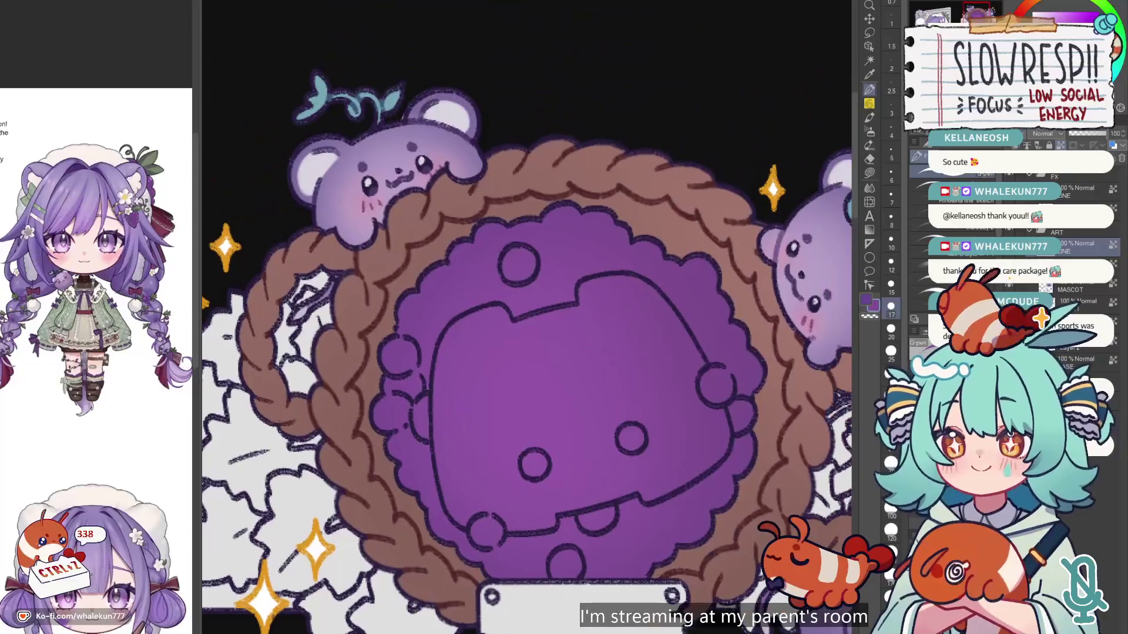
Step: Airbrush lighter purple shading on the logo, undoing two strokes and using a slightly smaller brush
{"action": "mouse_move", "coordinate": [668, 268]}
{"action": "left_mouse_down"}
{"action": "mouse_move", "coordinate": [491, 266]}
{"action": "mouse_move", "coordinate": [540, 215]}
{"action": "left_mouse_up"}
{"action": "key", "text": "bracketright"}
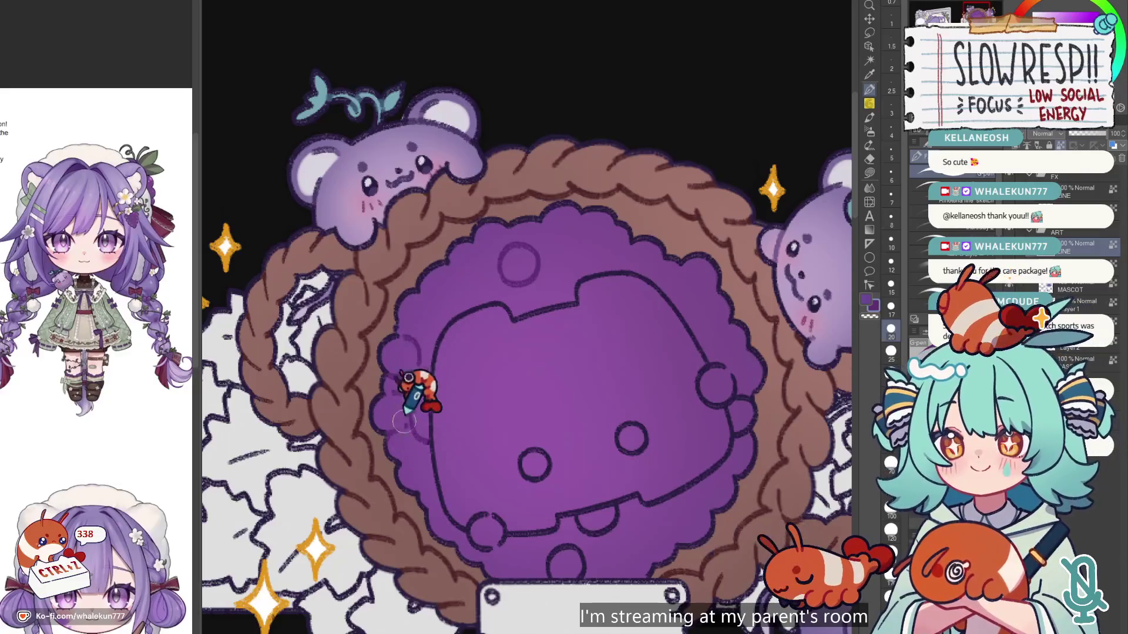
{"action": "scroll", "coordinate": [447, 447], "scroll_direction": "down", "scroll_amount": 2}
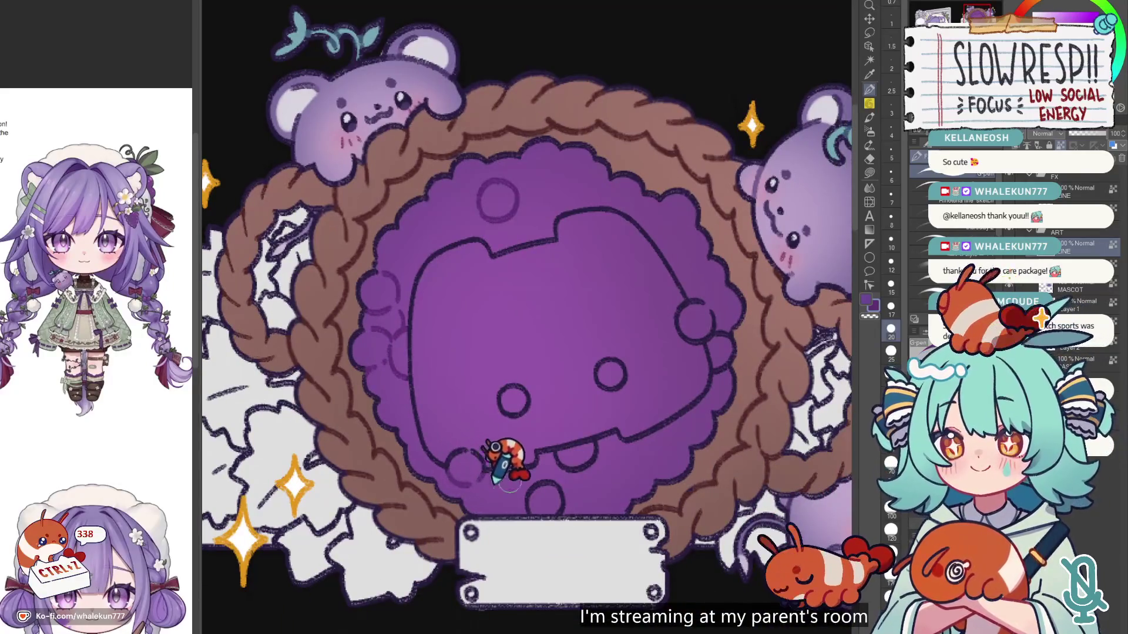
{"action": "key", "text": "ctrl+z"}
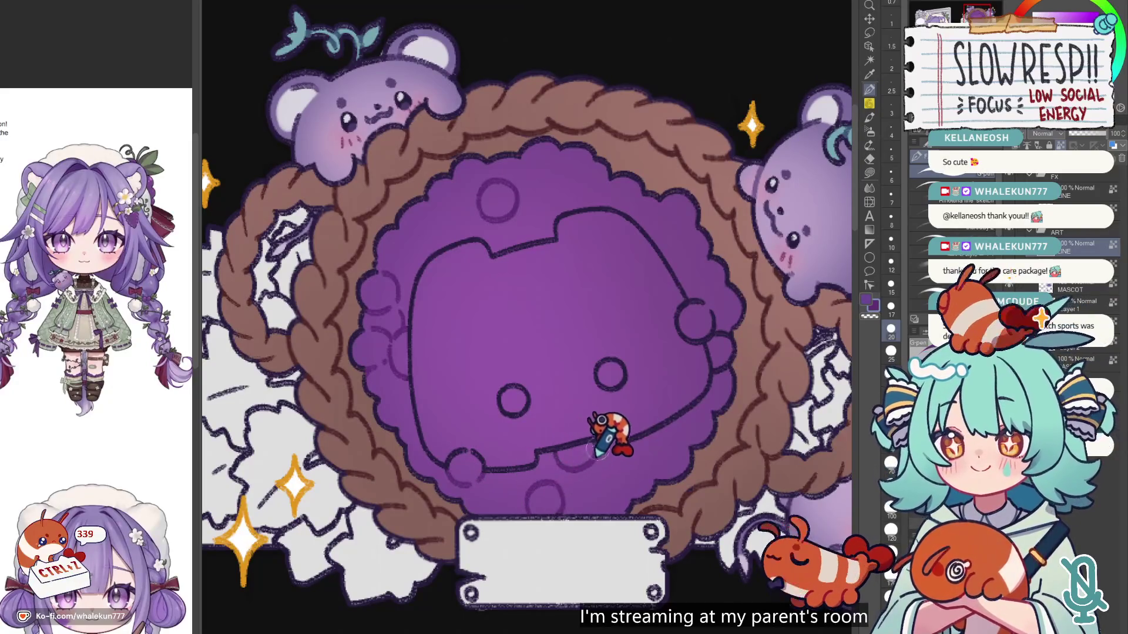
{"action": "key", "text": "bracketleft"}
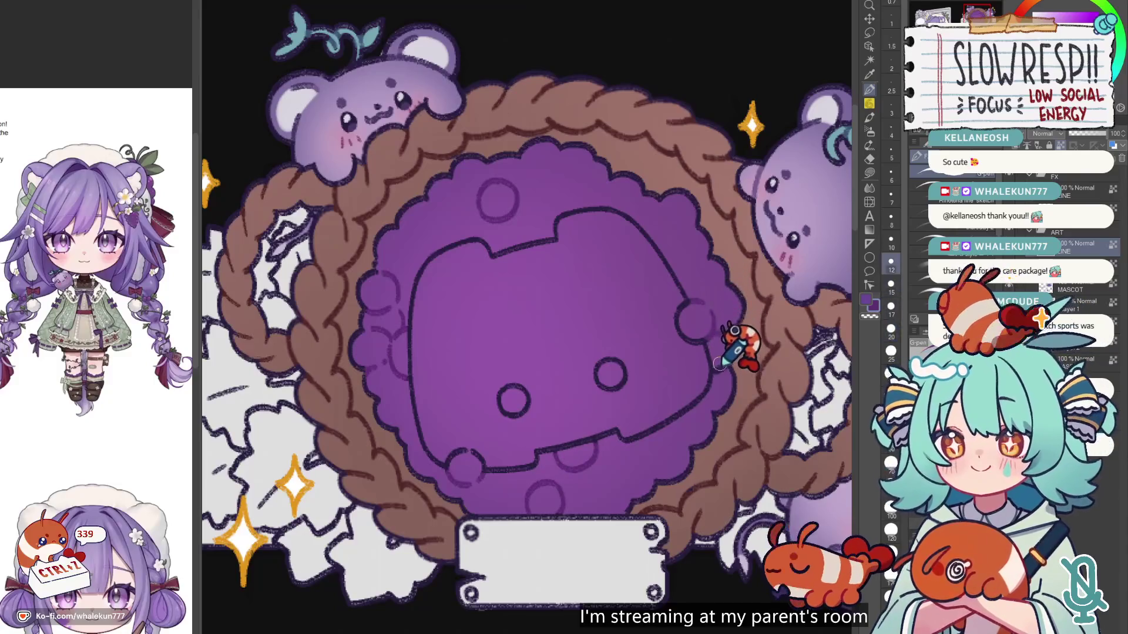
{"action": "scroll", "coordinate": [722, 359], "scroll_direction": "down", "scroll_amount": 3}
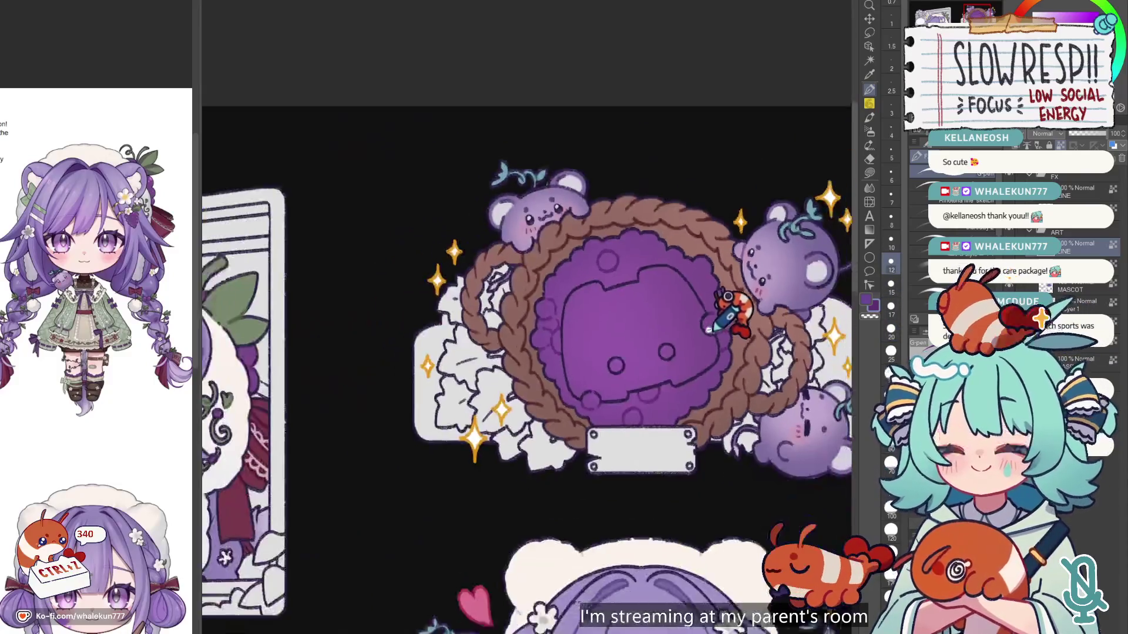
{"action": "scroll", "coordinate": [675, 315], "scroll_direction": "up", "scroll_amount": 3}
{"action": "key", "text": "ctrl+z"}
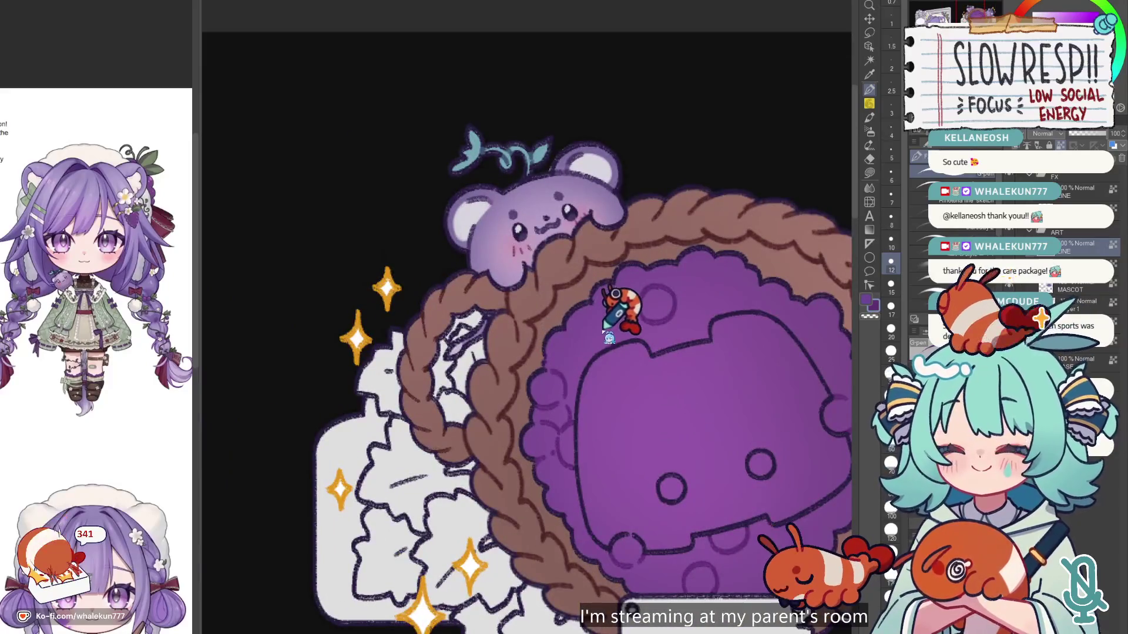
{"action": "scroll", "coordinate": [617, 320], "scroll_direction": "down", "scroll_amount": 4}
{"action": "scroll", "coordinate": [721, 282], "scroll_direction": "down", "scroll_amount": 3}
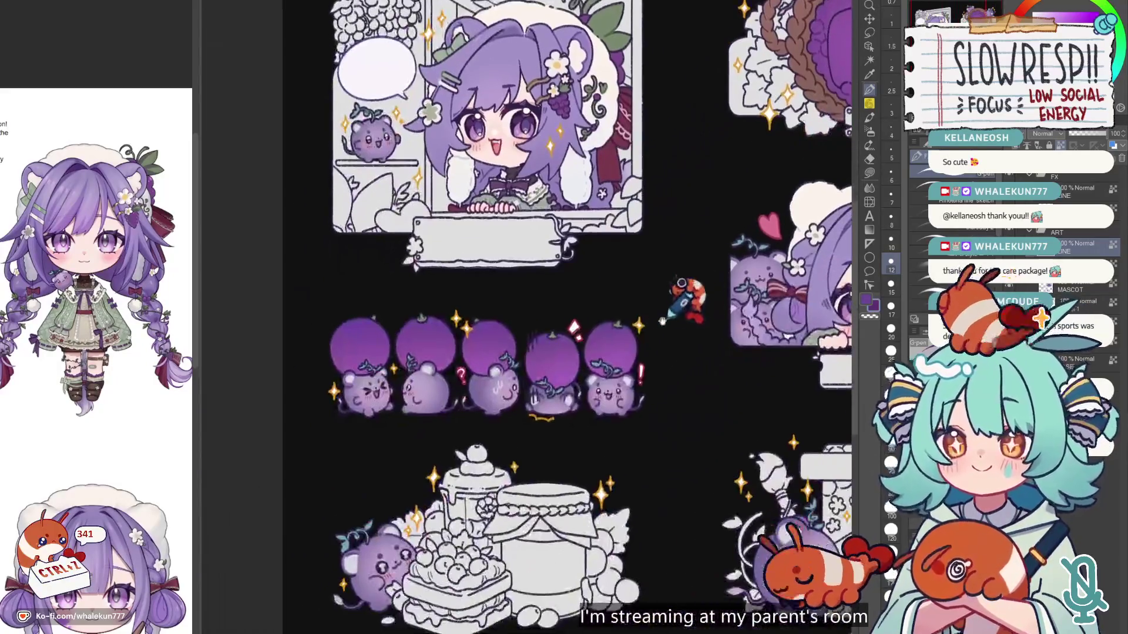
Step: Undo the latest stroke on the grape mice, then scroll across the mascot row
{"action": "scroll", "coordinate": [531, 345], "scroll_direction": "up", "scroll_amount": 4}
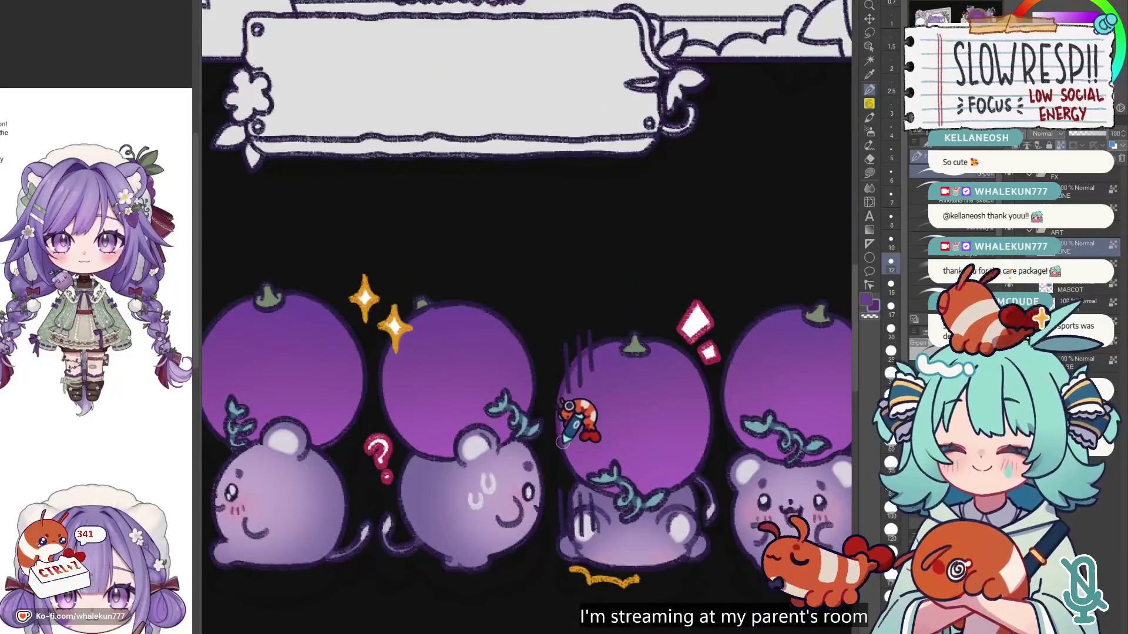
{"action": "key", "text": "ctrl+z"}
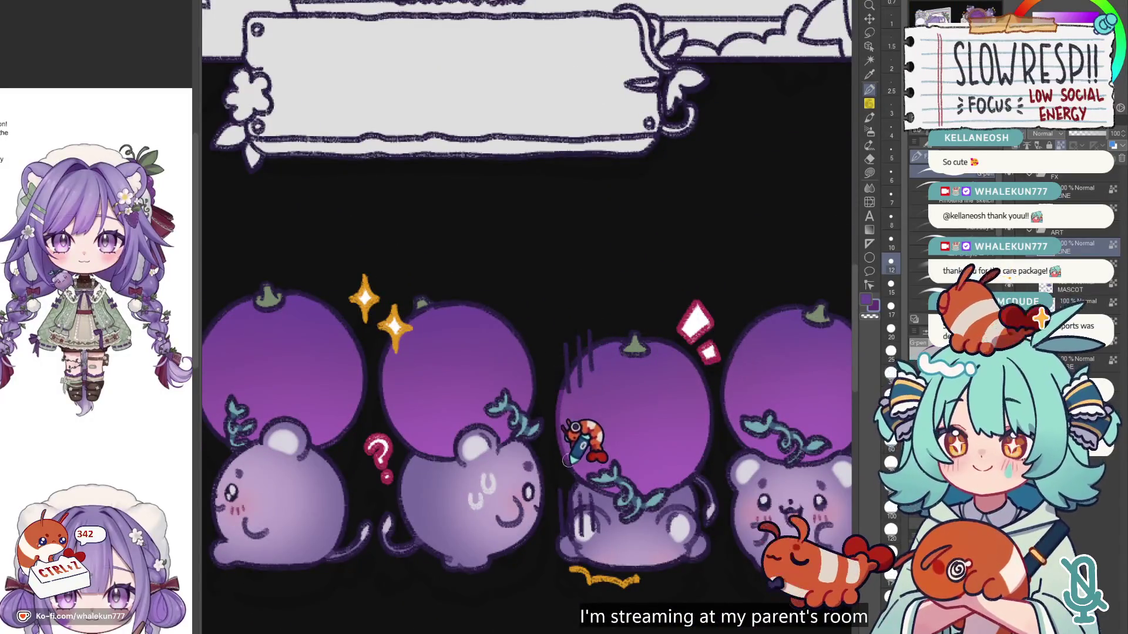
{"action": "scroll", "coordinate": [626, 426], "scroll_direction": "right", "scroll_amount": 2}
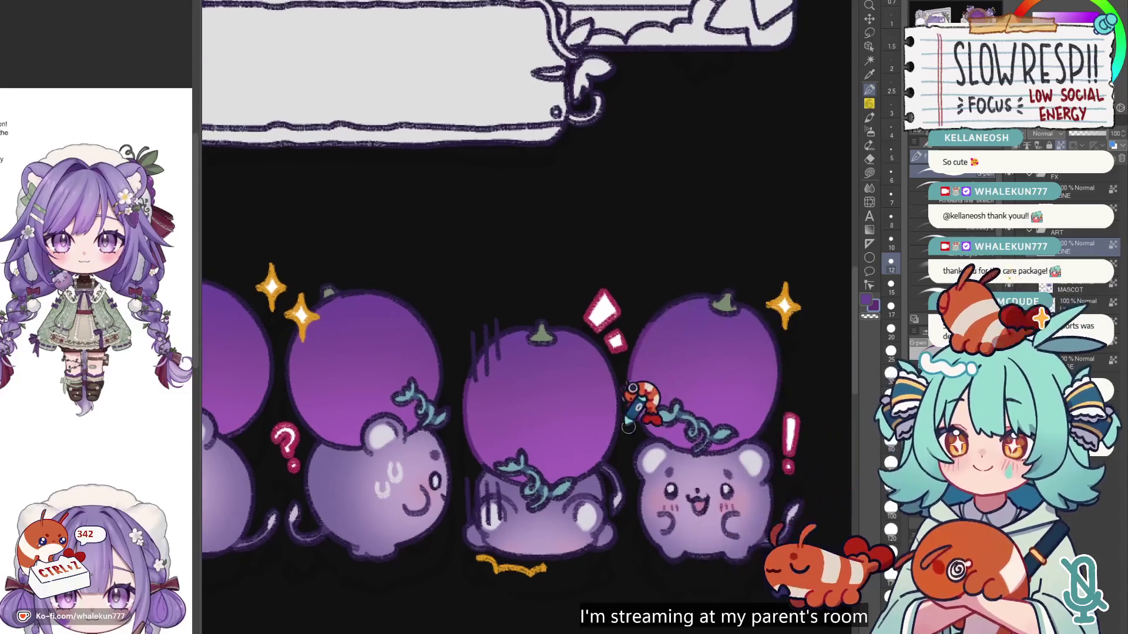
{"action": "scroll", "coordinate": [627, 418], "scroll_direction": "left", "scroll_amount": 3}
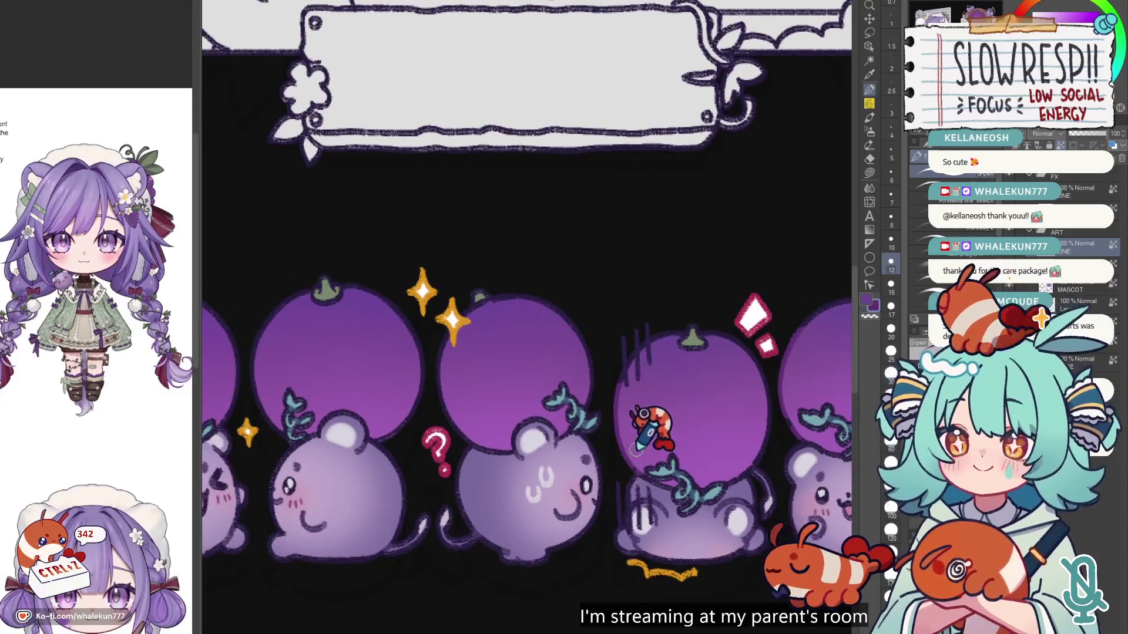
{"action": "scroll", "coordinate": [634, 450], "scroll_direction": "left", "scroll_amount": 3}
{"action": "scroll", "coordinate": [539, 413], "scroll_direction": "left", "scroll_amount": 2}
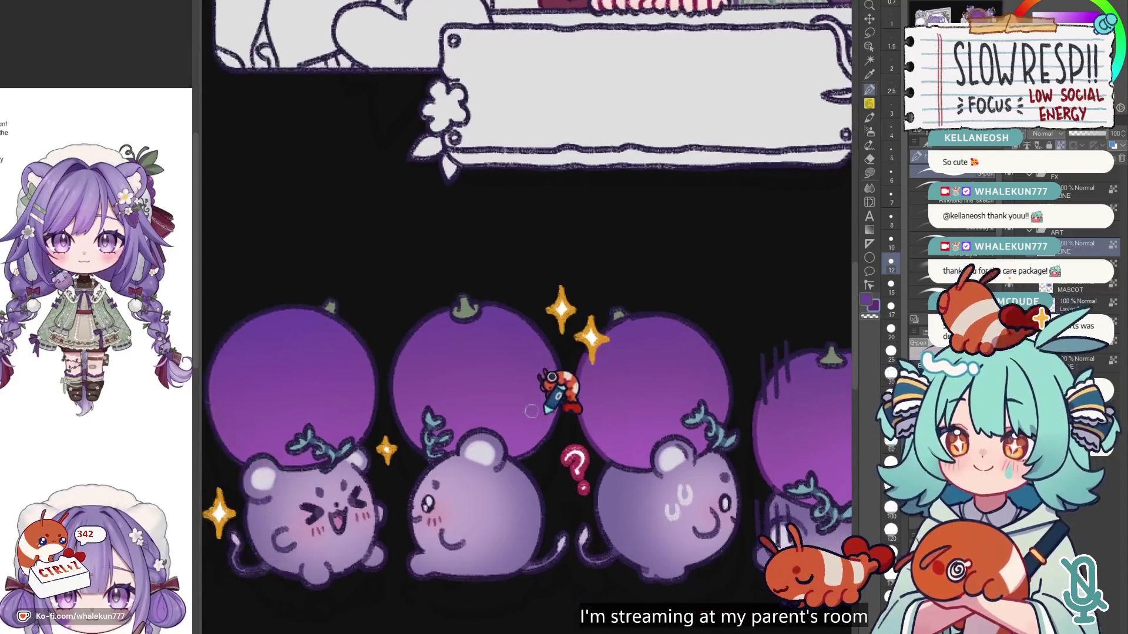
{"action": "scroll", "coordinate": [428, 440], "scroll_direction": "left", "scroll_amount": 3}
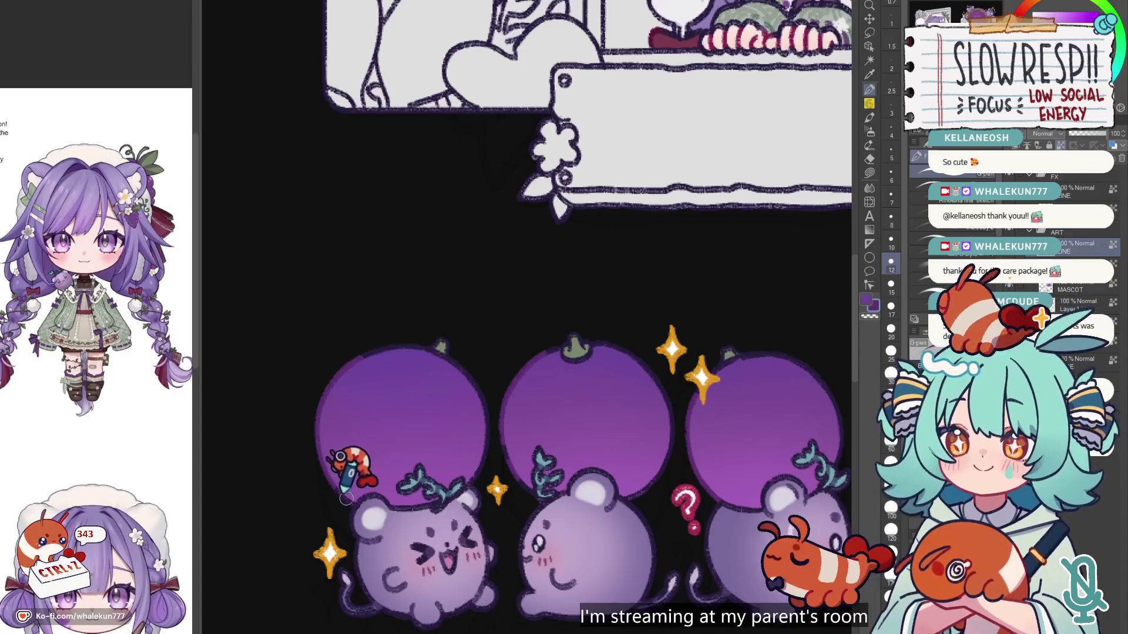
{"action": "scroll", "coordinate": [597, 376], "scroll_direction": "down", "scroll_amount": 5}
{"action": "scroll", "coordinate": [563, 329], "scroll_direction": "up", "scroll_amount": 5}
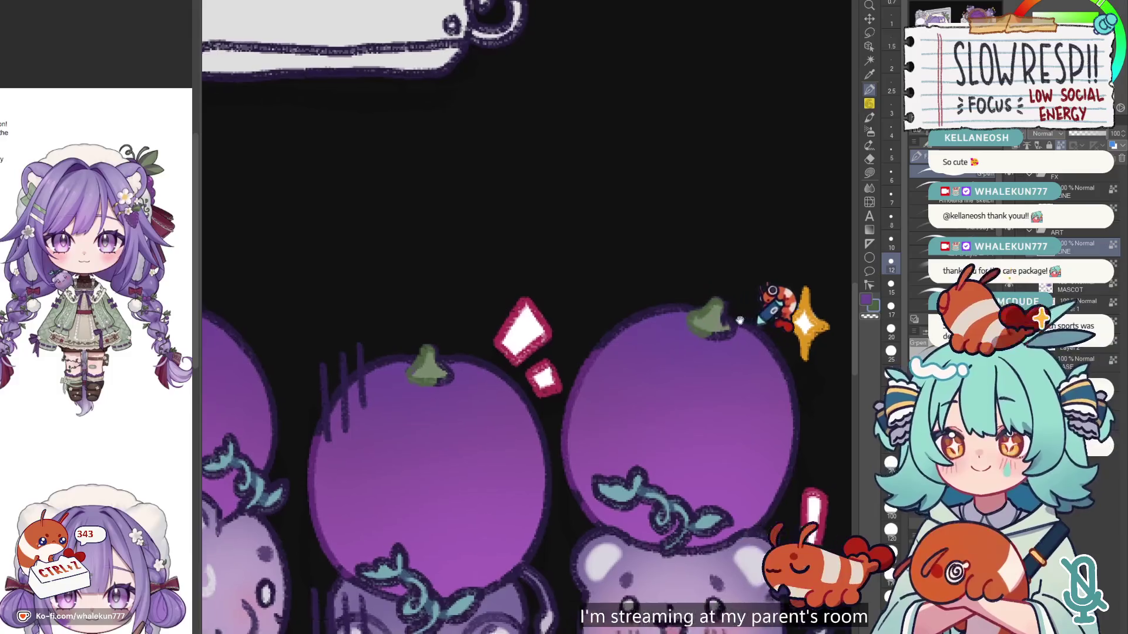
{"action": "scroll", "coordinate": [736, 289], "scroll_direction": "down", "scroll_amount": 5}
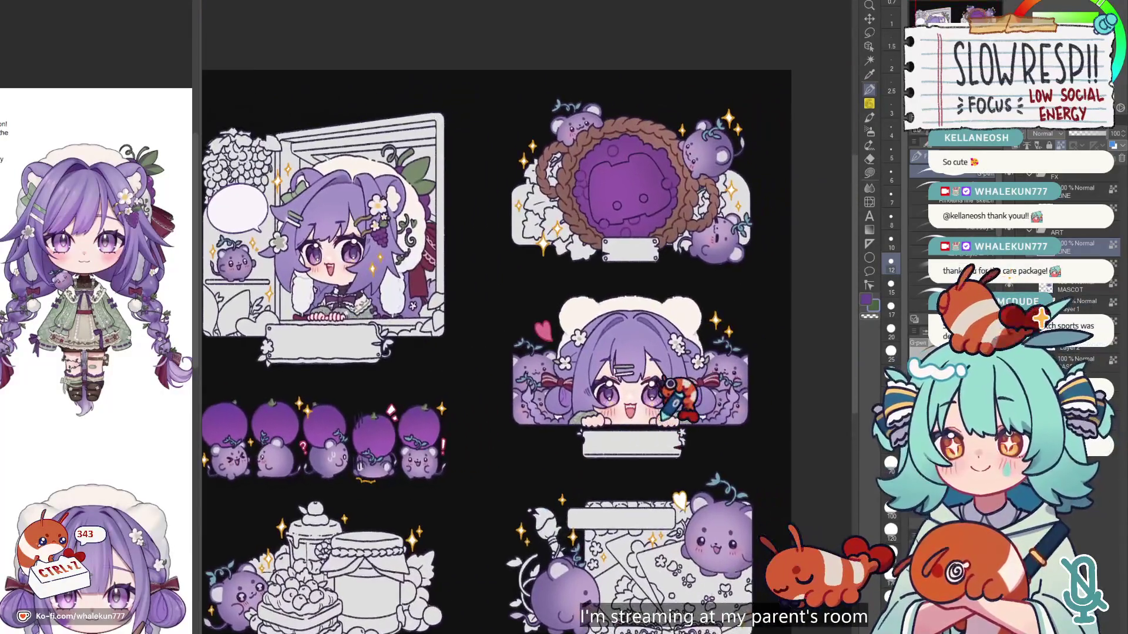
Step: Mirror the view to check, then lasso-fill the logo's inner outline and lower-left part grey
{"action": "scroll", "coordinate": [670, 384], "scroll_direction": "down", "scroll_amount": 5}
{"action": "scroll", "coordinate": [697, 363], "scroll_direction": "up", "scroll_amount": 5}
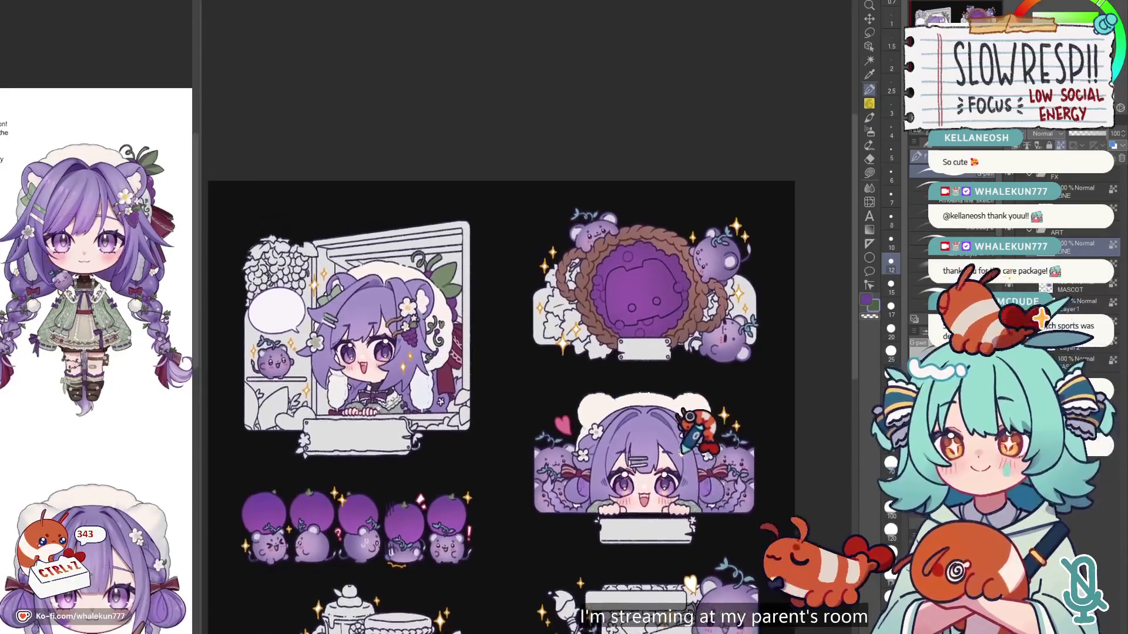
{"action": "key", "text": "h"}
{"action": "key", "text": "h"}
{"action": "left_click", "coordinate": [869, 173]}
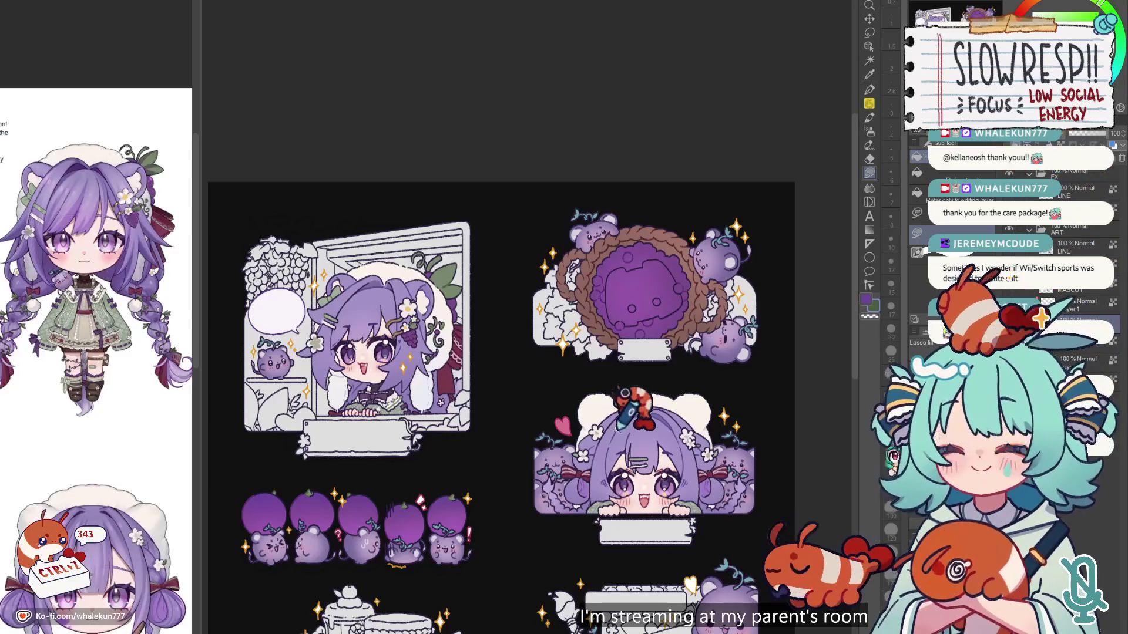
{"action": "scroll", "coordinate": [625, 393], "scroll_direction": "up", "scroll_amount": 3}
{"action": "left_click_drag", "start_coordinate": [643, 515], "coordinate": [829, 482]}
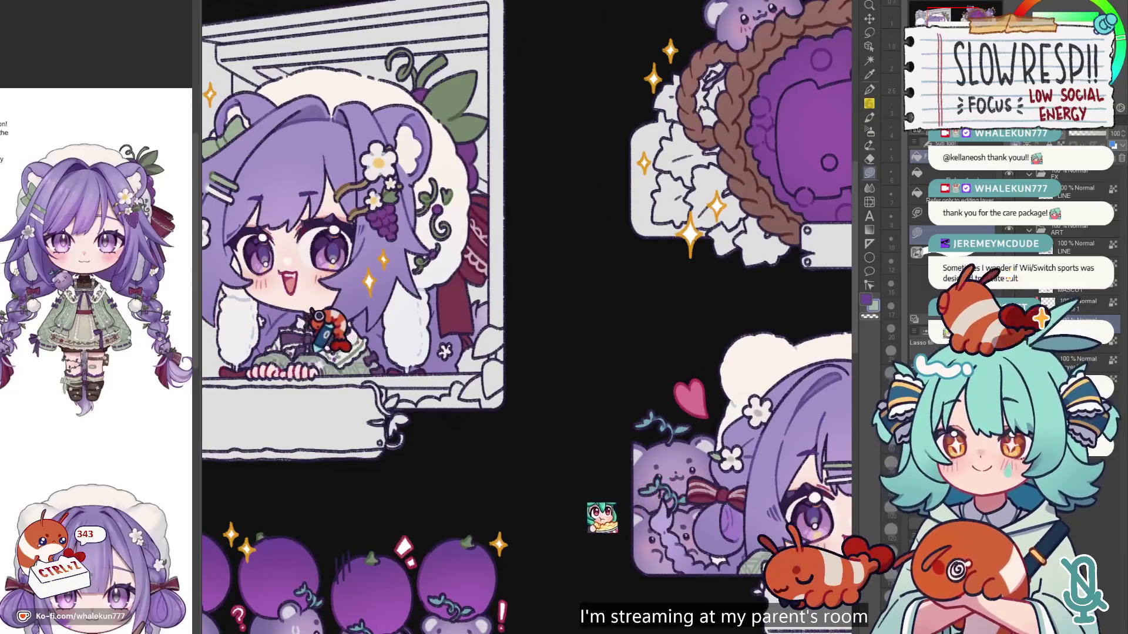
{"action": "left_click_drag", "start_coordinate": [317, 341], "coordinate": [680, 213]}
{"action": "scroll", "coordinate": [680, 214], "scroll_direction": "down", "scroll_amount": 2}
{"action": "scroll", "coordinate": [453, 282], "scroll_direction": "up", "scroll_amount": 5}
{"action": "mouse_move", "coordinate": [524, 259]}
{"action": "left_mouse_down"}
{"action": "mouse_move", "coordinate": [509, 276]}
{"action": "mouse_move", "coordinate": [496, 256]}
{"action": "mouse_move", "coordinate": [459, 263]}
{"action": "mouse_move", "coordinate": [420, 308]}
{"action": "mouse_move", "coordinate": [487, 481]}
{"action": "mouse_move", "coordinate": [649, 376]}
{"action": "left_mouse_up"}
{"action": "scroll", "coordinate": [420, 340], "scroll_direction": "down", "scroll_amount": 2}
{"action": "mouse_move", "coordinate": [407, 345]}
{"action": "left_mouse_down"}
{"action": "mouse_move", "coordinate": [412, 441]}
{"action": "mouse_move", "coordinate": [535, 341]}
{"action": "left_mouse_up"}
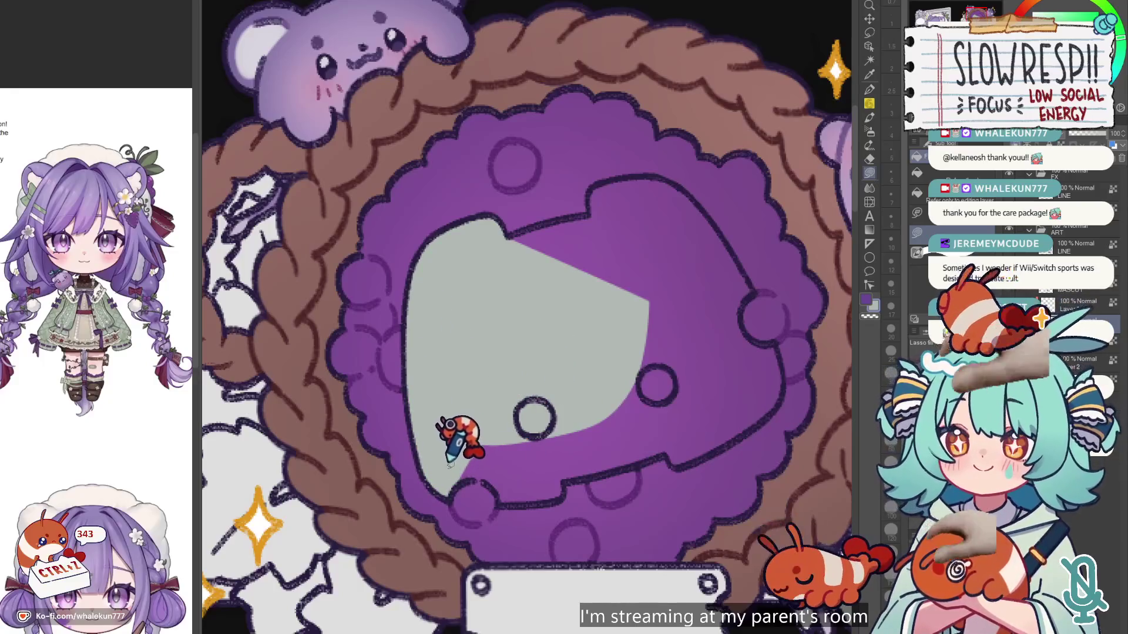
Step: Fill the lower-left wedge, right side and top-right purple patches of the logo grey
{"action": "left_click_drag", "start_coordinate": [557, 498], "coordinate": [552, 439]}
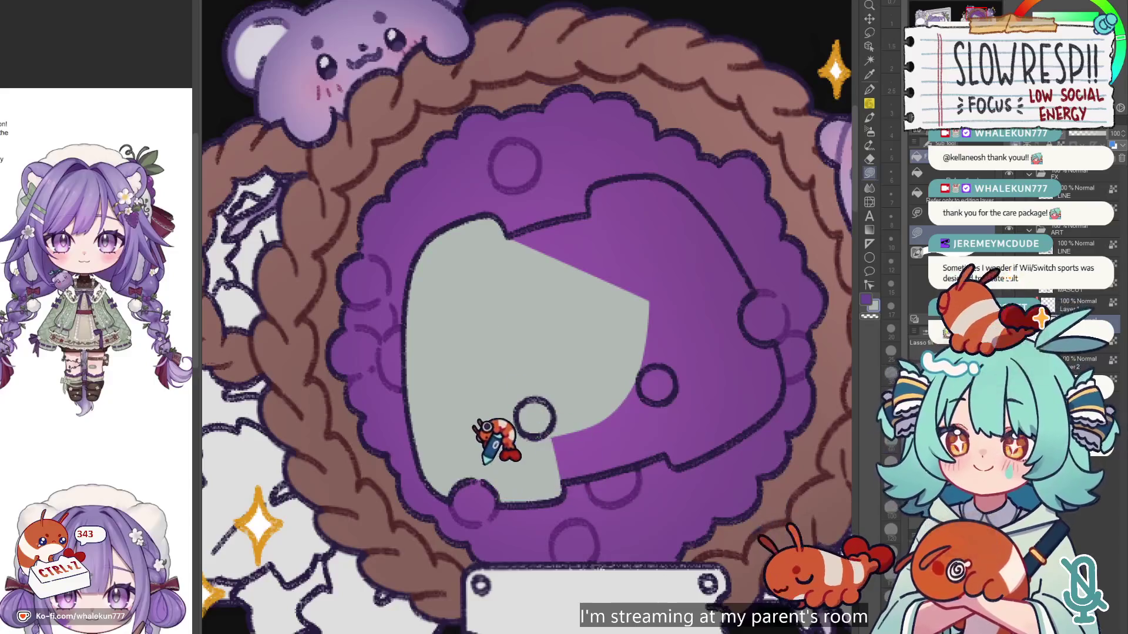
{"action": "mouse_move", "coordinate": [560, 480]}
{"action": "left_mouse_down"}
{"action": "mouse_move", "coordinate": [680, 441]}
{"action": "mouse_move", "coordinate": [664, 317]}
{"action": "left_mouse_up"}
{"action": "mouse_move", "coordinate": [700, 454]}
{"action": "left_mouse_down"}
{"action": "mouse_move", "coordinate": [770, 419]}
{"action": "mouse_move", "coordinate": [781, 317]}
{"action": "left_mouse_up"}
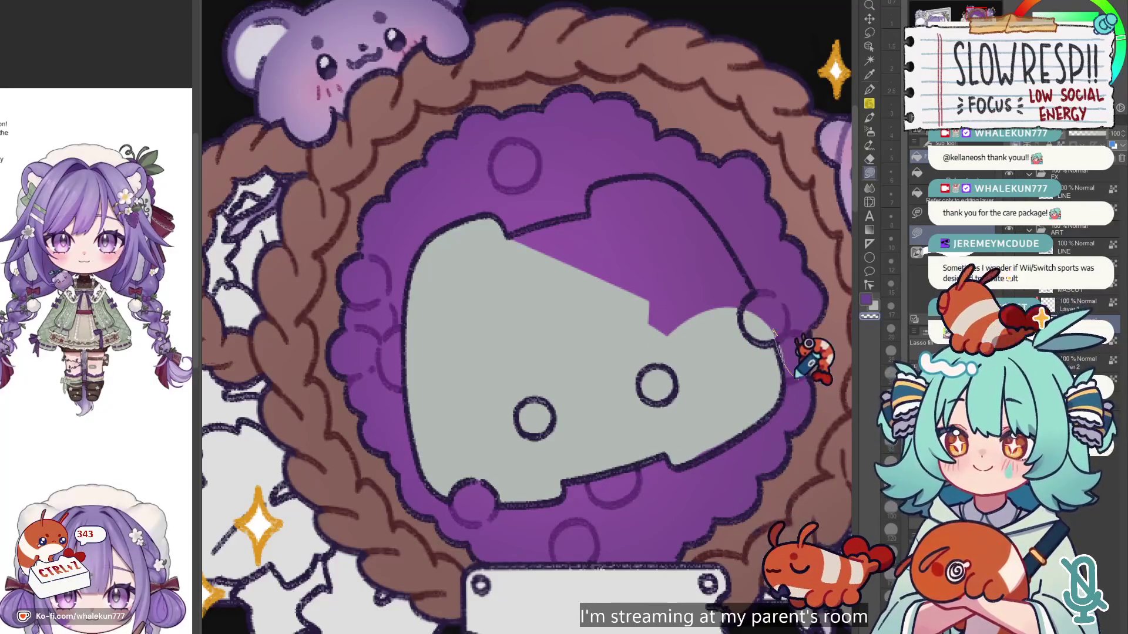
{"action": "mouse_move", "coordinate": [753, 342]}
{"action": "left_mouse_down"}
{"action": "mouse_move", "coordinate": [558, 282]}
{"action": "mouse_move", "coordinate": [450, 375]}
{"action": "mouse_move", "coordinate": [555, 326]}
{"action": "mouse_move", "coordinate": [552, 406]}
{"action": "left_mouse_up"}
{"action": "mouse_move", "coordinate": [529, 322]}
{"action": "left_mouse_down"}
{"action": "mouse_move", "coordinate": [590, 313]}
{"action": "mouse_move", "coordinate": [573, 310]}
{"action": "left_mouse_up"}
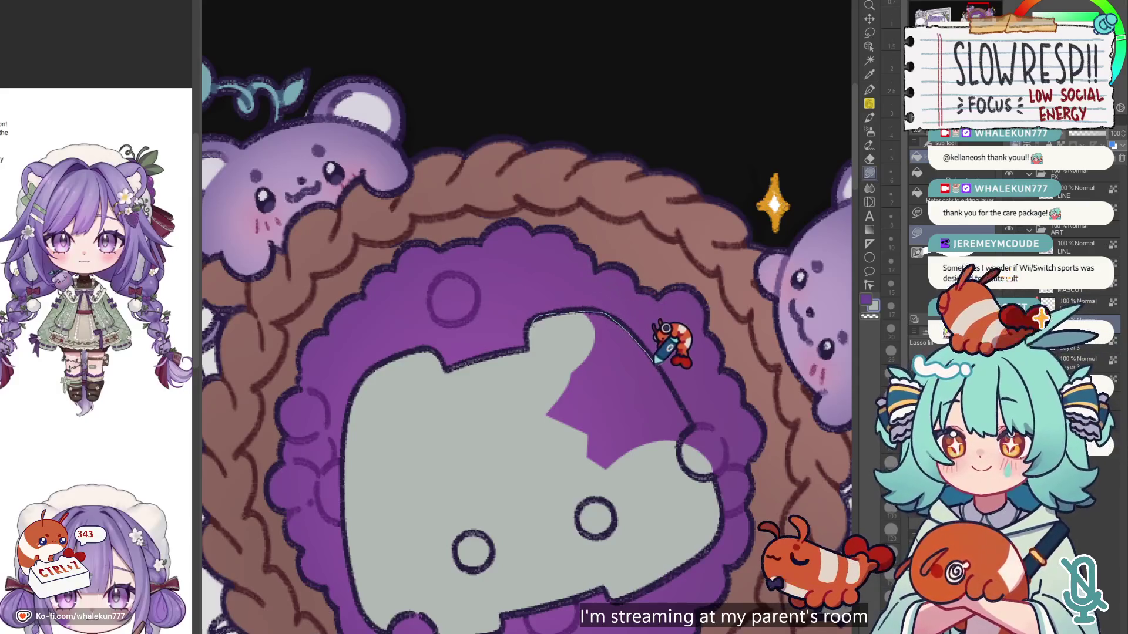
{"action": "left_click_drag", "start_coordinate": [685, 411], "coordinate": [617, 297]}
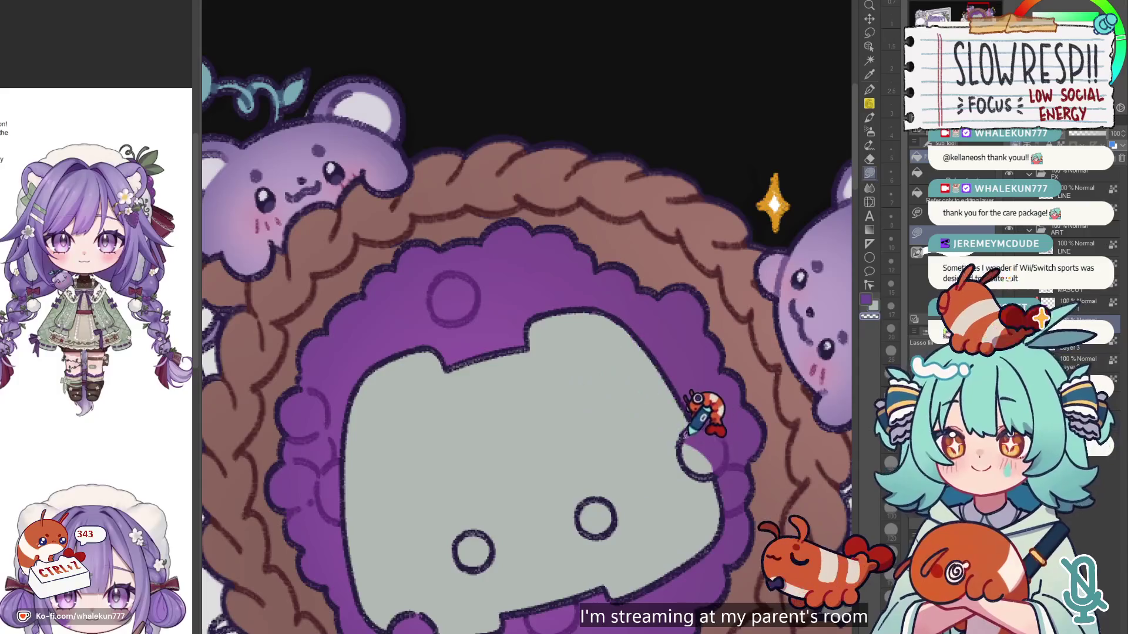
{"action": "key", "text": "ctrl+minus"}
Step: Zoom onto the grey logo and fill its round eyes with a light colour
{"action": "scroll", "coordinate": [668, 333], "scroll_direction": "up", "scroll_amount": 3}
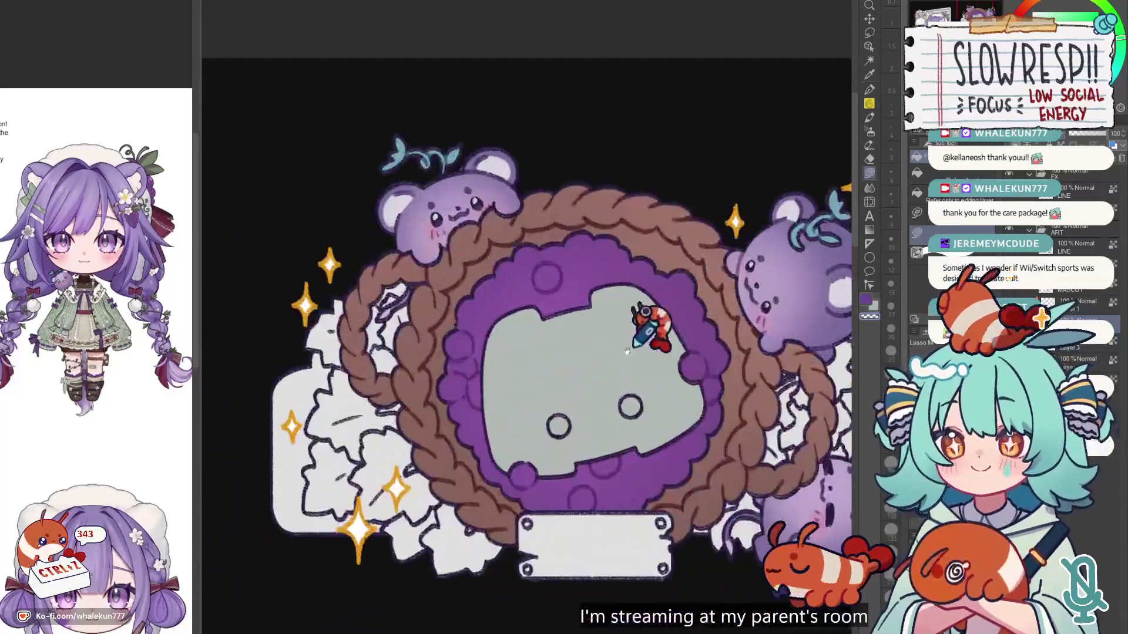
{"action": "scroll", "coordinate": [585, 397], "scroll_direction": "down", "scroll_amount": 5}
{"action": "scroll", "coordinate": [714, 446], "scroll_direction": "up", "scroll_amount": 3}
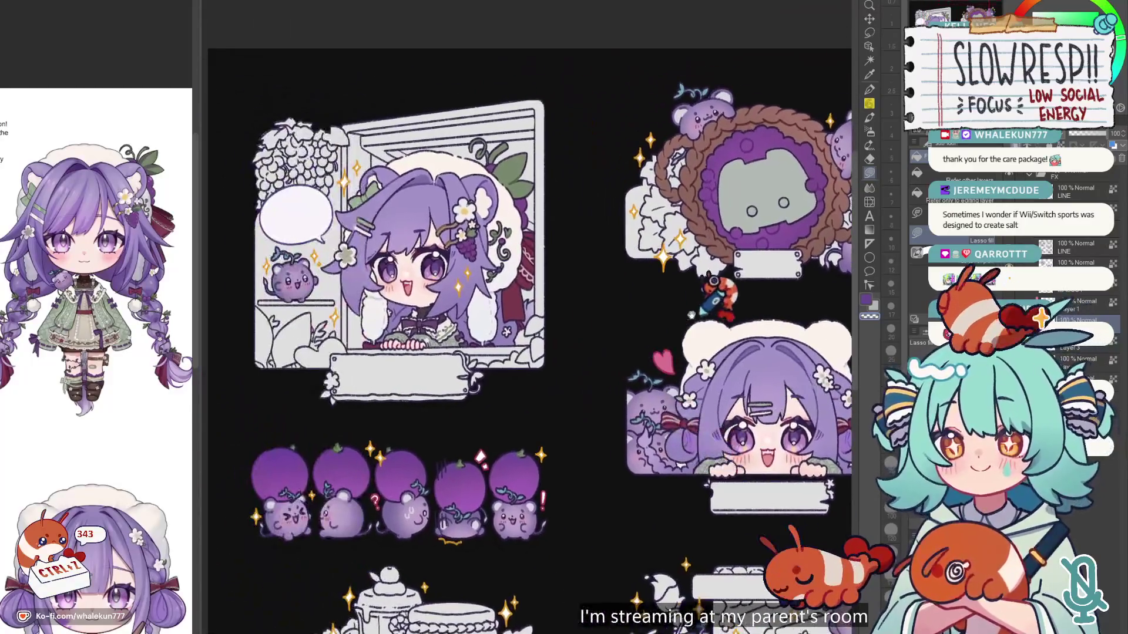
{"action": "scroll", "coordinate": [646, 282], "scroll_direction": "up", "scroll_amount": 5}
{"action": "scroll", "coordinate": [579, 344], "scroll_direction": "down", "scroll_amount": 1}
{"action": "scroll", "coordinate": [461, 479], "scroll_direction": "left", "scroll_amount": 3}
{"action": "scroll", "coordinate": [424, 252], "scroll_direction": "right", "scroll_amount": 4}
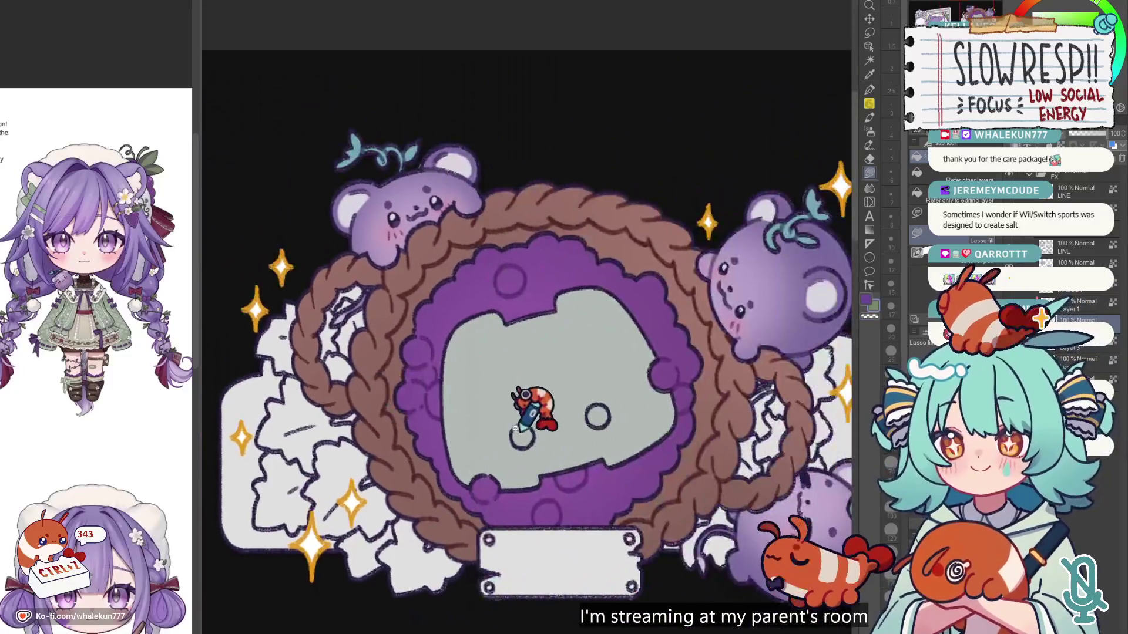
{"action": "scroll", "coordinate": [521, 393], "scroll_direction": "up", "scroll_amount": 3}
{"action": "mouse_move", "coordinate": [521, 390]}
{"action": "left_mouse_down"}
{"action": "mouse_move", "coordinate": [521, 438]}
{"action": "mouse_move", "coordinate": [525, 387]}
{"action": "left_mouse_up"}
{"action": "scroll", "coordinate": [646, 358], "scroll_direction": "right", "scroll_amount": 2}
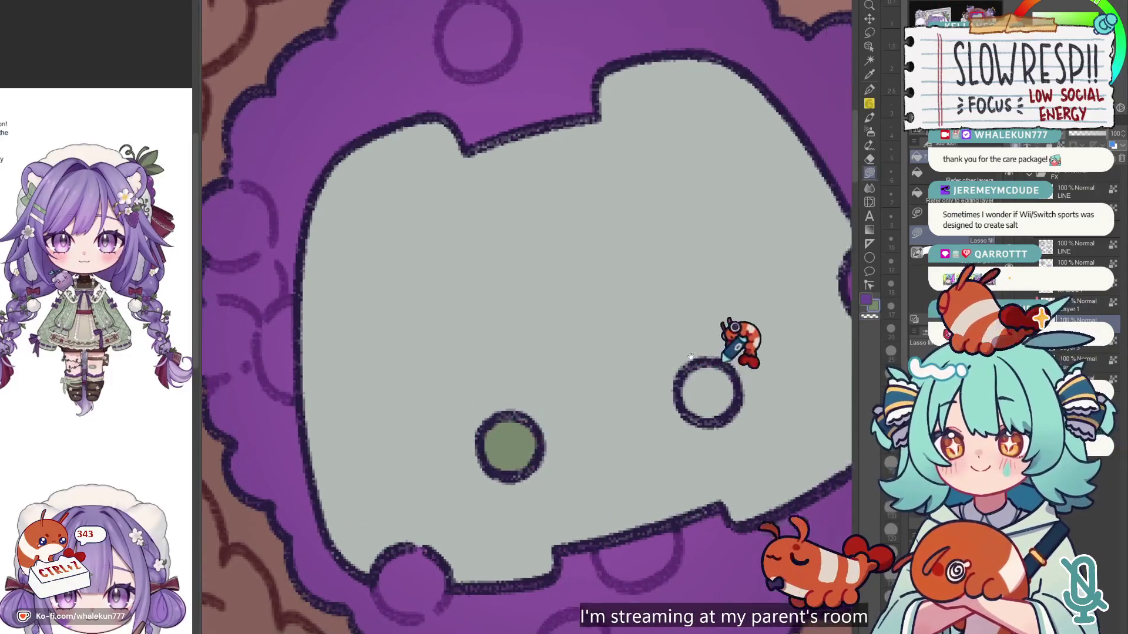
{"action": "scroll", "coordinate": [639, 391], "scroll_direction": "down", "scroll_amount": 5}
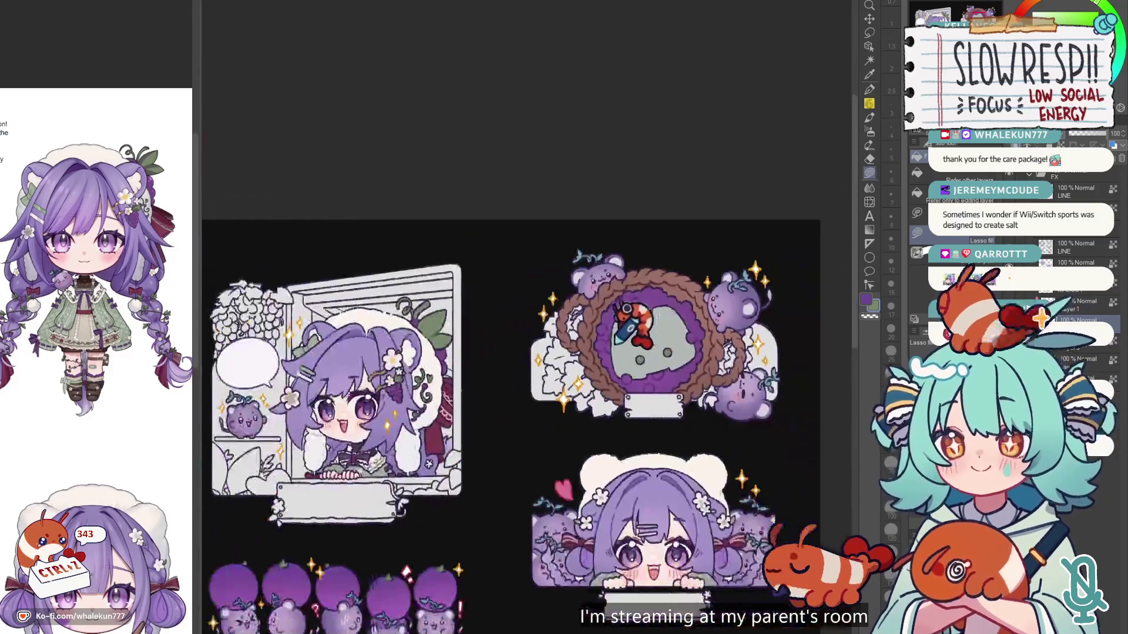
{"action": "scroll", "coordinate": [646, 352], "scroll_direction": "down", "scroll_amount": 3}
{"action": "scroll", "coordinate": [684, 264], "scroll_direction": "up", "scroll_amount": 8}
{"action": "scroll", "coordinate": [683, 257], "scroll_direction": "up", "scroll_amount": 2}
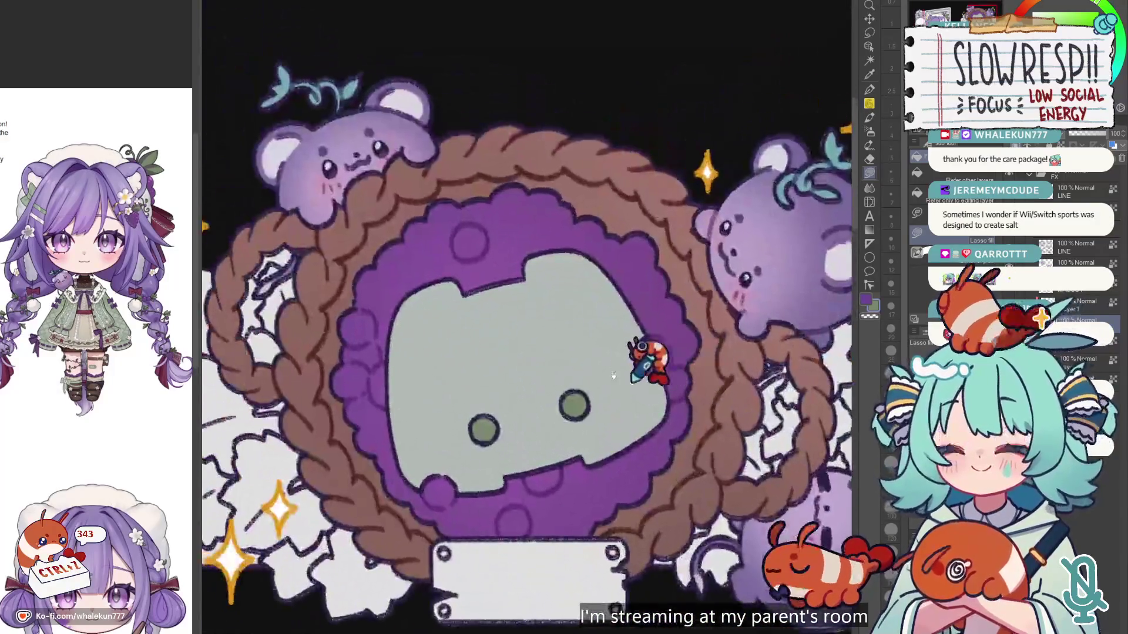
{"action": "scroll", "coordinate": [642, 360], "scroll_direction": "left", "scroll_amount": 3}
{"action": "scroll", "coordinate": [605, 403], "scroll_direction": "down", "scroll_amount": 5}
{"action": "scroll", "coordinate": [537, 434], "scroll_direction": "up", "scroll_amount": 6}
{"action": "scroll", "coordinate": [635, 336], "scroll_direction": "up", "scroll_amount": 2}
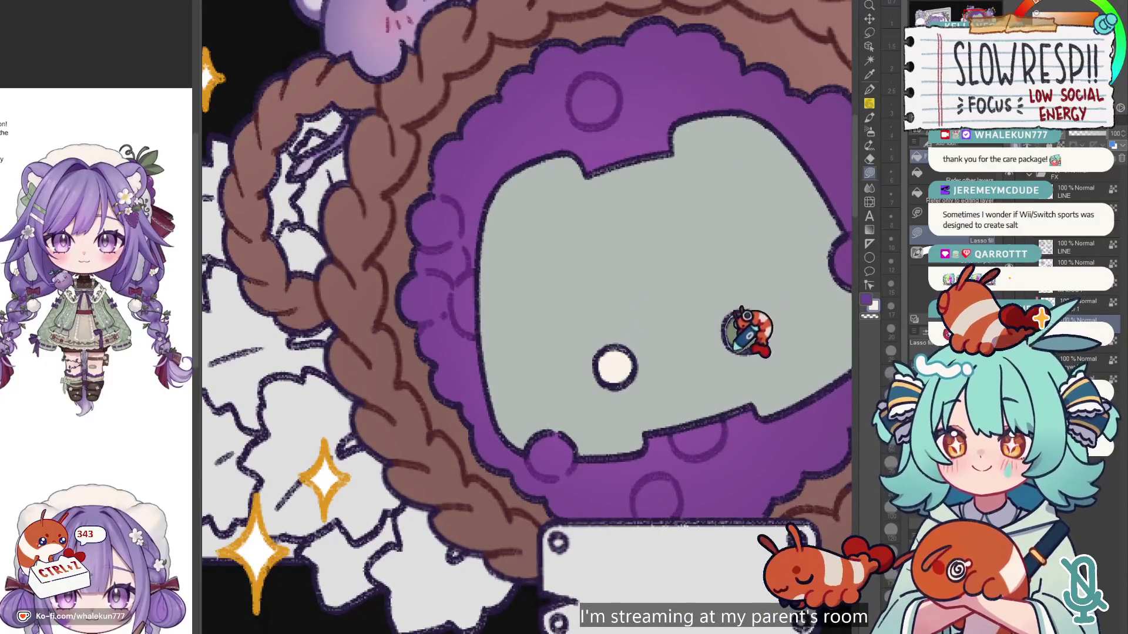
{"action": "key", "text": "ctrl+0"}
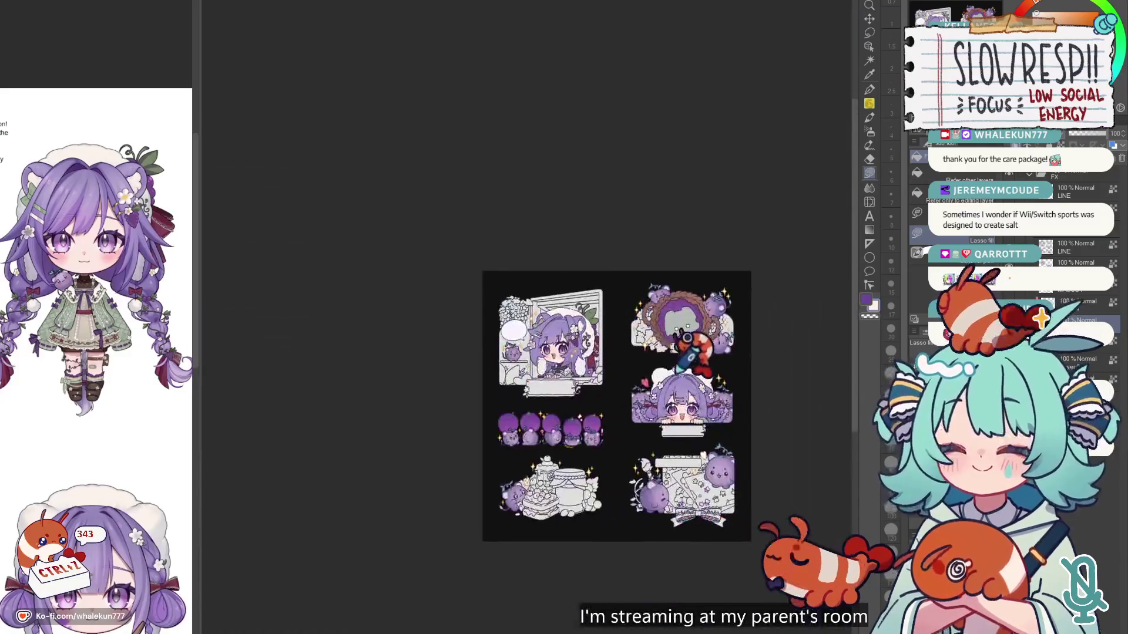
Step: Zoom into the wreath sticker and make the pen brush slightly larger
{"action": "scroll", "coordinate": [823, 392], "scroll_direction": "up", "scroll_amount": 5}
{"action": "scroll", "coordinate": [526, 364], "scroll_direction": "right", "scroll_amount": 5}
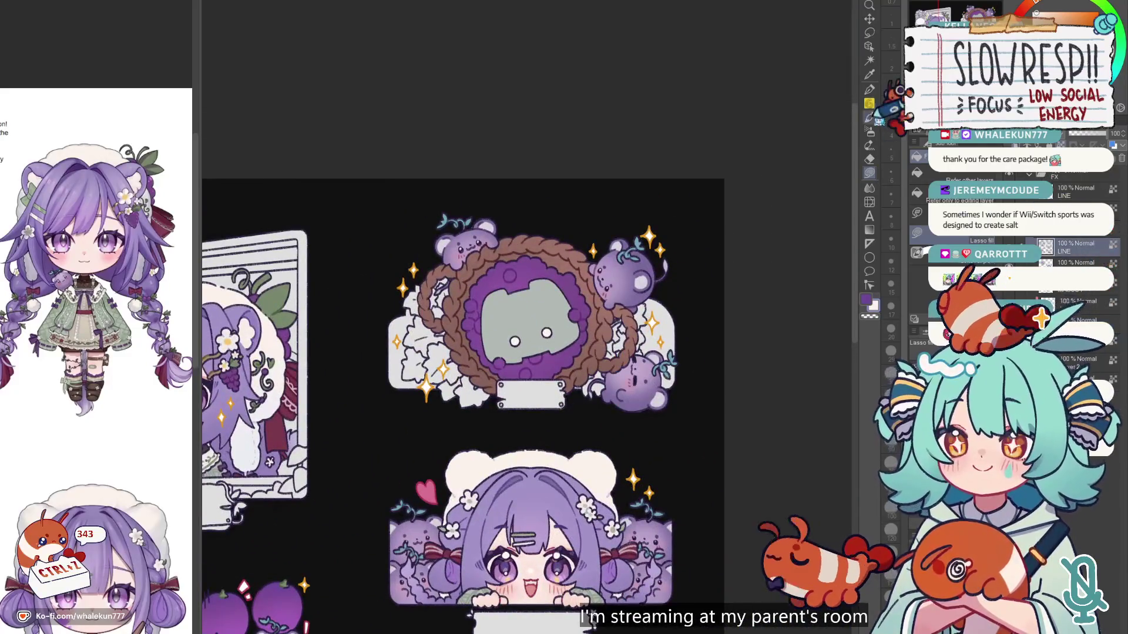
{"action": "left_click", "coordinate": [870, 89]}
{"action": "scroll", "coordinate": [574, 327], "scroll_direction": "up", "scroll_amount": 4}
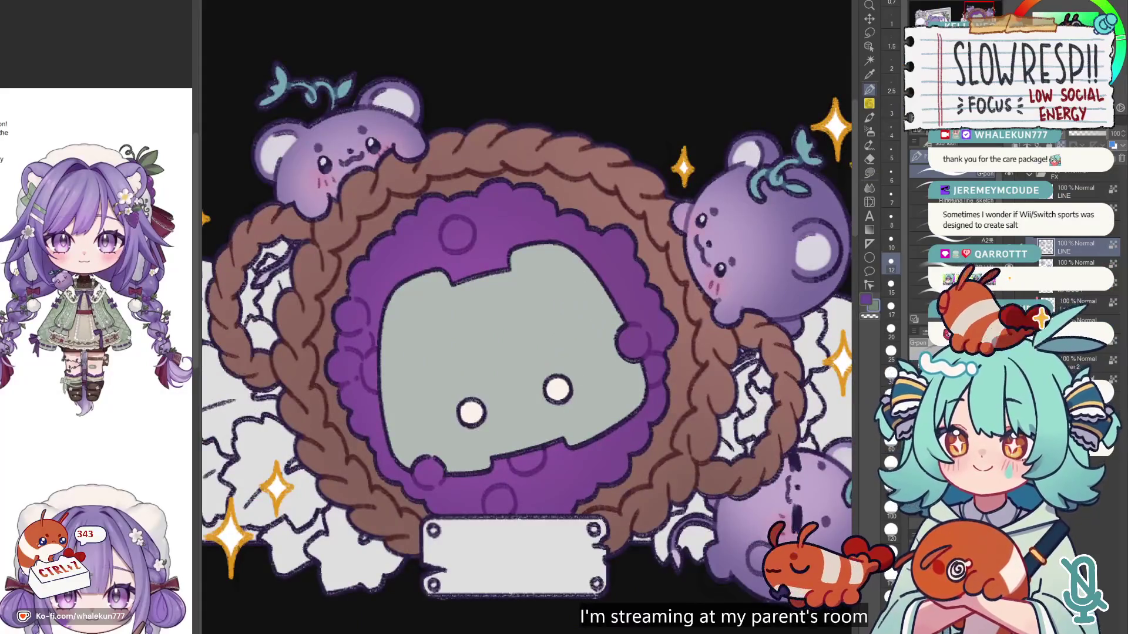
{"action": "key", "text": "bracketright"}
{"action": "key", "text": "bracketright"}
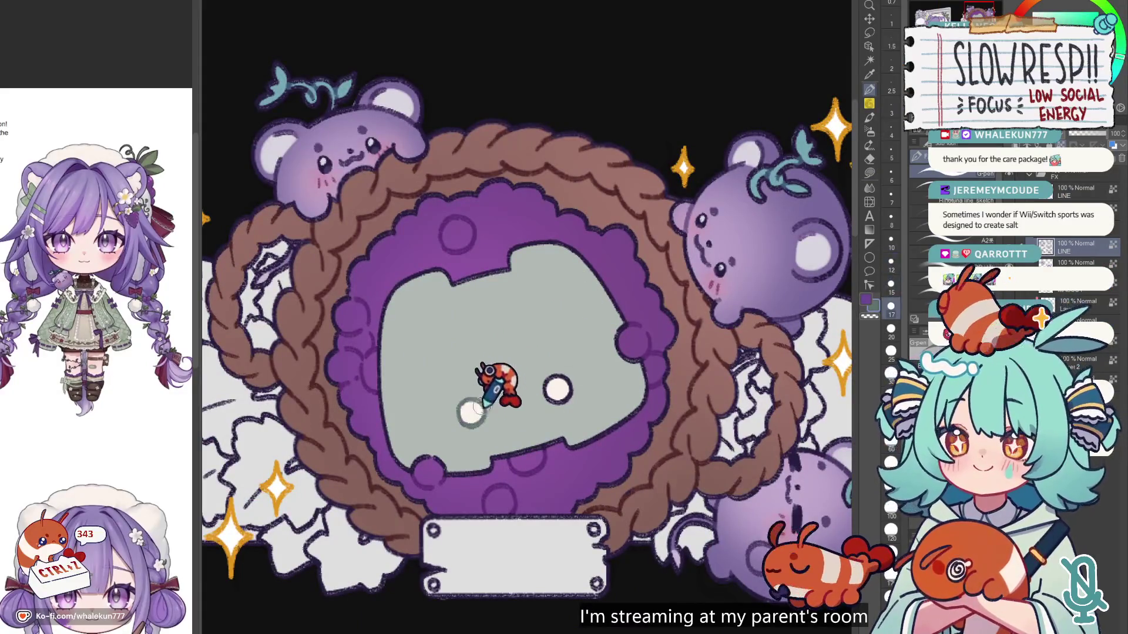
Step: Pick the soft Airbrush and eyedrop the wreath's brown as the main colour
{"action": "scroll", "coordinate": [587, 271], "scroll_direction": "down", "scroll_amount": 4}
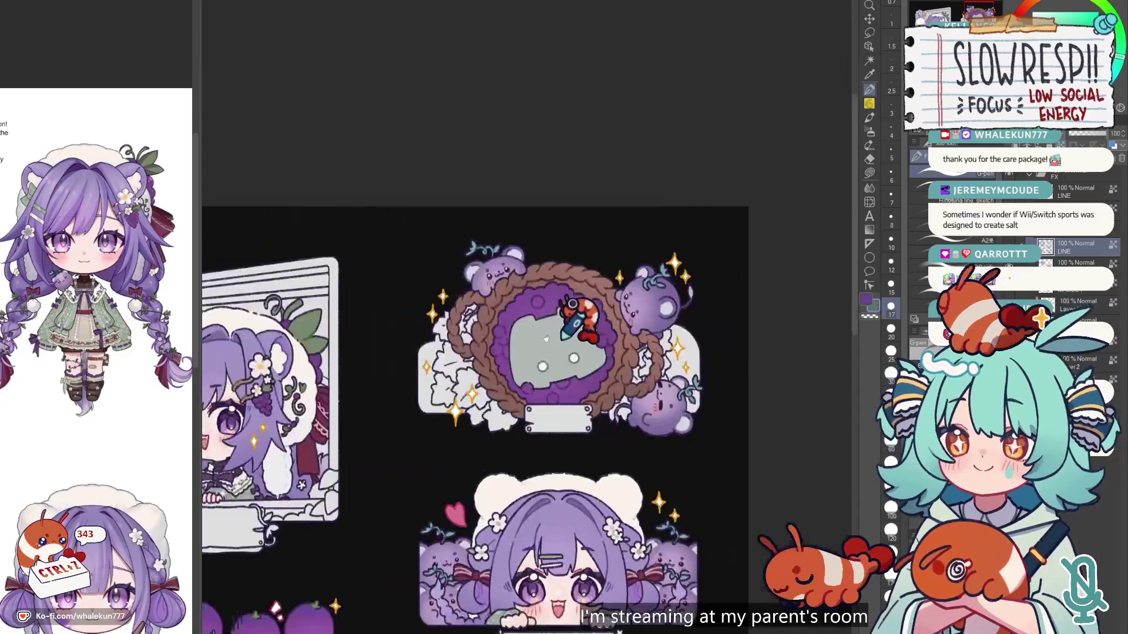
{"action": "scroll", "coordinate": [586, 304], "scroll_direction": "down", "scroll_amount": 2}
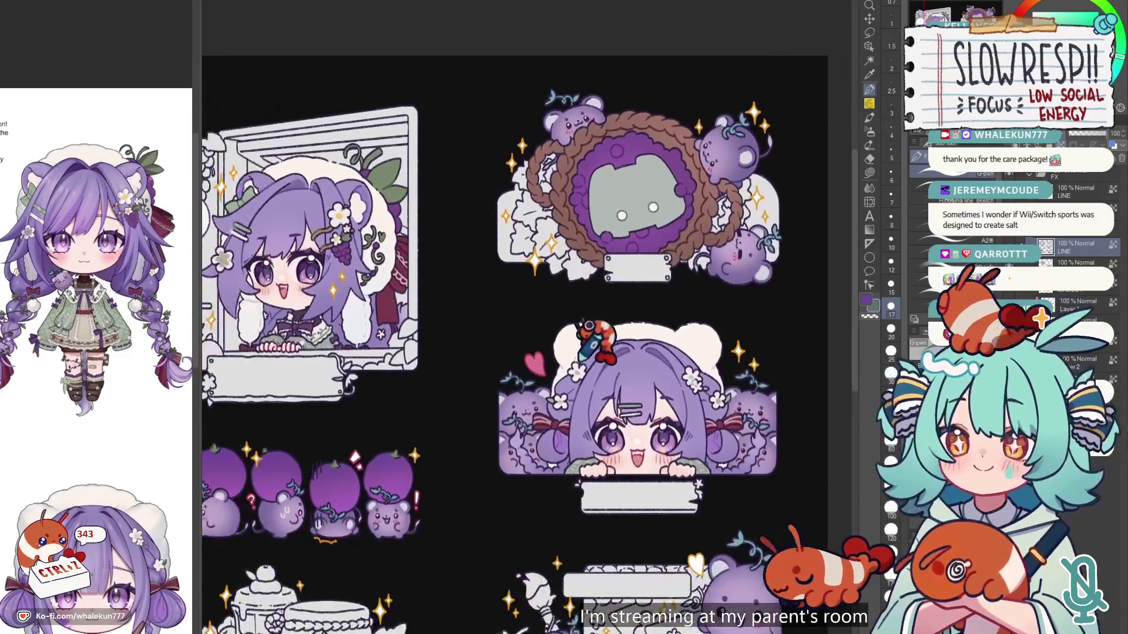
{"action": "scroll", "coordinate": [570, 354], "scroll_direction": "down", "scroll_amount": 2}
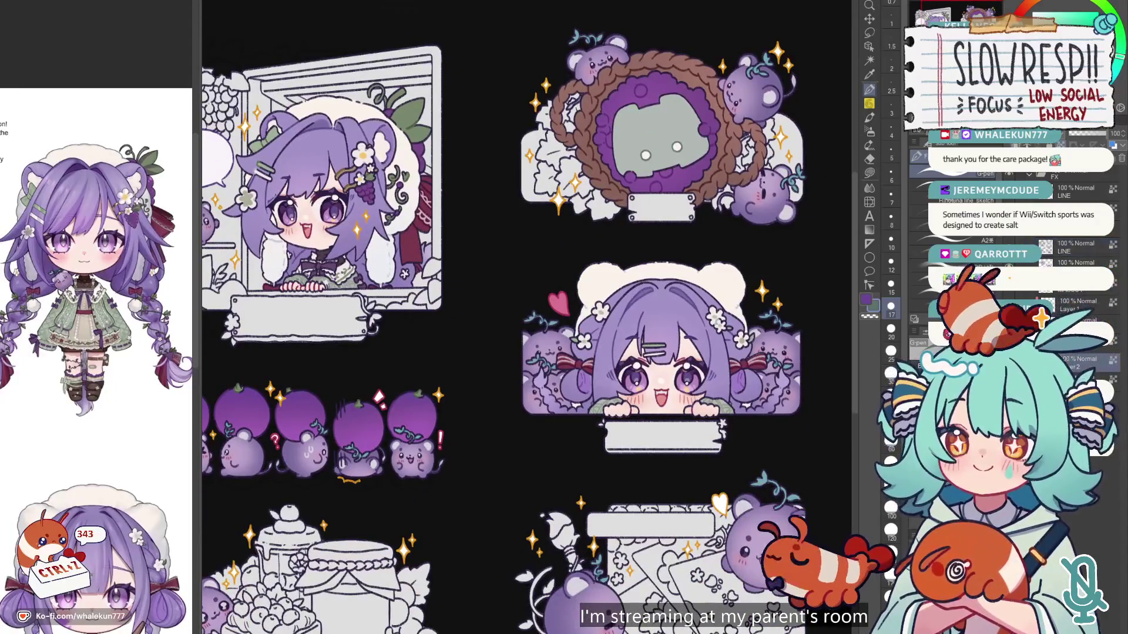
{"action": "left_click", "coordinate": [870, 132]}
{"action": "scroll", "coordinate": [631, 297], "scroll_direction": "up", "scroll_amount": 8}
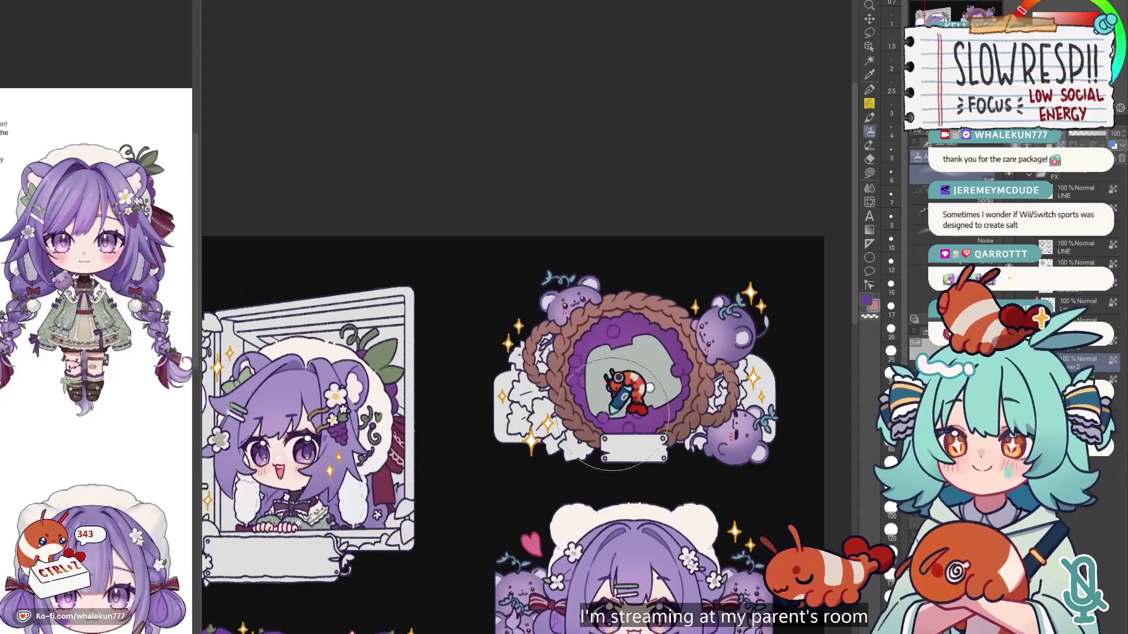
{"action": "scroll", "coordinate": [693, 296], "scroll_direction": "up", "scroll_amount": 2}
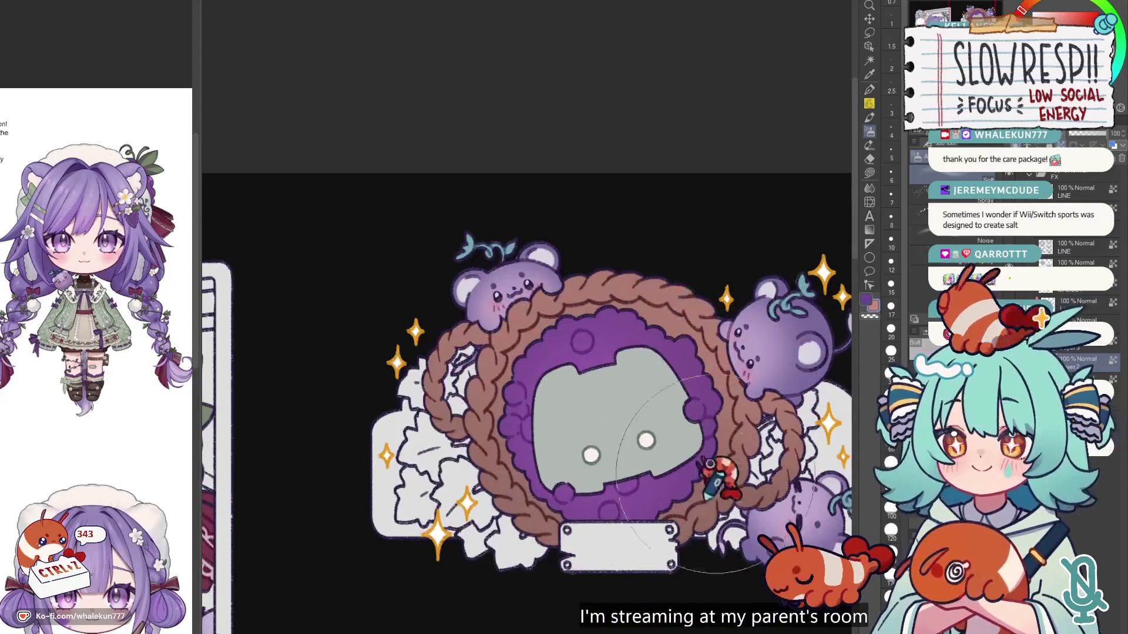
{"action": "left_click", "coordinate": [537, 517], "text": "alt"}
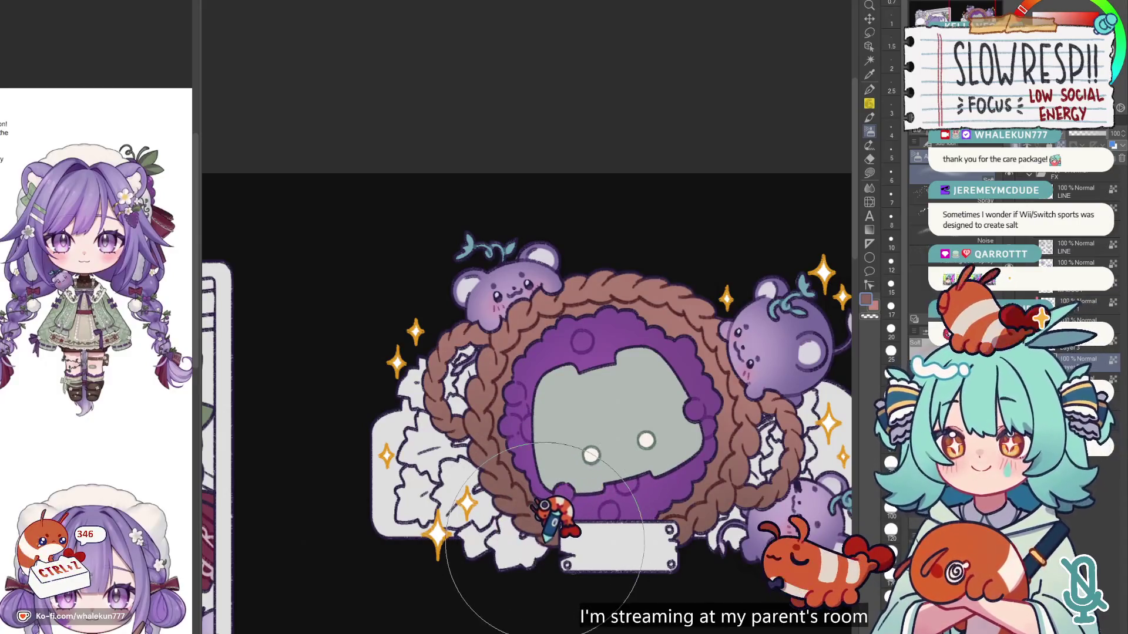
Step: Outline an area along the wreath's inner edge with a freehand selection, then clear it
{"action": "left_click", "coordinate": [869, 32]}
{"action": "scroll", "coordinate": [520, 347], "scroll_direction": "up", "scroll_amount": 2}
{"action": "mouse_move", "coordinate": [540, 279]}
{"action": "left_mouse_down"}
{"action": "mouse_move", "coordinate": [510, 311]}
{"action": "mouse_move", "coordinate": [481, 434]}
{"action": "mouse_move", "coordinate": [500, 487]}
{"action": "mouse_move", "coordinate": [529, 515]}
{"action": "mouse_move", "coordinate": [676, 305]}
{"action": "left_mouse_up"}
{"action": "scroll", "coordinate": [676, 329], "scroll_direction": "down", "scroll_amount": 3}
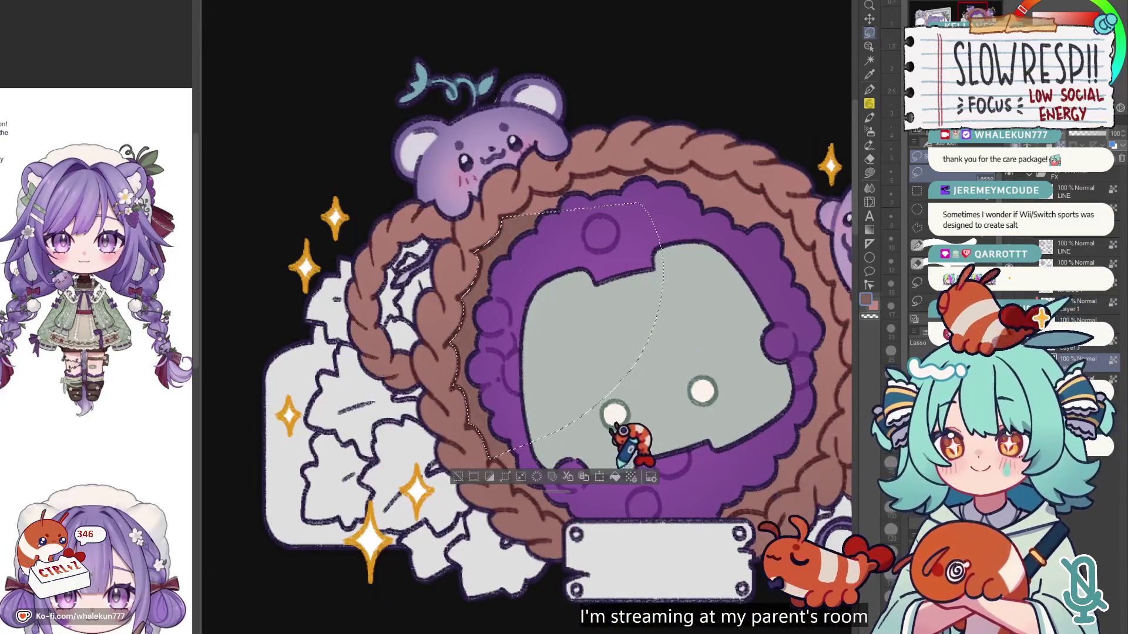
{"action": "key", "text": "g"}
{"action": "key", "text": "ctrl+d"}
Step: Lasso-fill a first brown shadow shape along the wreath's inner edge
{"action": "scroll", "coordinate": [587, 329], "scroll_direction": "down", "scroll_amount": 2}
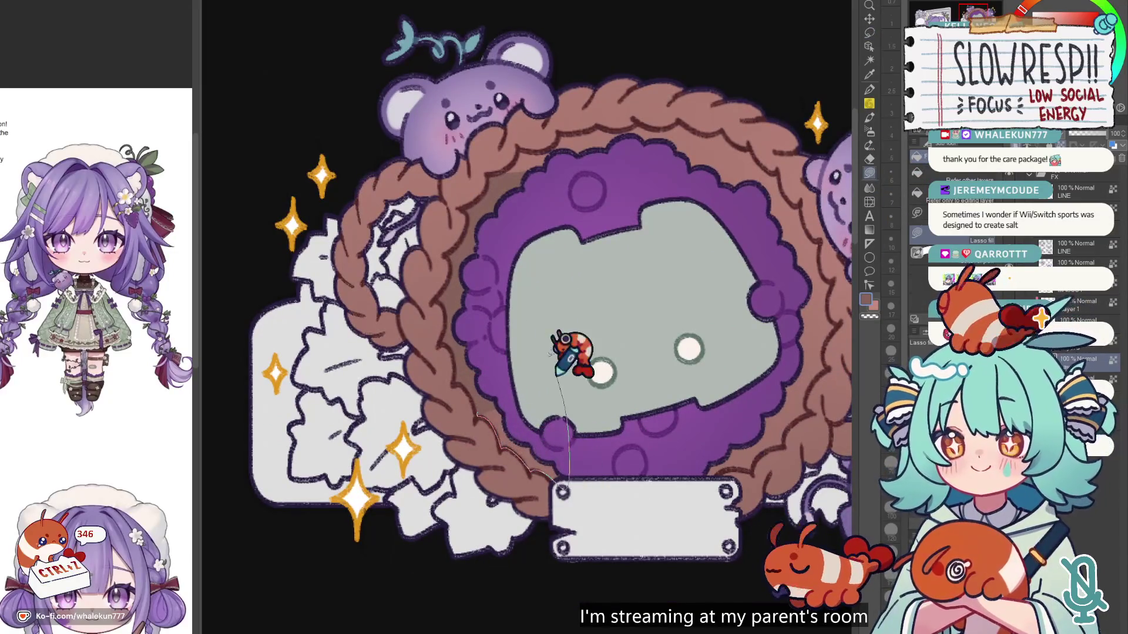
{"action": "scroll", "coordinate": [659, 346], "scroll_direction": "down", "scroll_amount": 1}
{"action": "scroll", "coordinate": [659, 346], "scroll_direction": "right", "scroll_amount": 2}
{"action": "mouse_move", "coordinate": [591, 448]}
{"action": "left_mouse_down"}
{"action": "mouse_move", "coordinate": [672, 398]}
{"action": "mouse_move", "coordinate": [558, 440]}
{"action": "mouse_move", "coordinate": [588, 447]}
{"action": "left_mouse_up"}
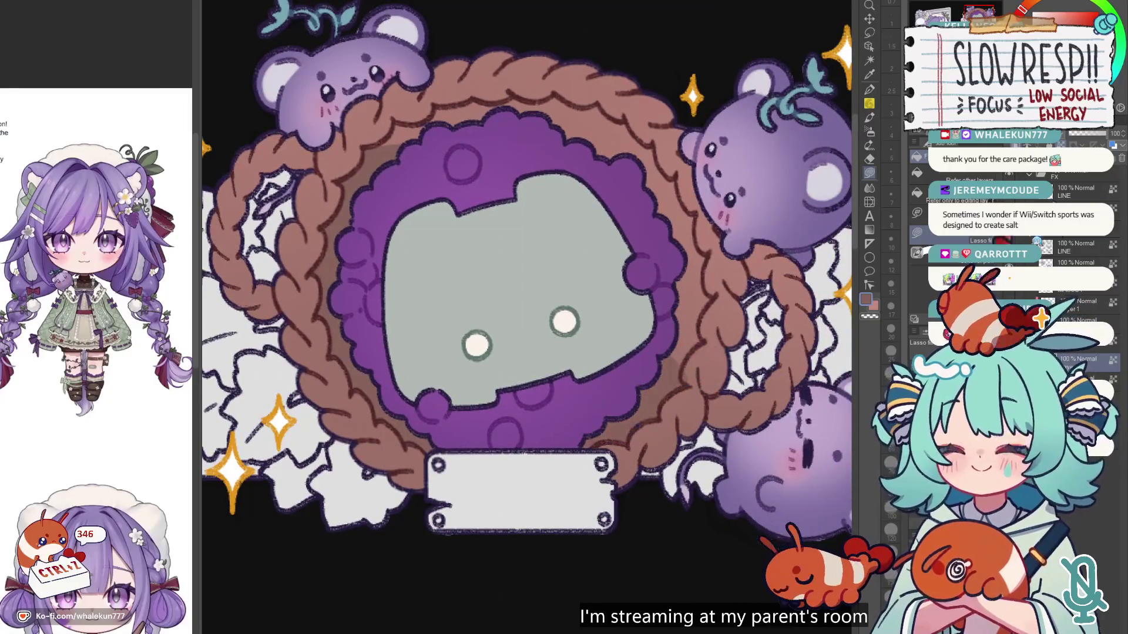
Step: Undo a misfired shadow fill and redraw the shadow from the wreath's lower right
{"action": "key", "text": "p"}
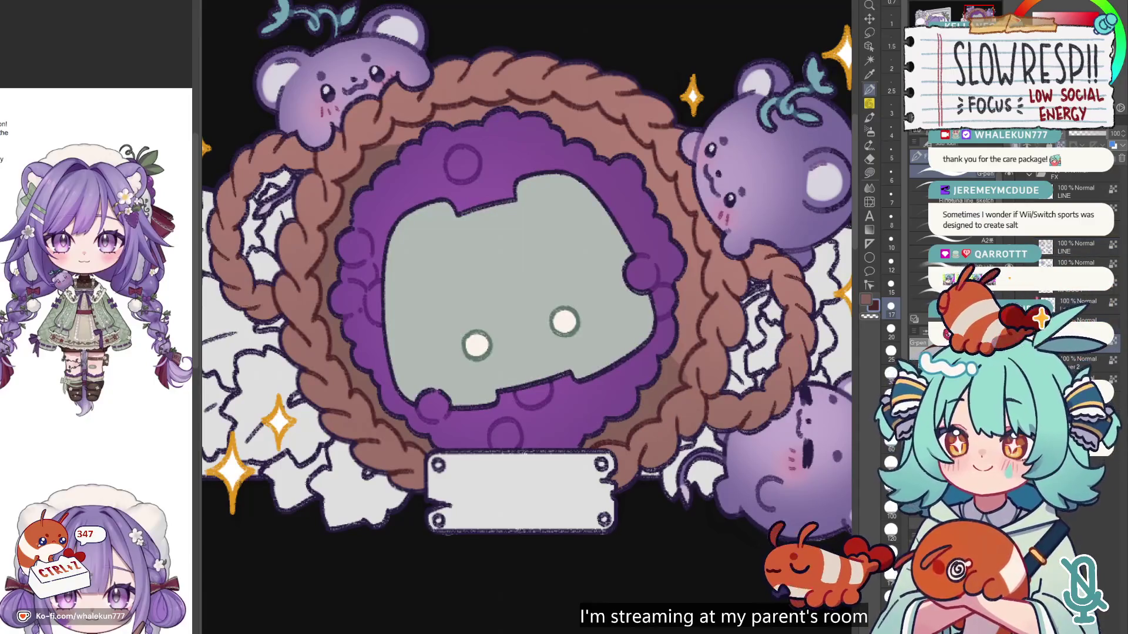
{"action": "left_click", "coordinate": [869, 174]}
{"action": "left_click_drag", "start_coordinate": [729, 273], "coordinate": [681, 311]}
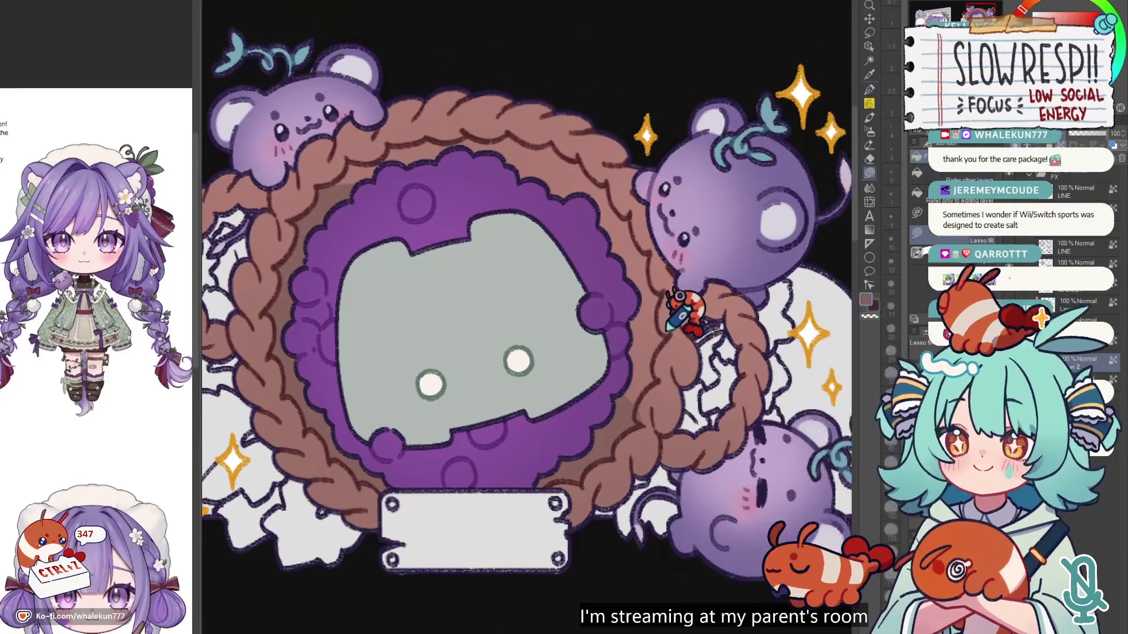
{"action": "key", "text": "ctrl+z"}
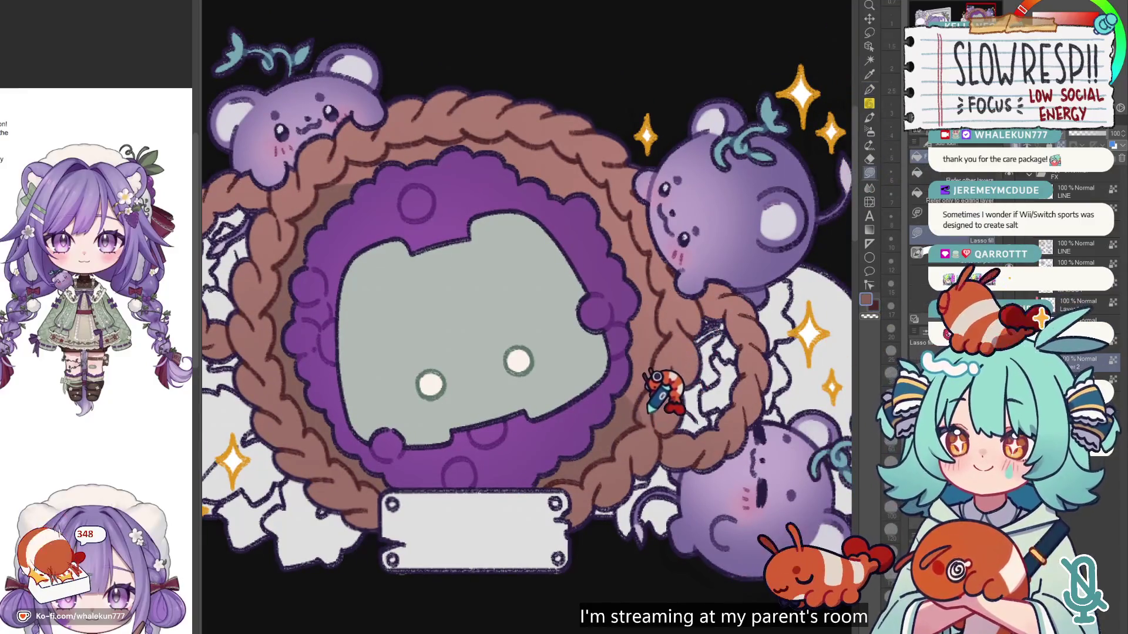
{"action": "mouse_move", "coordinate": [624, 390]}
{"action": "left_mouse_down"}
{"action": "mouse_move", "coordinate": [677, 267]}
{"action": "mouse_move", "coordinate": [613, 406]}
{"action": "left_mouse_up"}
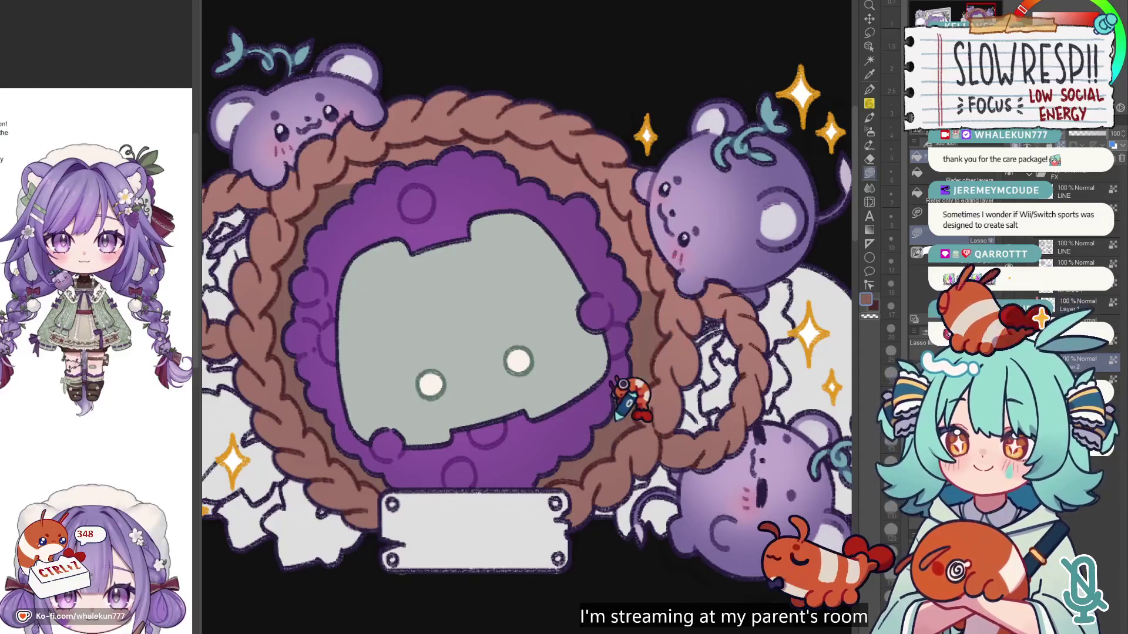
{"action": "mouse_move", "coordinate": [676, 282]}
{"action": "left_mouse_down"}
{"action": "mouse_move", "coordinate": [658, 399]}
{"action": "mouse_move", "coordinate": [581, 499]}
{"action": "mouse_move", "coordinate": [557, 346]}
{"action": "mouse_move", "coordinate": [593, 340]}
{"action": "mouse_move", "coordinate": [640, 382]}
{"action": "left_mouse_up"}
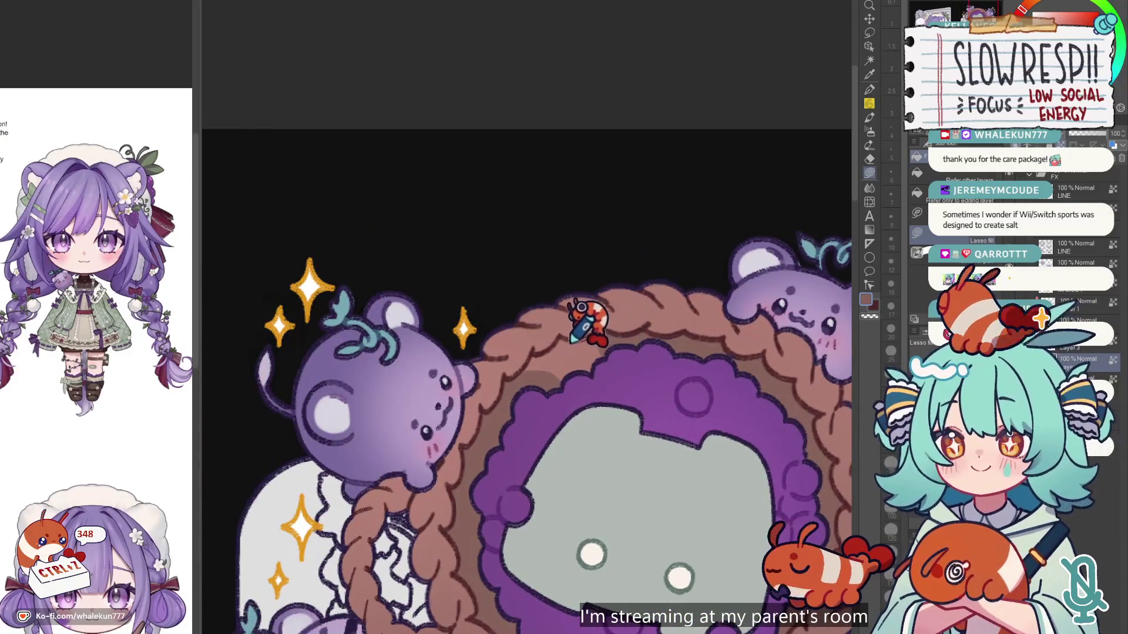
Step: Auto-select the area inside the wreath, airbrush soft shading into it, then deselect
{"action": "scroll", "coordinate": [652, 302], "scroll_direction": "down", "scroll_amount": 5}
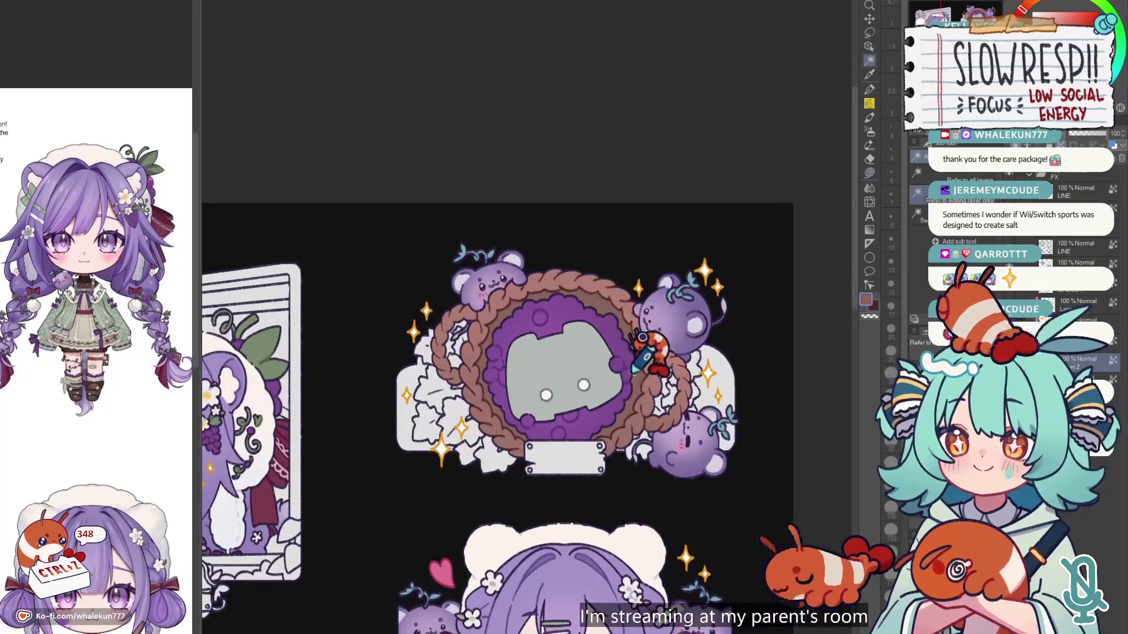
{"action": "key", "text": "w"}
{"action": "left_click", "coordinate": [660, 309]}
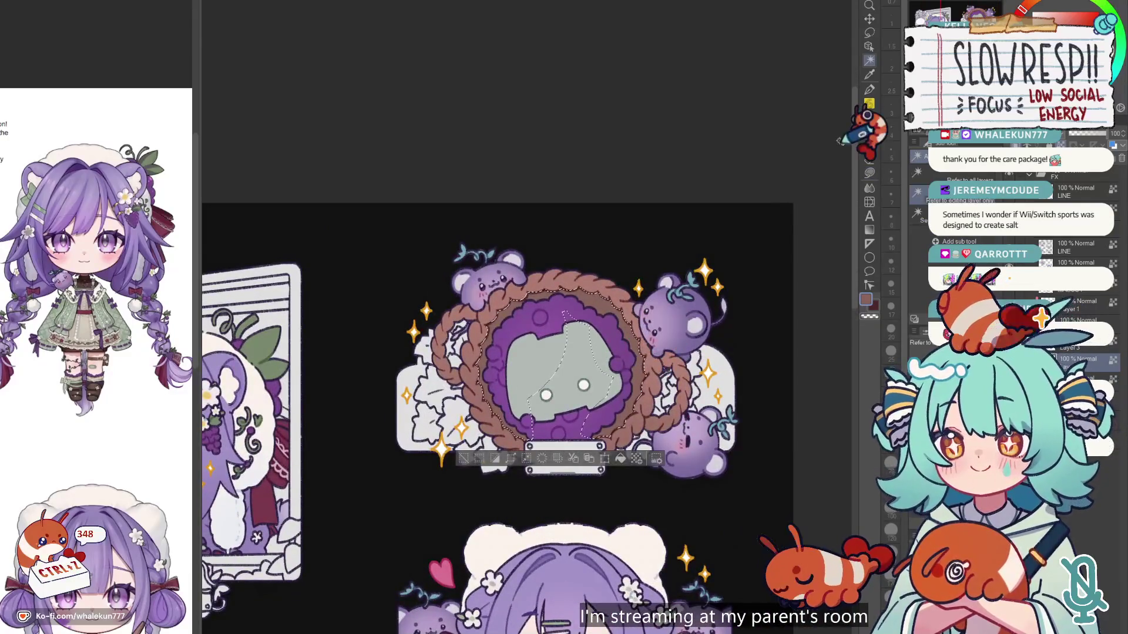
{"action": "left_click", "coordinate": [869, 131]}
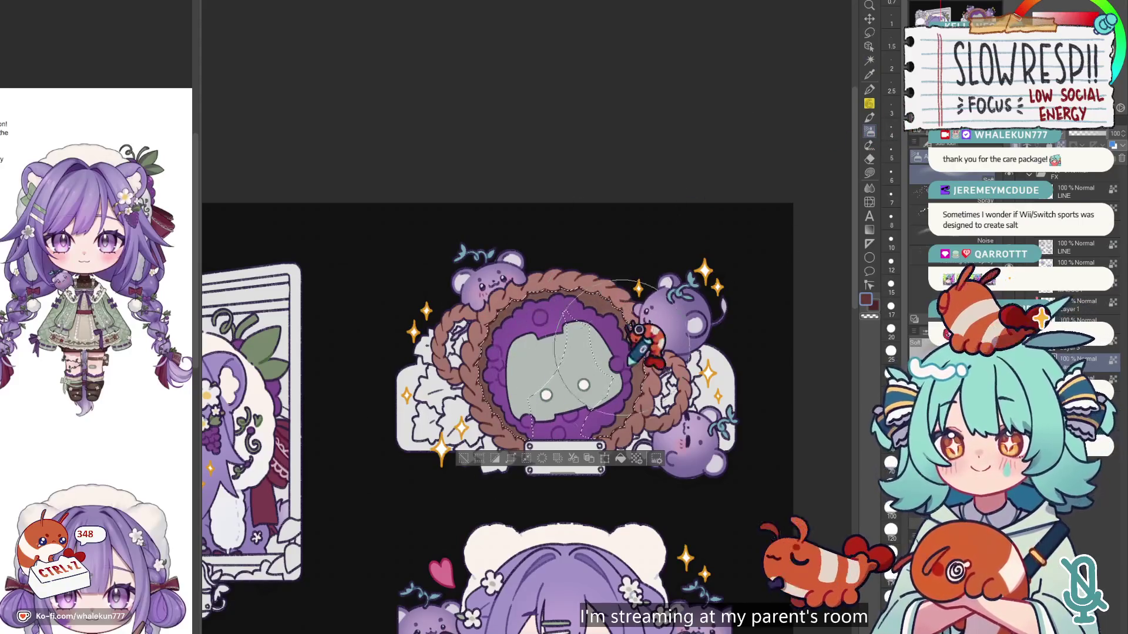
{"action": "key", "text": "ctrl+d"}
Step: Zoom out and flip the canvas horizontally to check the wreath against the sheet
{"action": "scroll", "coordinate": [486, 371], "scroll_direction": "down", "scroll_amount": 5}
{"action": "scroll", "coordinate": [646, 330], "scroll_direction": "up", "scroll_amount": 4}
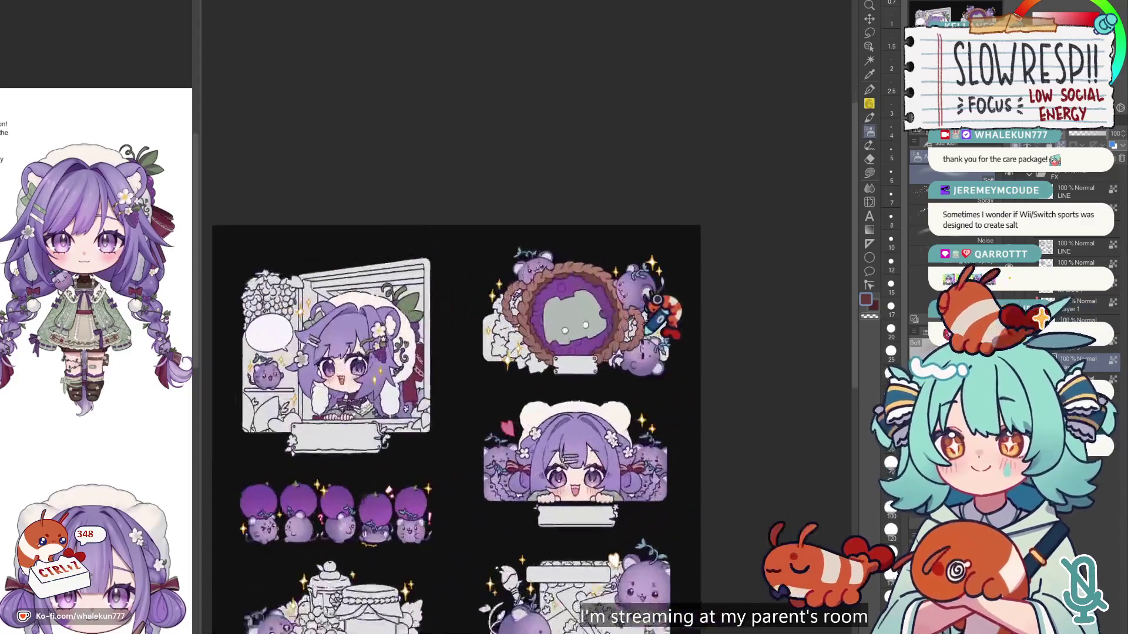
{"action": "key", "text": "h"}
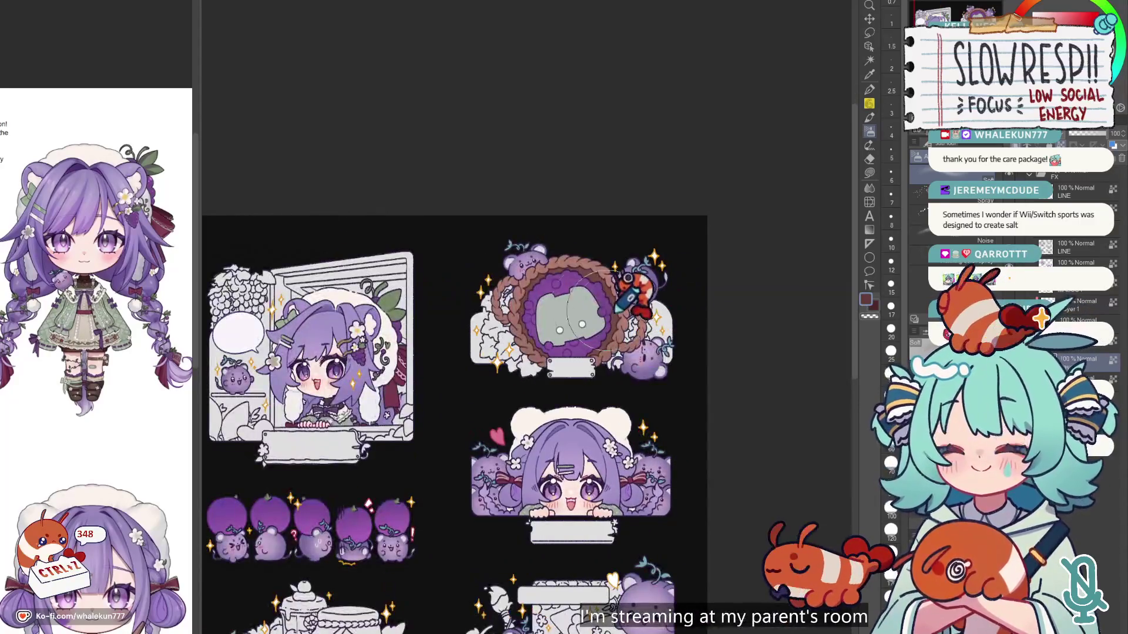
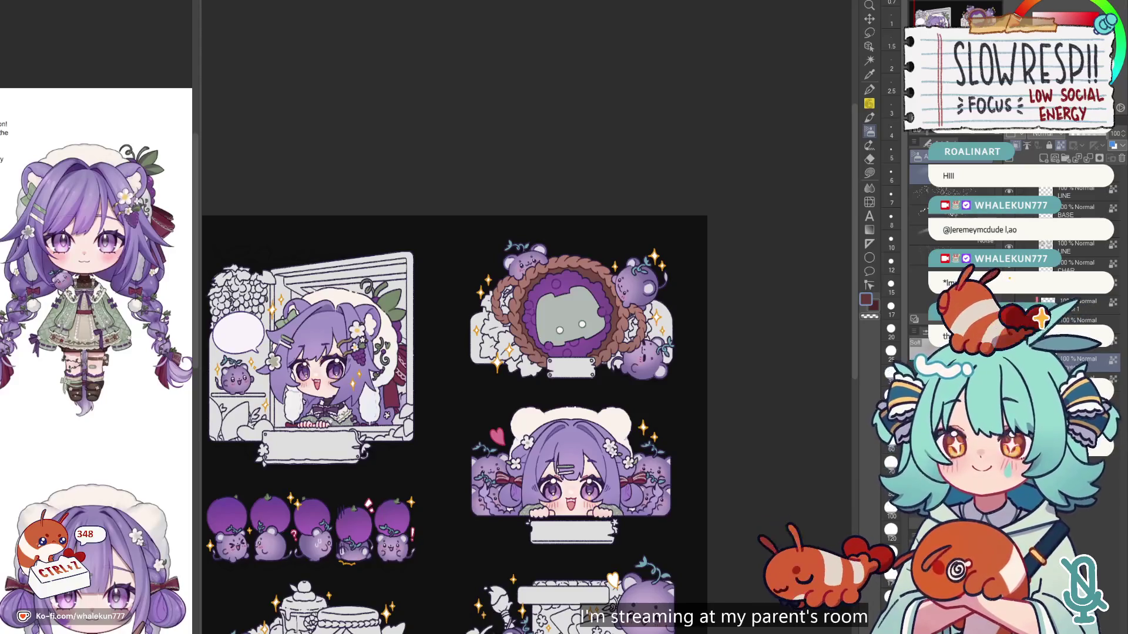
Step: Switch to the Lasso fill sub-tool (G) and frame the upper-left card of the asset sheet
{"action": "key", "text": "g"}
{"action": "mouse_move", "coordinate": [669, 481]}
{"action": "left_mouse_down"}
{"action": "mouse_move", "coordinate": [694, 321]}
{"action": "mouse_move", "coordinate": [736, 291]}
{"action": "left_mouse_up"}
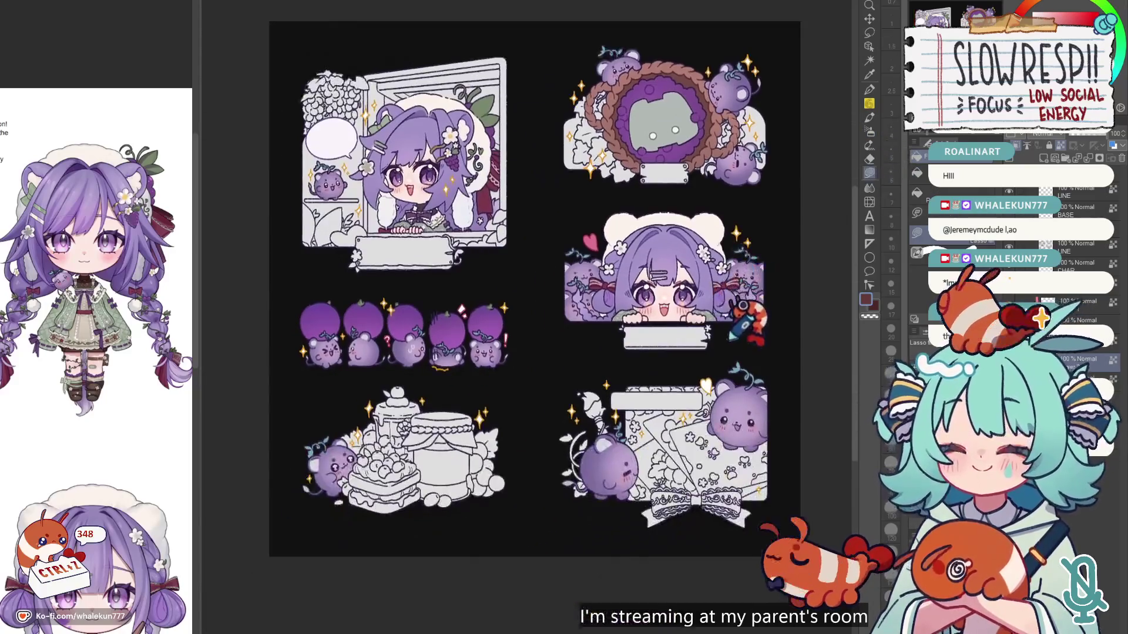
{"action": "scroll", "coordinate": [728, 305], "scroll_direction": "down", "scroll_amount": 4}
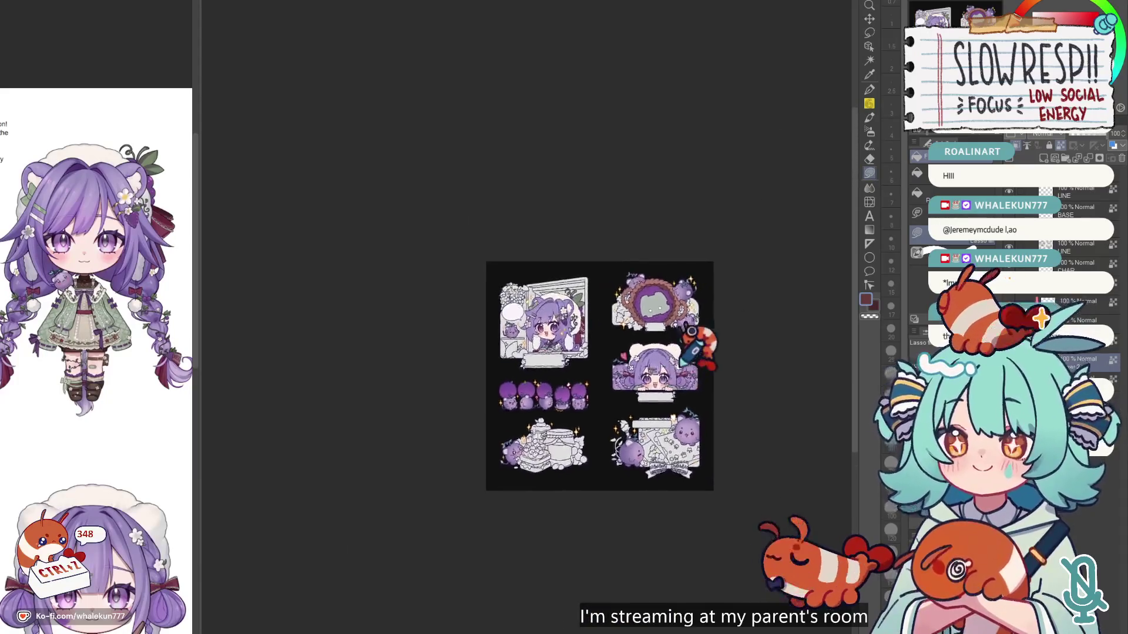
{"action": "scroll", "coordinate": [717, 327], "scroll_direction": "up", "scroll_amount": 5}
{"action": "mouse_move", "coordinate": [714, 343]}
{"action": "left_mouse_down"}
{"action": "mouse_move", "coordinate": [757, 334]}
{"action": "mouse_move", "coordinate": [761, 347]}
{"action": "left_mouse_up"}
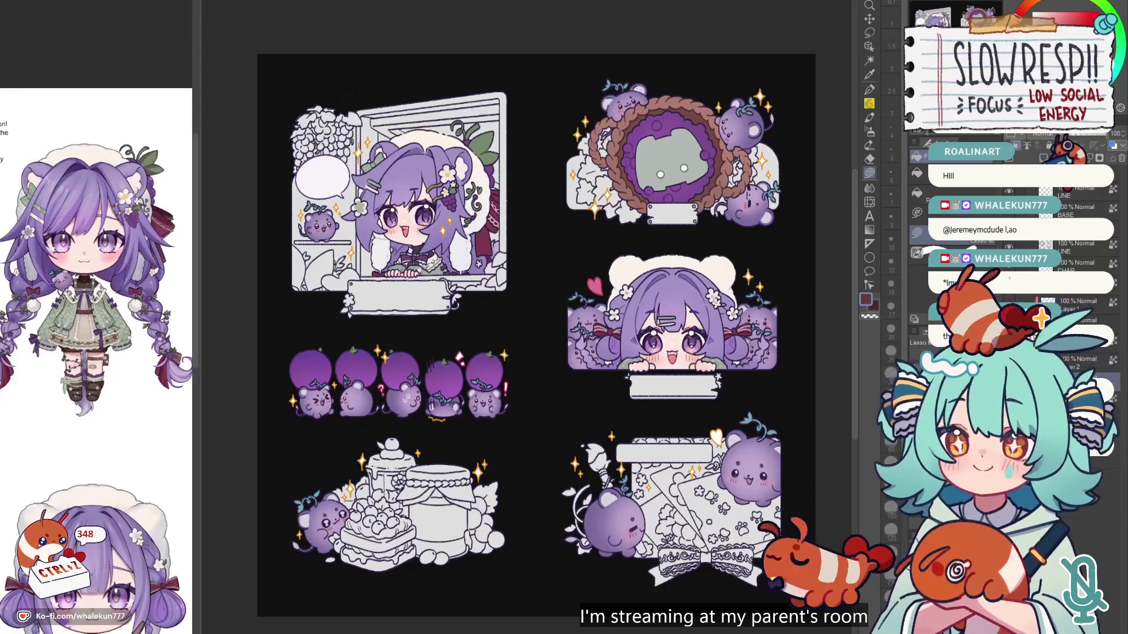
{"action": "scroll", "coordinate": [495, 140], "scroll_direction": "up", "scroll_amount": 5}
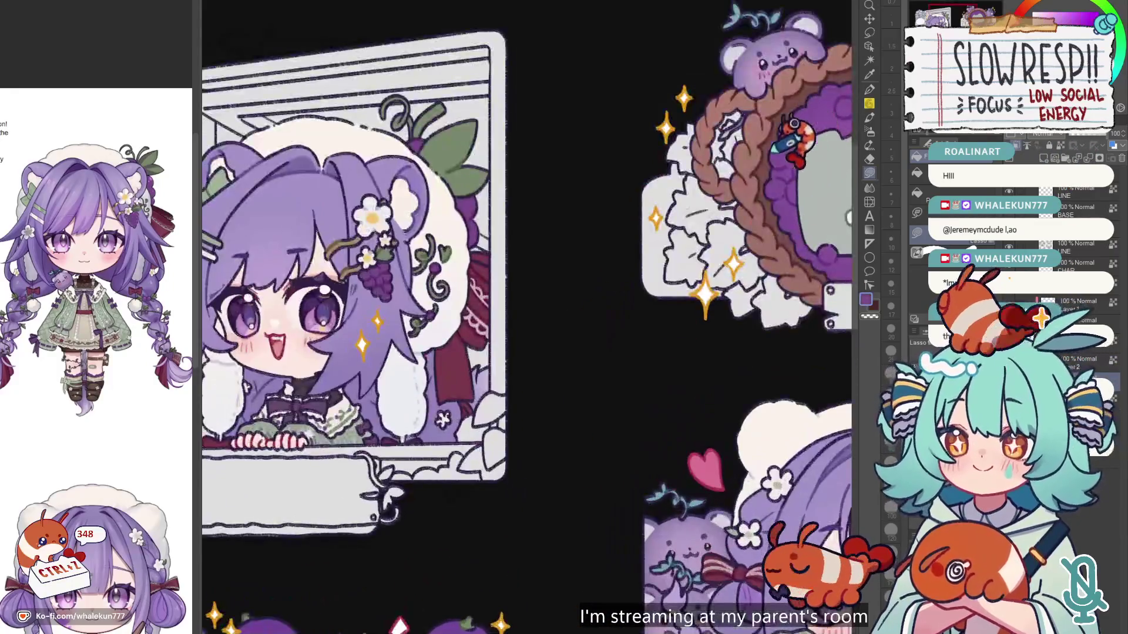
Step: Hide the speech-bubble layer to expose the grape cluster
{"action": "scroll", "coordinate": [529, 318], "scroll_direction": "down", "scroll_amount": 3}
{"action": "scroll", "coordinate": [528, 317], "scroll_direction": "up", "scroll_amount": 6}
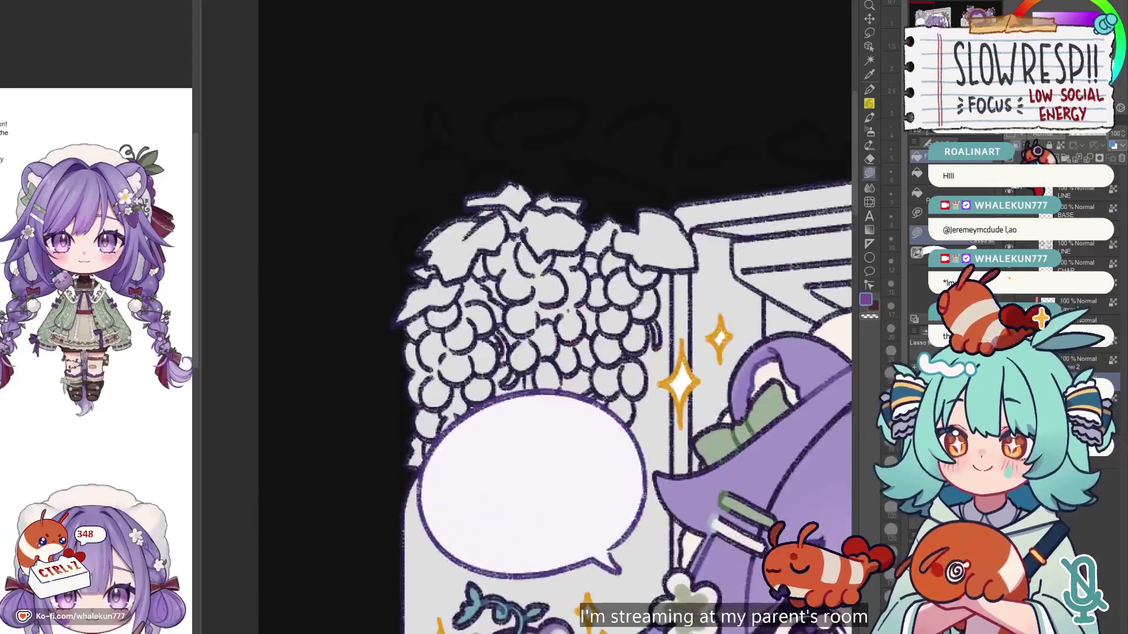
{"action": "key", "text": "Delete"}
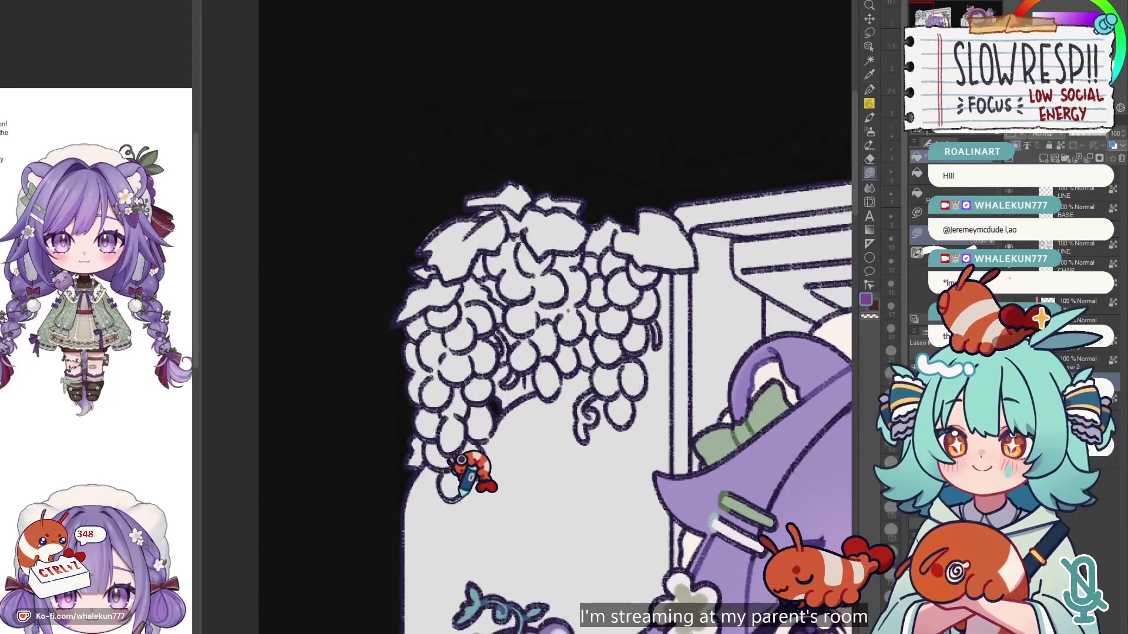
Step: Lasso-fill the grape cluster, its vine curl and the white patch beside it purple
{"action": "mouse_move", "coordinate": [500, 357]}
{"action": "left_mouse_down"}
{"action": "mouse_move", "coordinate": [390, 252]}
{"action": "mouse_move", "coordinate": [415, 453]}
{"action": "mouse_move", "coordinate": [437, 444]}
{"action": "left_mouse_up"}
{"action": "mouse_move", "coordinate": [497, 412]}
{"action": "left_mouse_down"}
{"action": "mouse_move", "coordinate": [581, 374]}
{"action": "mouse_move", "coordinate": [450, 183]}
{"action": "left_mouse_up"}
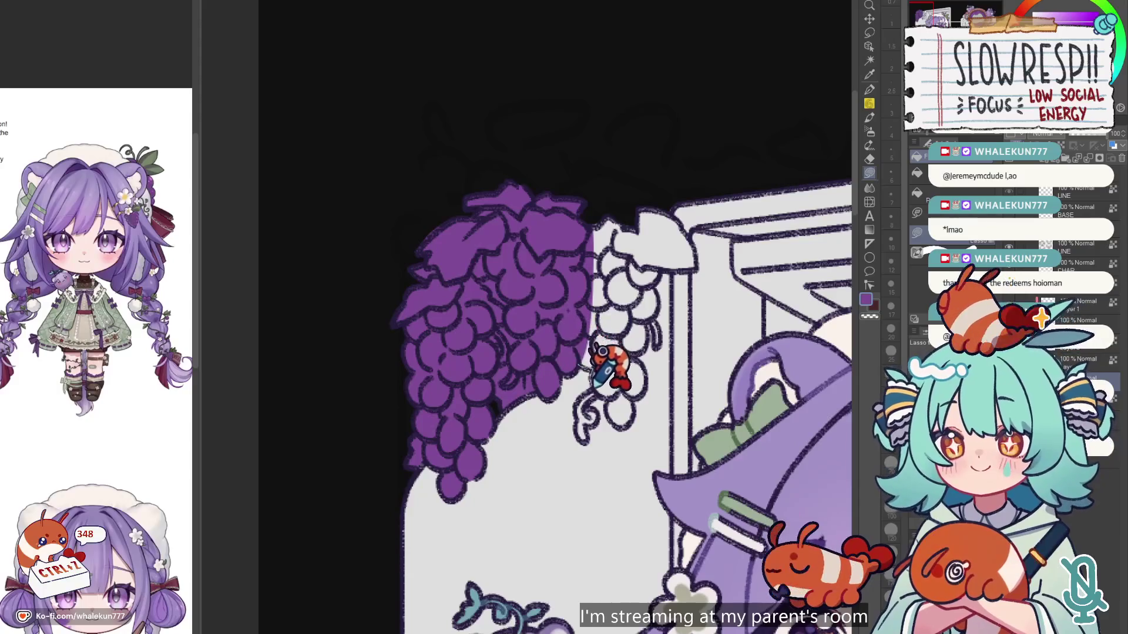
{"action": "mouse_move", "coordinate": [646, 367]}
{"action": "left_mouse_down"}
{"action": "mouse_move", "coordinate": [584, 213]}
{"action": "mouse_move", "coordinate": [649, 378]}
{"action": "mouse_move", "coordinate": [619, 365]}
{"action": "left_mouse_up"}
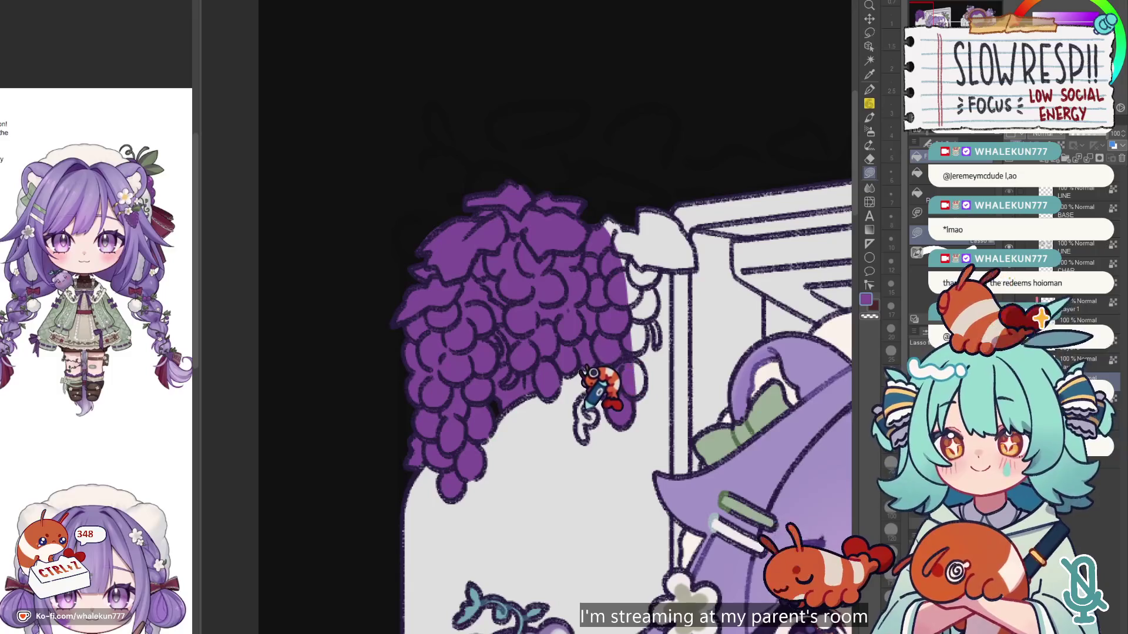
{"action": "left_click_drag", "start_coordinate": [592, 358], "coordinate": [594, 362]}
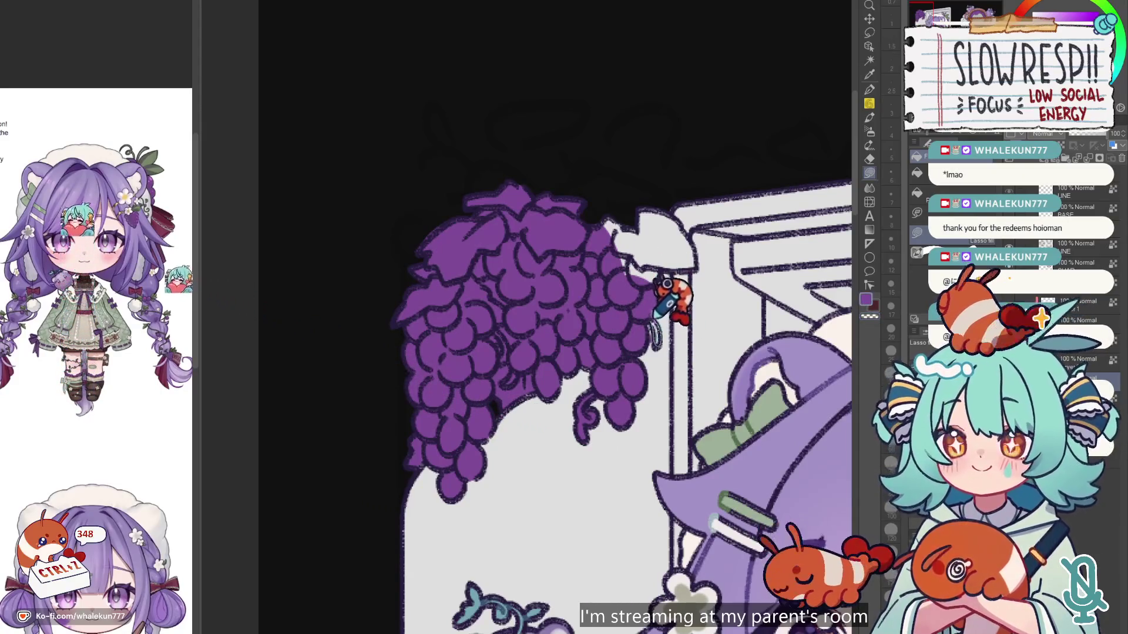
{"action": "scroll", "coordinate": [665, 294], "scroll_direction": "up", "scroll_amount": 2}
{"action": "mouse_move", "coordinate": [685, 297]}
{"action": "left_mouse_down"}
{"action": "mouse_move", "coordinate": [705, 307]}
{"action": "mouse_move", "coordinate": [699, 272]}
{"action": "mouse_move", "coordinate": [667, 247]}
{"action": "mouse_move", "coordinate": [696, 285]}
{"action": "left_mouse_up"}
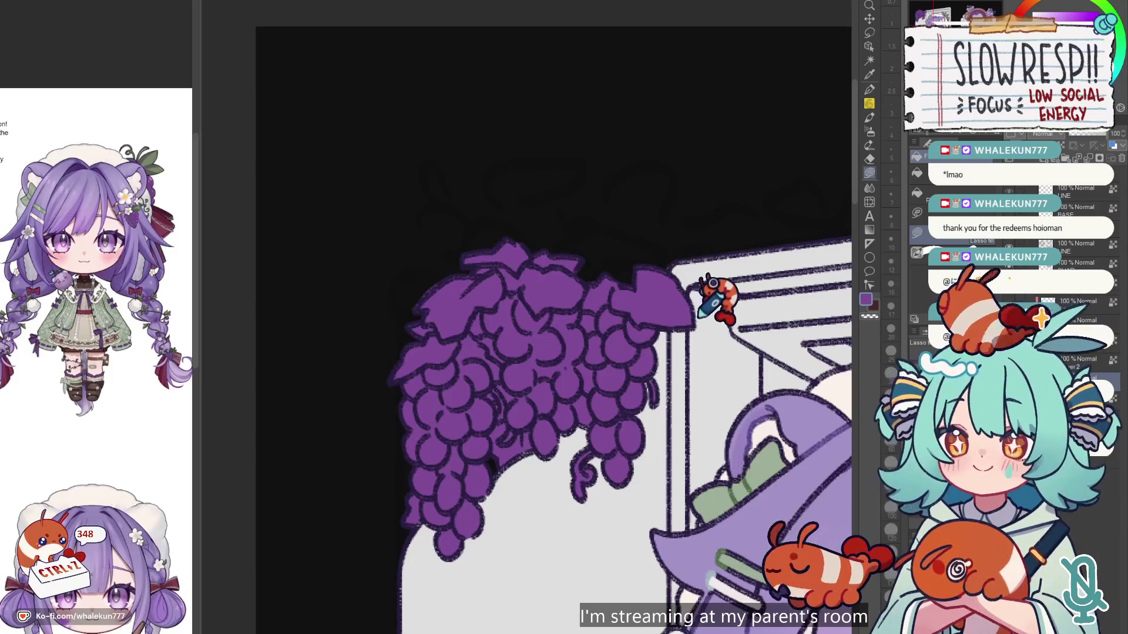
{"action": "scroll", "coordinate": [655, 405], "scroll_direction": "down", "scroll_amount": 2}
{"action": "scroll", "coordinate": [655, 546], "scroll_direction": "down", "scroll_amount": 3}
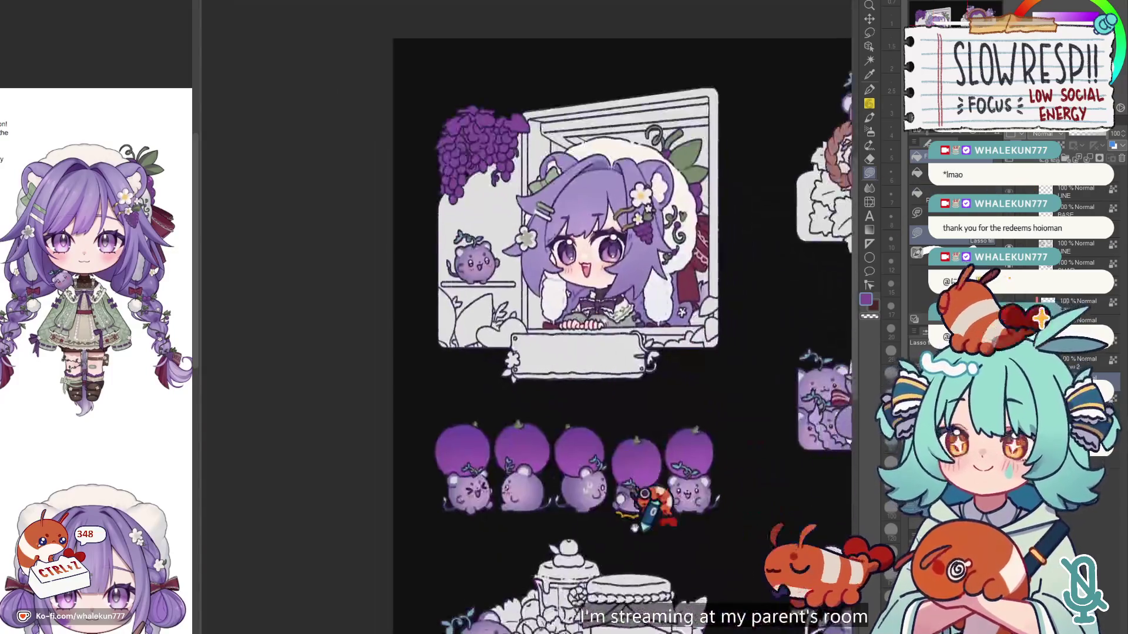
Step: Fill the area under the lower-right card's name banner purple
{"action": "scroll", "coordinate": [675, 353], "scroll_direction": "up", "scroll_amount": 3}
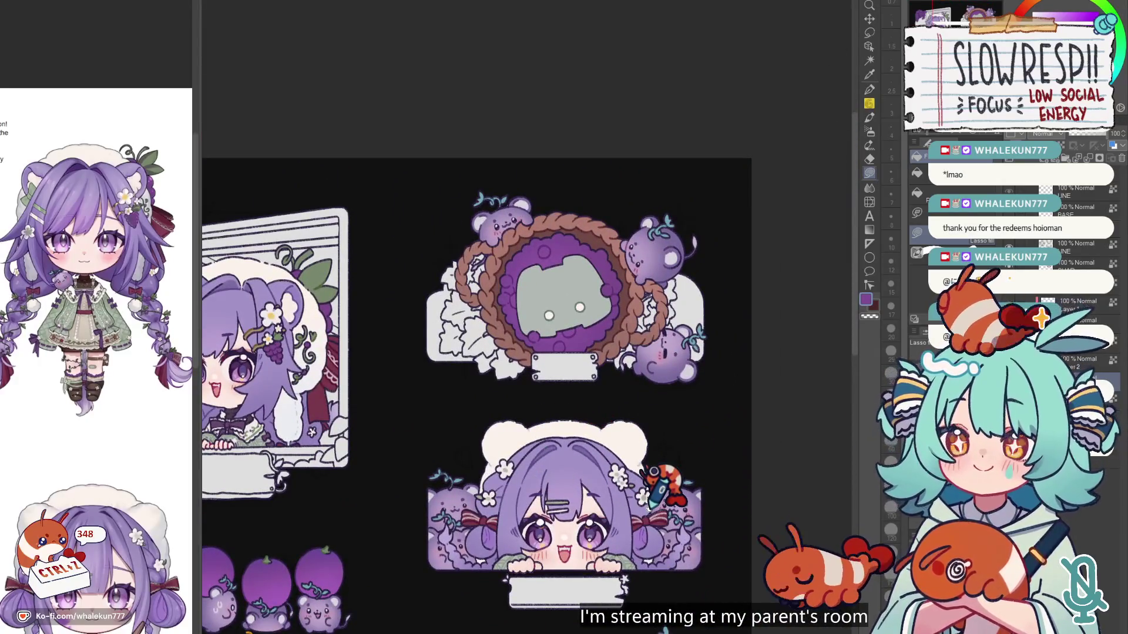
{"action": "scroll", "coordinate": [651, 497], "scroll_direction": "down", "scroll_amount": 10}
{"action": "scroll", "coordinate": [650, 376], "scroll_direction": "up", "scroll_amount": 5}
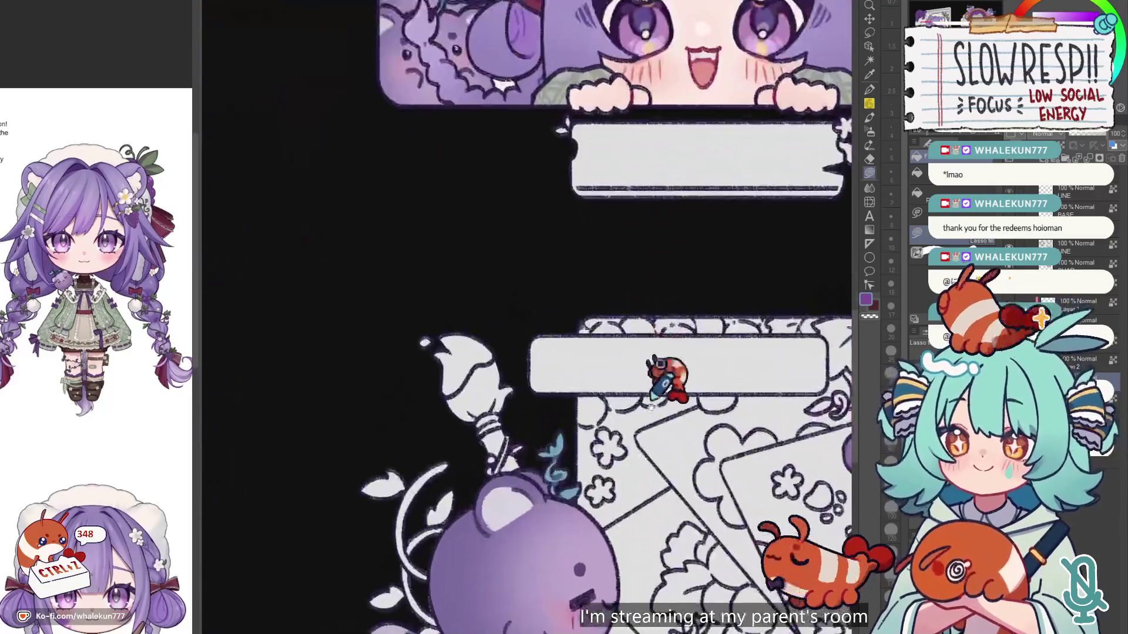
{"action": "scroll", "coordinate": [649, 377], "scroll_direction": "down", "scroll_amount": 2}
{"action": "scroll", "coordinate": [528, 365], "scroll_direction": "up", "scroll_amount": 3}
{"action": "mouse_move", "coordinate": [462, 360]}
{"action": "left_mouse_down"}
{"action": "mouse_move", "coordinate": [497, 400]}
{"action": "mouse_move", "coordinate": [500, 329]}
{"action": "mouse_move", "coordinate": [546, 352]}
{"action": "mouse_move", "coordinate": [575, 323]}
{"action": "mouse_move", "coordinate": [610, 356]}
{"action": "mouse_move", "coordinate": [571, 356]}
{"action": "mouse_move", "coordinate": [611, 356]}
{"action": "mouse_move", "coordinate": [586, 329]}
{"action": "left_mouse_up"}
{"action": "scroll", "coordinate": [642, 353], "scroll_direction": "right", "scroll_amount": 4}
{"action": "scroll", "coordinate": [614, 316], "scroll_direction": "down", "scroll_amount": 1}
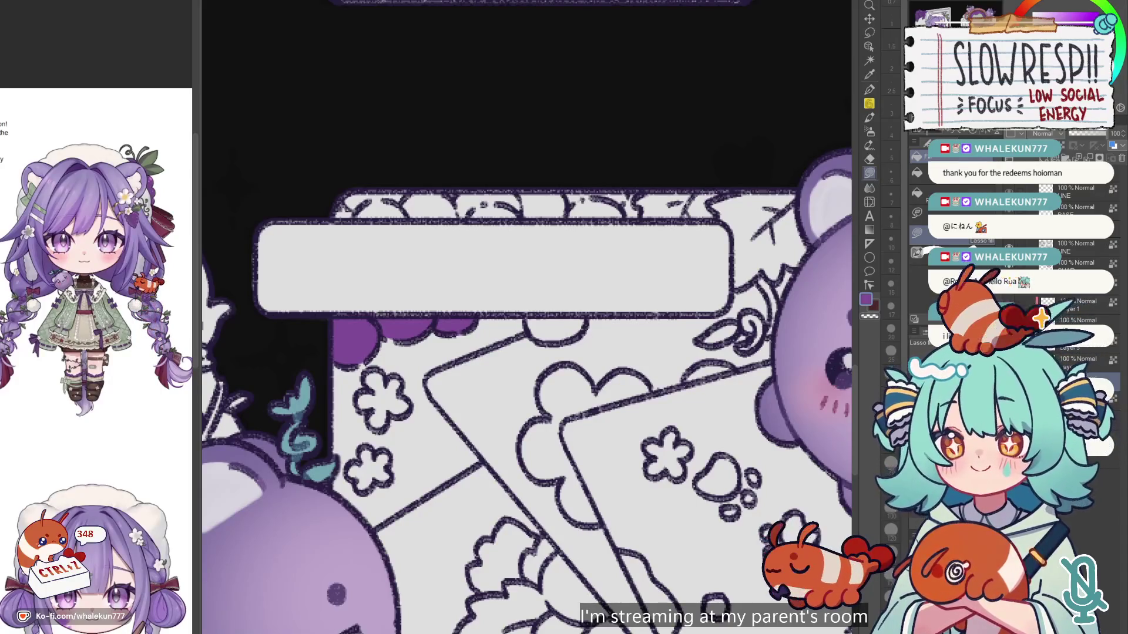
Step: Fill the cloud bump along the panel and the area right of the name box purple
{"action": "left_click", "coordinate": [869, 172]}
{"action": "scroll", "coordinate": [588, 322], "scroll_direction": "up", "scroll_amount": 3}
{"action": "mouse_move", "coordinate": [322, 323]}
{"action": "left_mouse_down"}
{"action": "mouse_move", "coordinate": [335, 294]}
{"action": "mouse_move", "coordinate": [622, 201]}
{"action": "mouse_move", "coordinate": [728, 277]}
{"action": "mouse_move", "coordinate": [709, 321]}
{"action": "mouse_move", "coordinate": [728, 327]}
{"action": "mouse_move", "coordinate": [682, 340]}
{"action": "left_mouse_up"}
{"action": "mouse_move", "coordinate": [482, 383]}
{"action": "left_mouse_down"}
{"action": "mouse_move", "coordinate": [508, 411]}
{"action": "mouse_move", "coordinate": [552, 379]}
{"action": "left_mouse_up"}
{"action": "scroll", "coordinate": [660, 320], "scroll_direction": "down", "scroll_amount": 5}
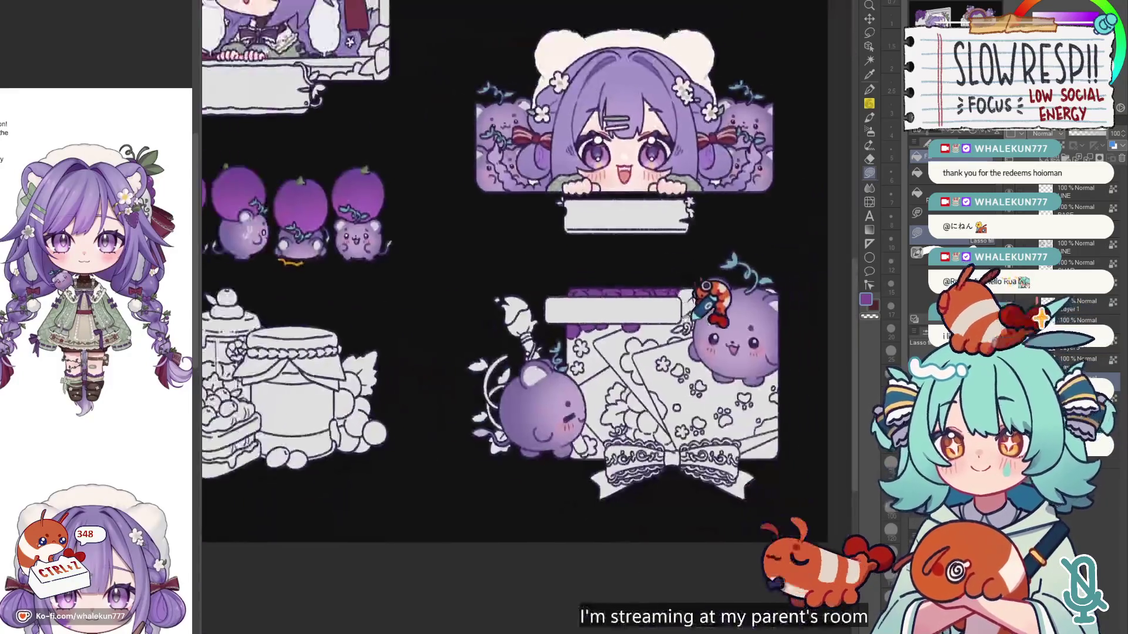
{"action": "scroll", "coordinate": [675, 277], "scroll_direction": "up", "scroll_amount": 2}
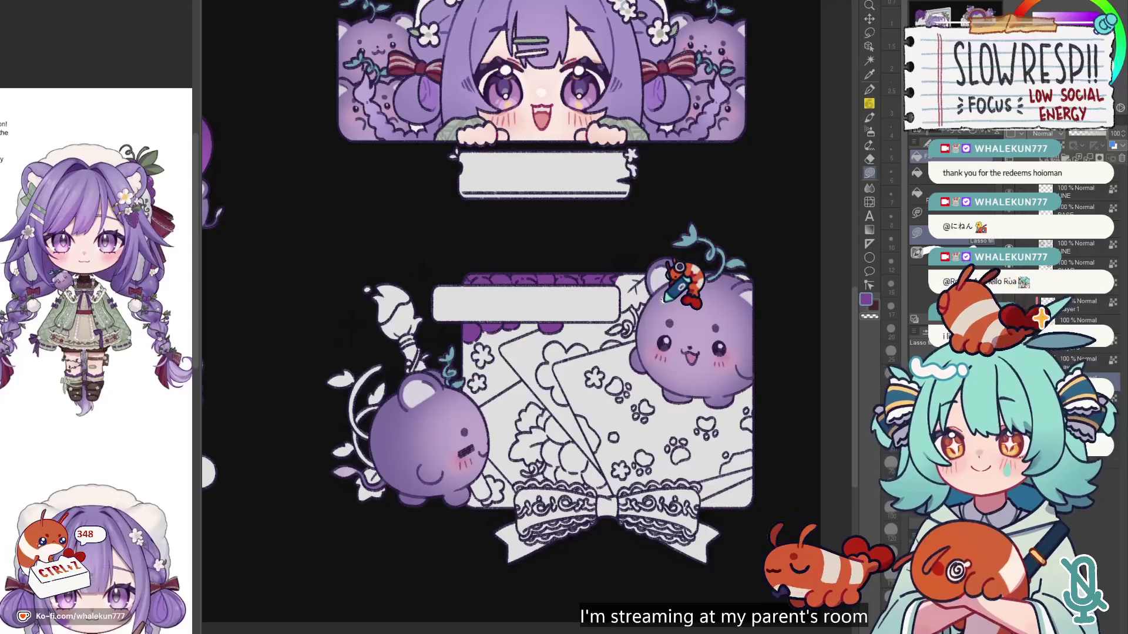
{"action": "scroll", "coordinate": [676, 297], "scroll_direction": "up", "scroll_amount": 1}
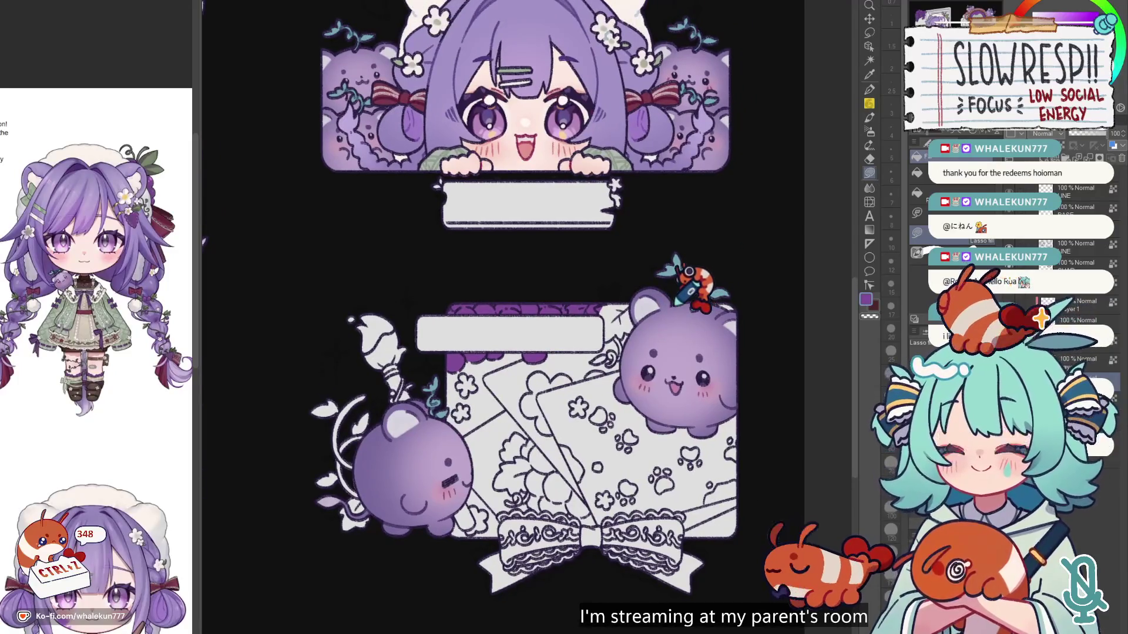
{"action": "scroll", "coordinate": [675, 276], "scroll_direction": "up", "scroll_amount": 3}
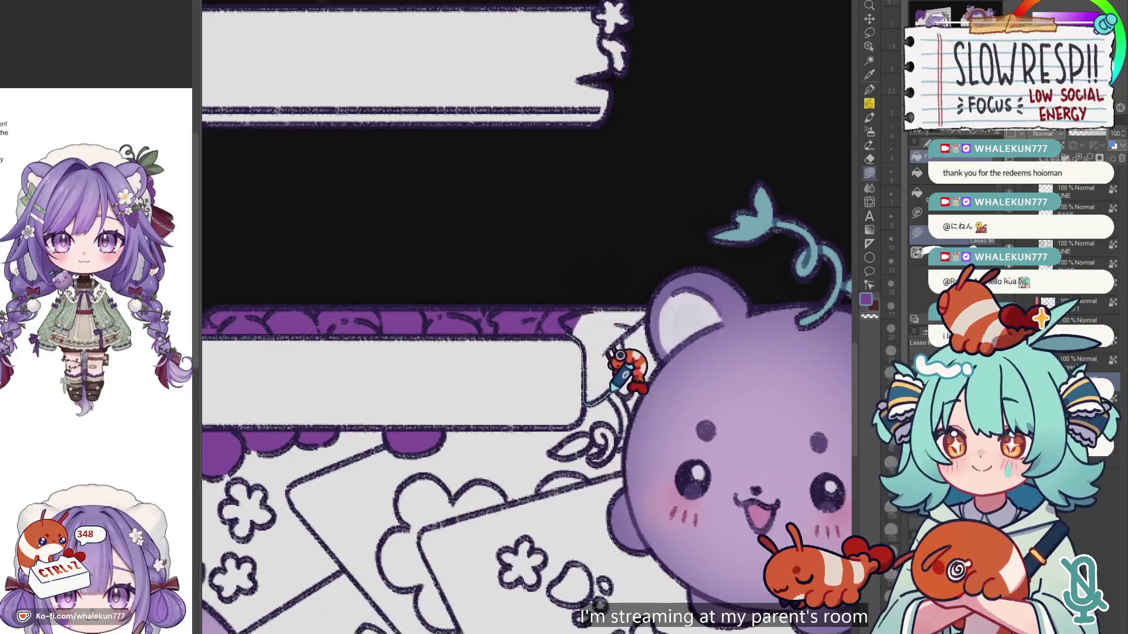
{"action": "mouse_move", "coordinate": [635, 359]}
{"action": "left_mouse_down"}
{"action": "mouse_move", "coordinate": [630, 338]}
{"action": "mouse_move", "coordinate": [635, 358]}
{"action": "left_mouse_up"}
Step: Undo the stray small fill near the name box
{"action": "scroll", "coordinate": [635, 358], "scroll_direction": "down", "scroll_amount": 1}
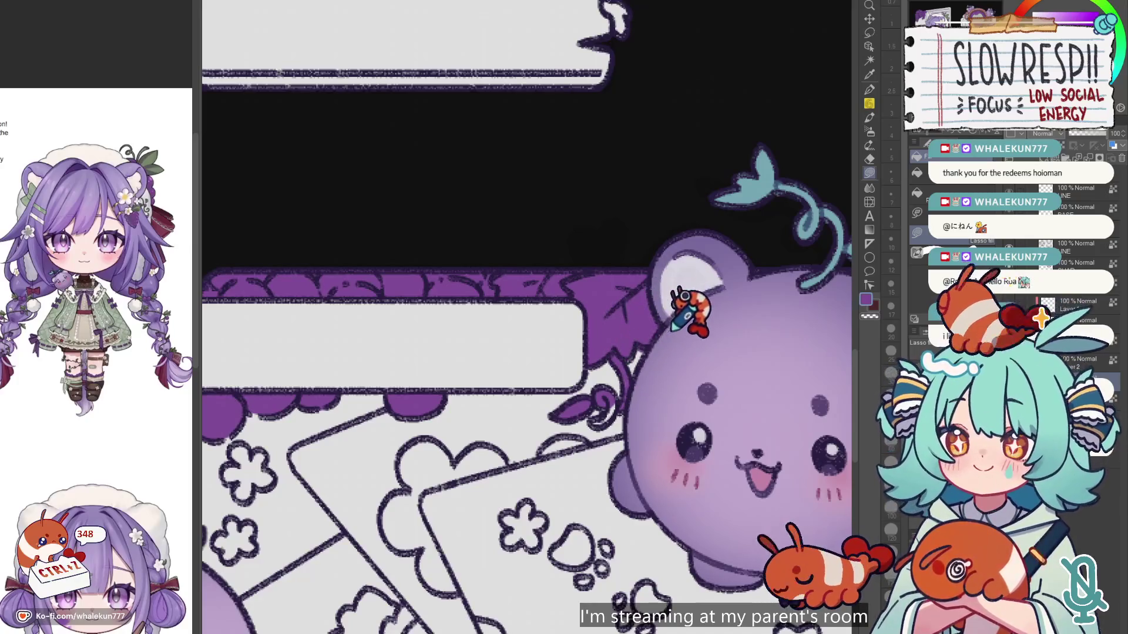
{"action": "key", "text": "ctrl+z"}
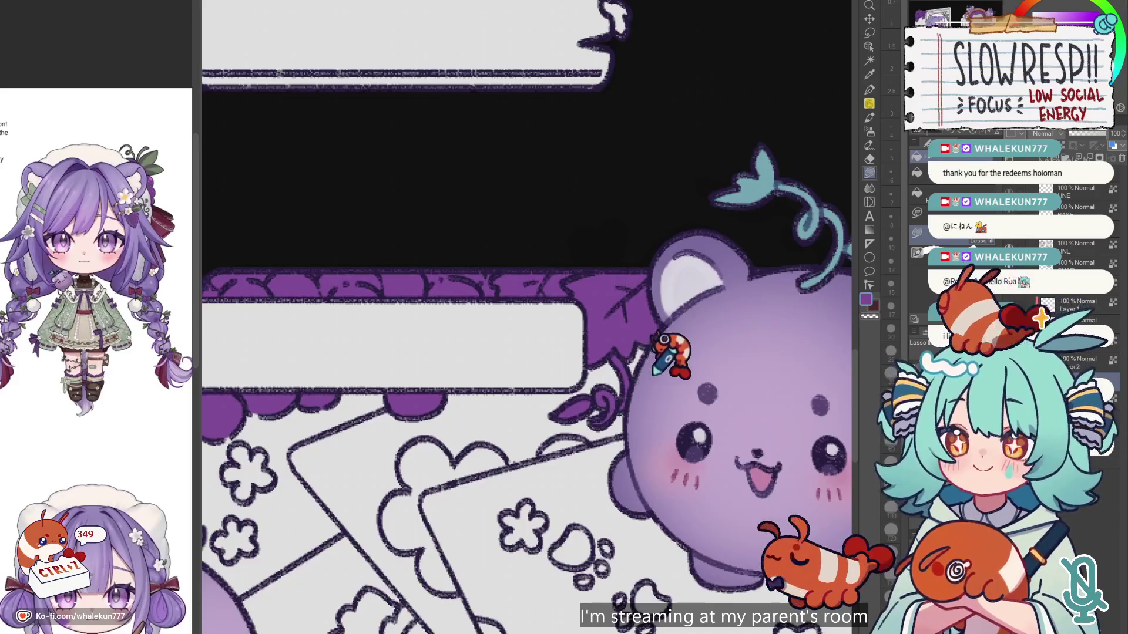
{"action": "scroll", "coordinate": [660, 343], "scroll_direction": "down", "scroll_amount": 5}
{"action": "scroll", "coordinate": [643, 320], "scroll_direction": "left", "scroll_amount": 3}
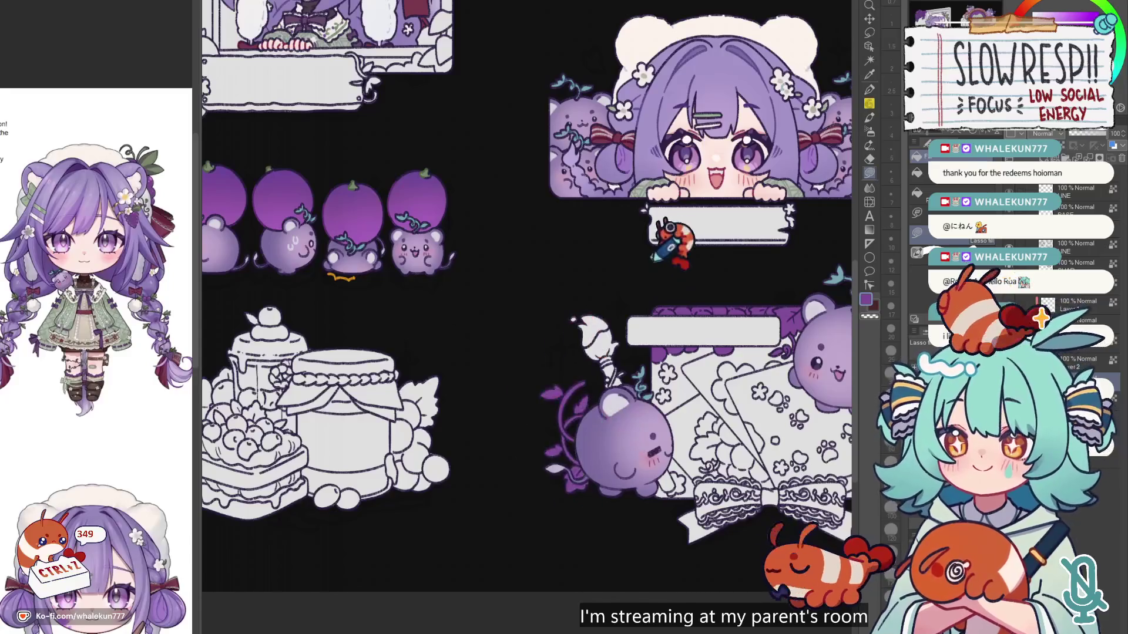
Step: Fill the white leaves behind and left of the wreath frame purple
{"action": "scroll", "coordinate": [670, 247], "scroll_direction": "up", "scroll_amount": 7}
{"action": "scroll", "coordinate": [593, 423], "scroll_direction": "up", "scroll_amount": 5}
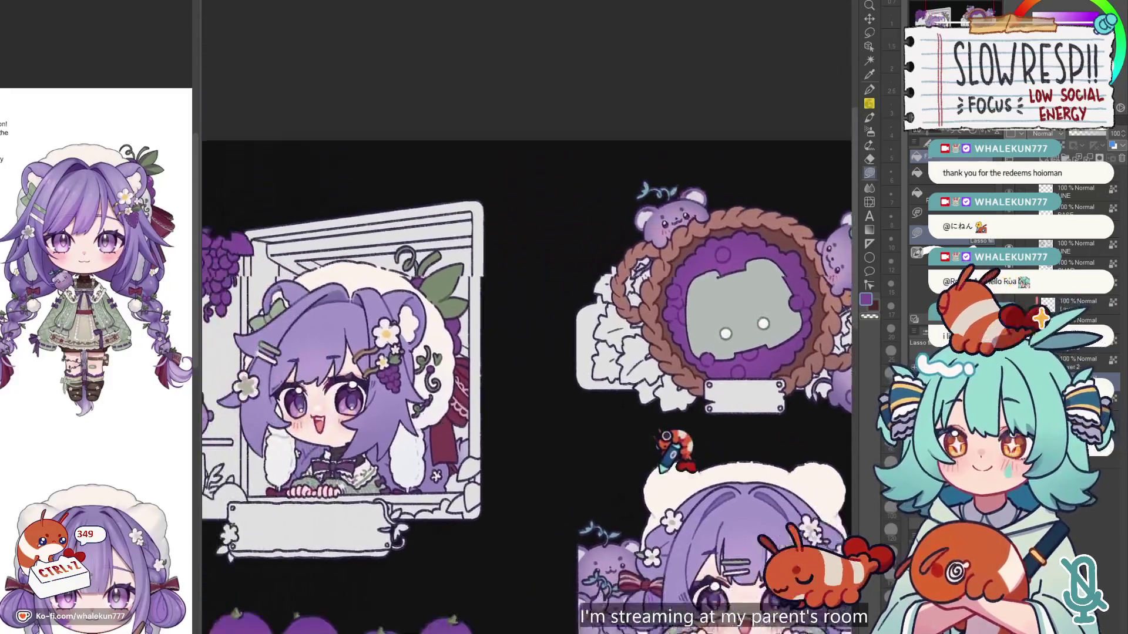
{"action": "scroll", "coordinate": [604, 321], "scroll_direction": "up", "scroll_amount": 1}
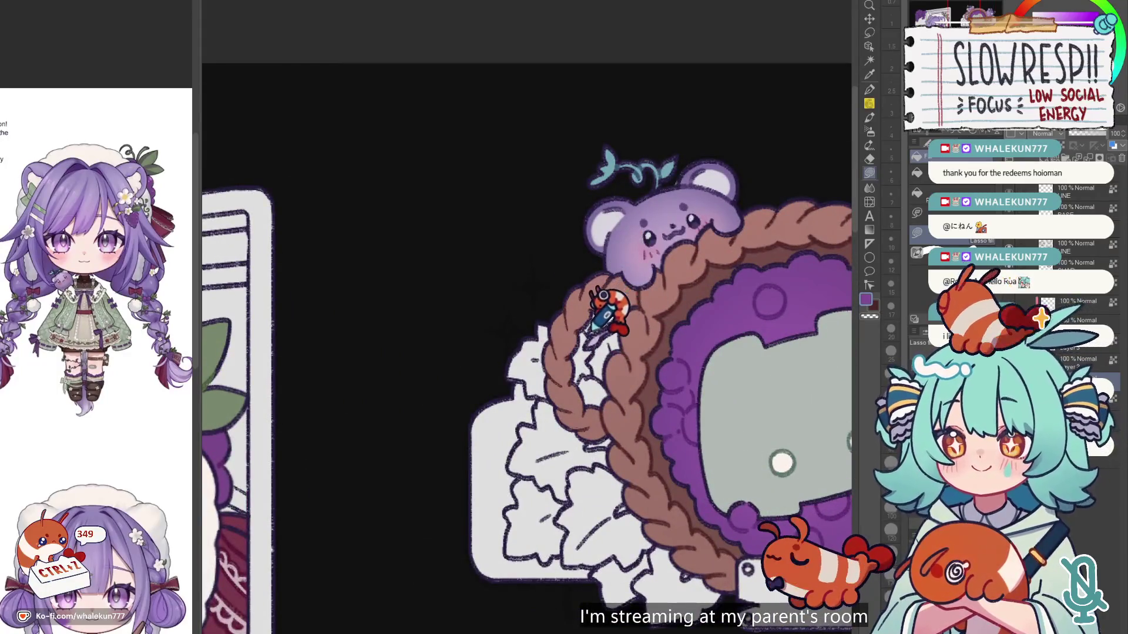
{"action": "mouse_move", "coordinate": [584, 331]}
{"action": "left_mouse_down"}
{"action": "mouse_move", "coordinate": [521, 352]}
{"action": "mouse_move", "coordinate": [516, 380]}
{"action": "mouse_move", "coordinate": [670, 414]}
{"action": "left_mouse_up"}
{"action": "scroll", "coordinate": [675, 372], "scroll_direction": "down", "scroll_amount": 3}
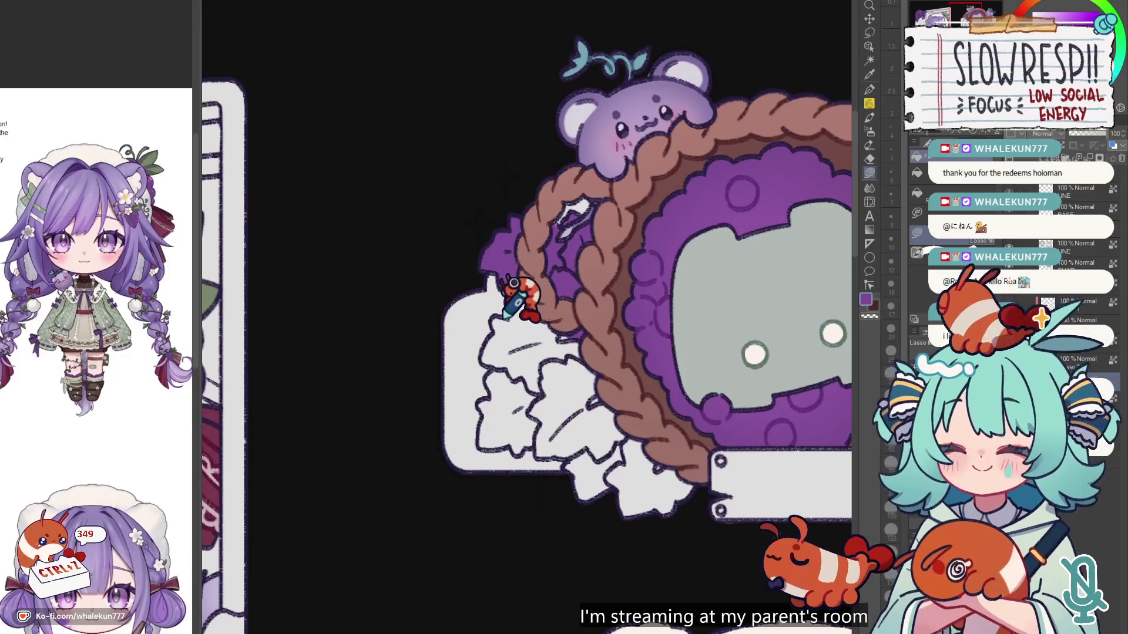
{"action": "mouse_move", "coordinate": [489, 340]}
{"action": "left_mouse_down"}
{"action": "mouse_move", "coordinate": [500, 350]}
{"action": "mouse_move", "coordinate": [490, 340]}
{"action": "left_mouse_up"}
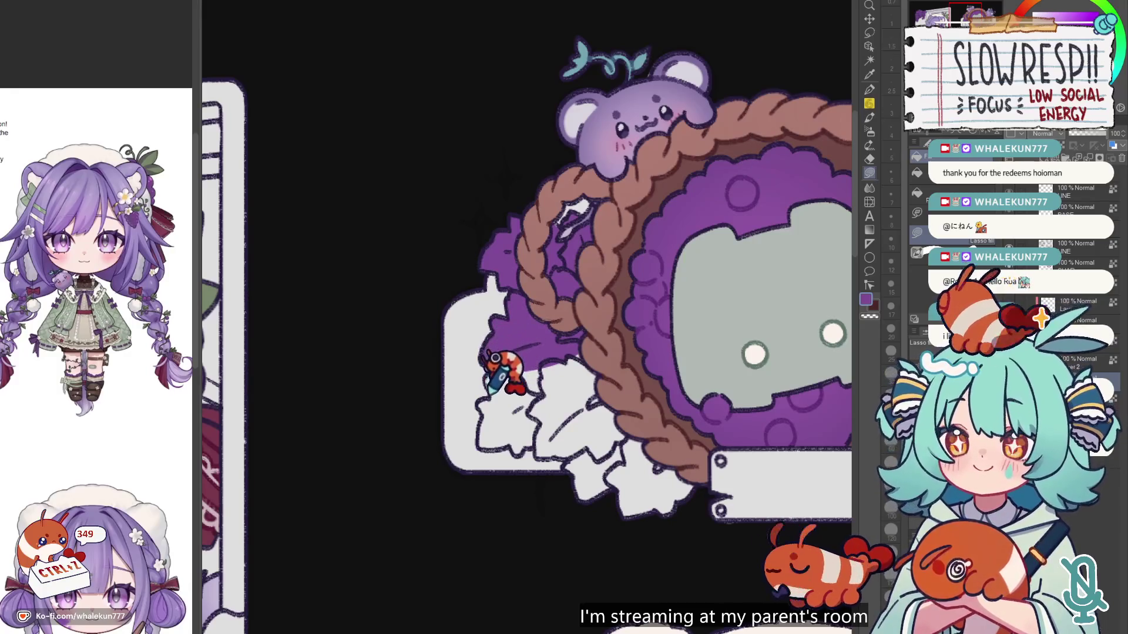
{"action": "mouse_move", "coordinate": [486, 376]}
{"action": "left_mouse_down"}
{"action": "mouse_move", "coordinate": [546, 336]}
{"action": "mouse_move", "coordinate": [529, 395]}
{"action": "left_mouse_up"}
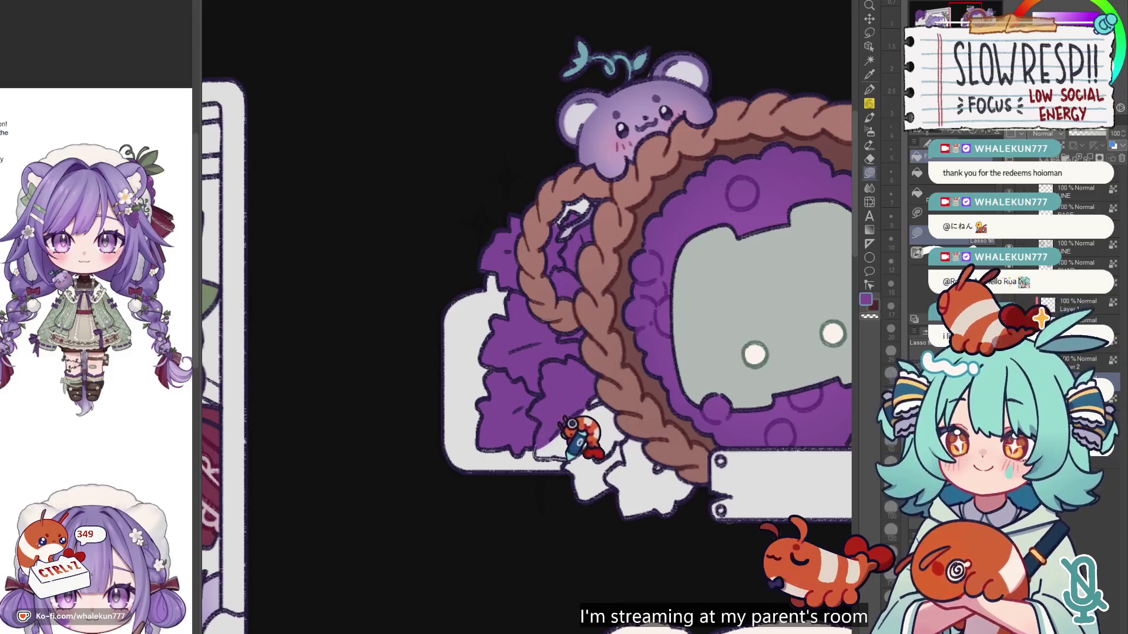
Step: Fill the areas below the wreath and behind its lower and right braids purple
{"action": "mouse_move", "coordinate": [529, 454]}
{"action": "left_mouse_down"}
{"action": "mouse_move", "coordinate": [574, 529]}
{"action": "mouse_move", "coordinate": [642, 438]}
{"action": "left_mouse_up"}
{"action": "scroll", "coordinate": [667, 435], "scroll_direction": "down", "scroll_amount": 5}
{"action": "scroll", "coordinate": [667, 285], "scroll_direction": "up", "scroll_amount": 2}
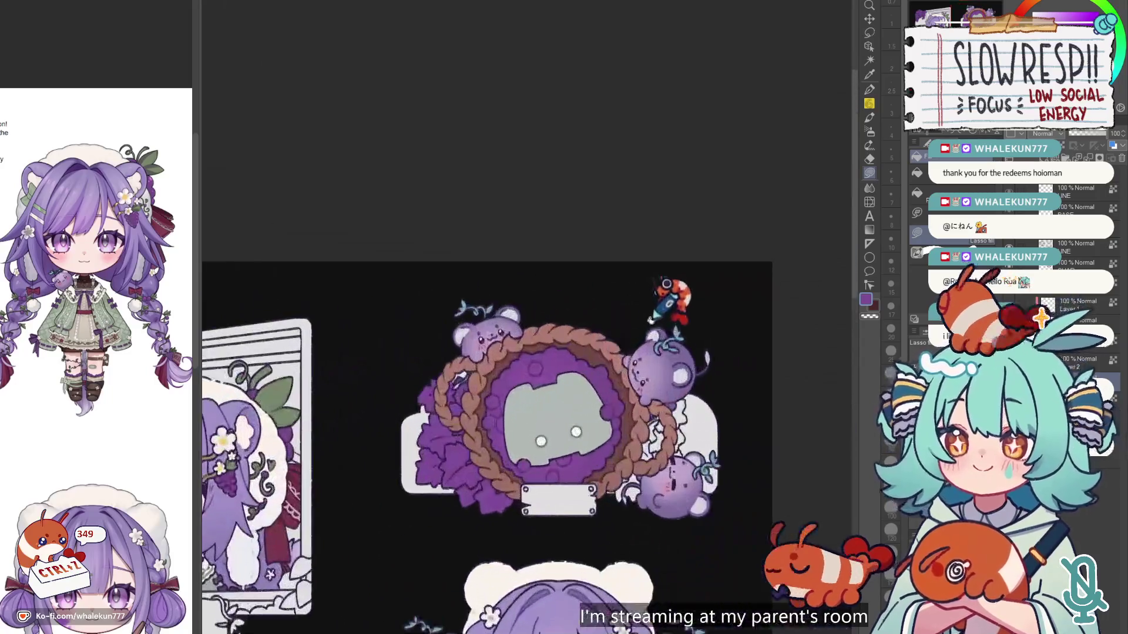
{"action": "scroll", "coordinate": [653, 329], "scroll_direction": "up", "scroll_amount": 4}
{"action": "mouse_move", "coordinate": [530, 461]}
{"action": "left_mouse_down"}
{"action": "mouse_move", "coordinate": [508, 479]}
{"action": "mouse_move", "coordinate": [617, 478]}
{"action": "mouse_move", "coordinate": [634, 415]}
{"action": "mouse_move", "coordinate": [670, 391]}
{"action": "mouse_move", "coordinate": [617, 438]}
{"action": "mouse_move", "coordinate": [582, 294]}
{"action": "mouse_move", "coordinate": [658, 269]}
{"action": "left_mouse_up"}
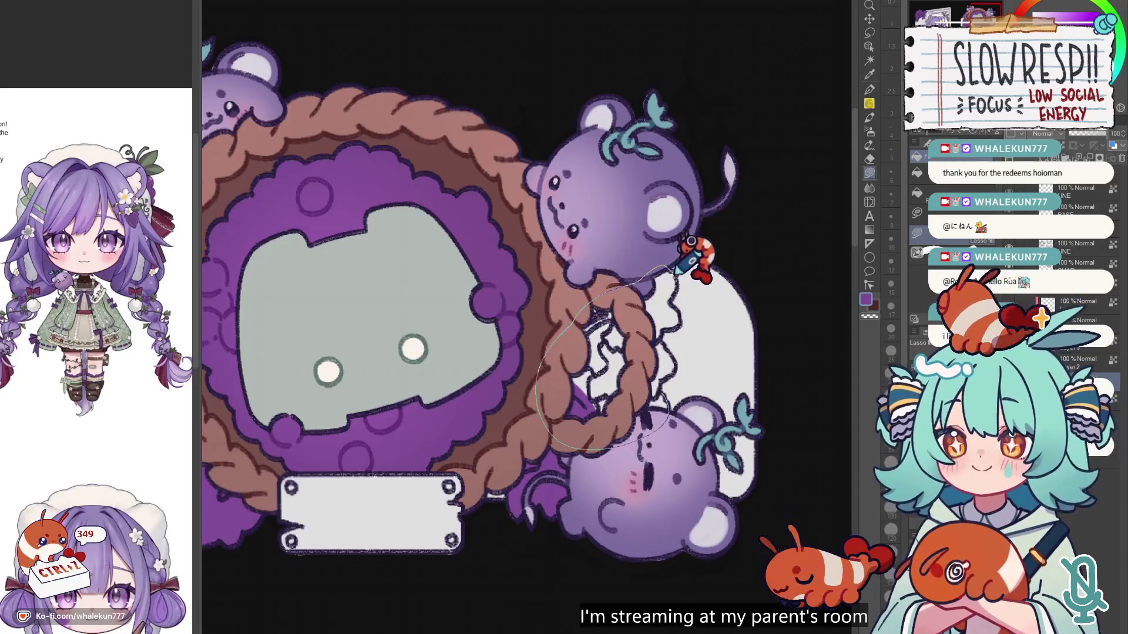
{"action": "left_click_drag", "start_coordinate": [676, 329], "coordinate": [693, 329]}
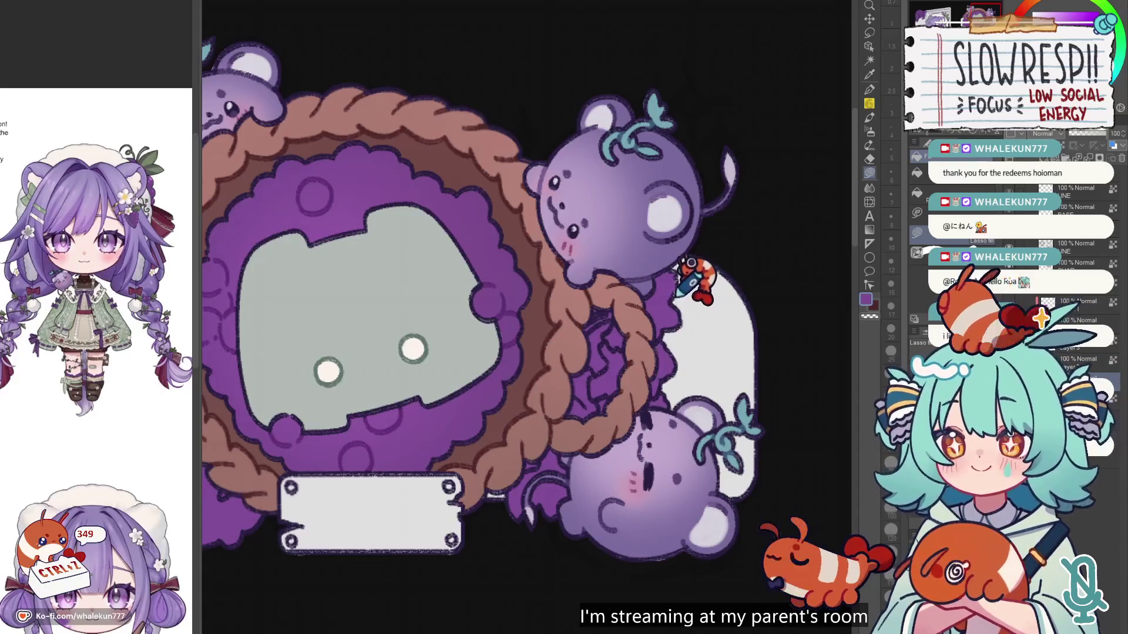
{"action": "scroll", "coordinate": [670, 311], "scroll_direction": "down", "scroll_amount": 3}
{"action": "scroll", "coordinate": [614, 405], "scroll_direction": "up", "scroll_amount": 1}
{"action": "scroll", "coordinate": [620, 376], "scroll_direction": "down", "scroll_amount": 4}
{"action": "scroll", "coordinate": [634, 458], "scroll_direction": "up", "scroll_amount": 4}
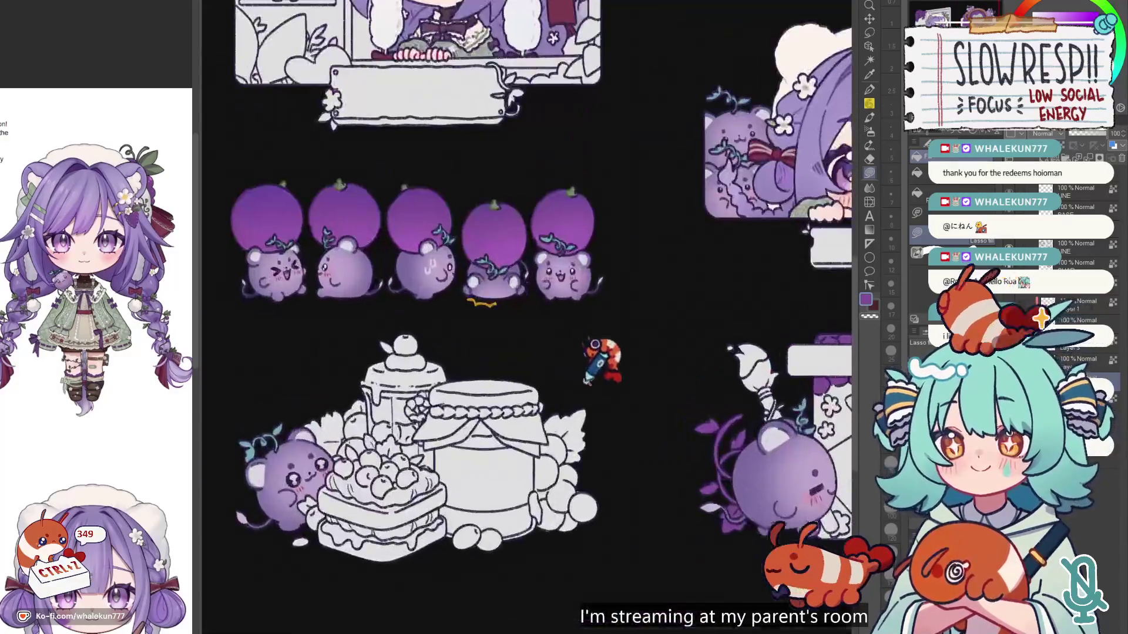
Step: Fill the grapes and leaves behind the jar purple
{"action": "scroll", "coordinate": [586, 382], "scroll_direction": "up", "scroll_amount": 3}
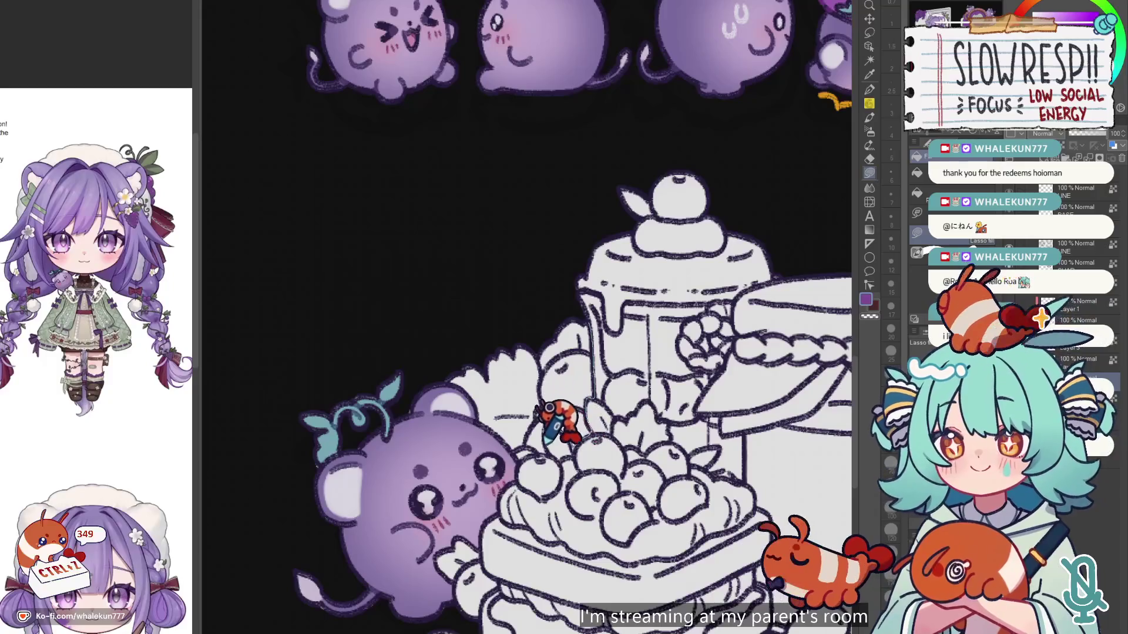
{"action": "mouse_move", "coordinate": [530, 410]}
{"action": "left_mouse_down"}
{"action": "mouse_move", "coordinate": [452, 353]}
{"action": "mouse_move", "coordinate": [587, 329]}
{"action": "left_mouse_up"}
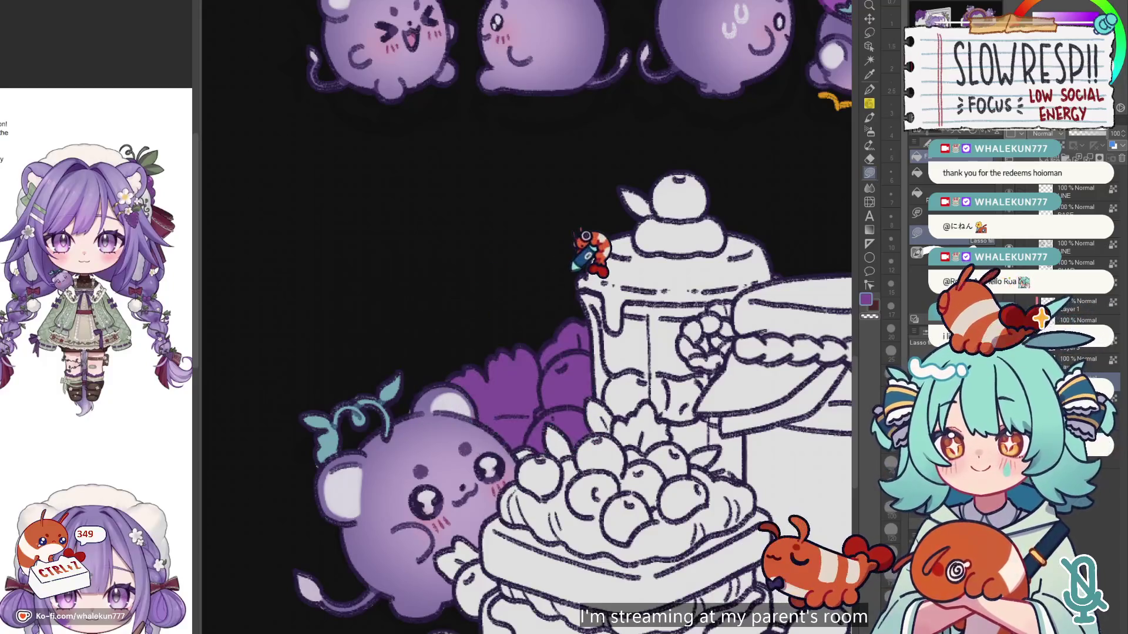
{"action": "scroll", "coordinate": [531, 377], "scroll_direction": "down", "scroll_amount": 2}
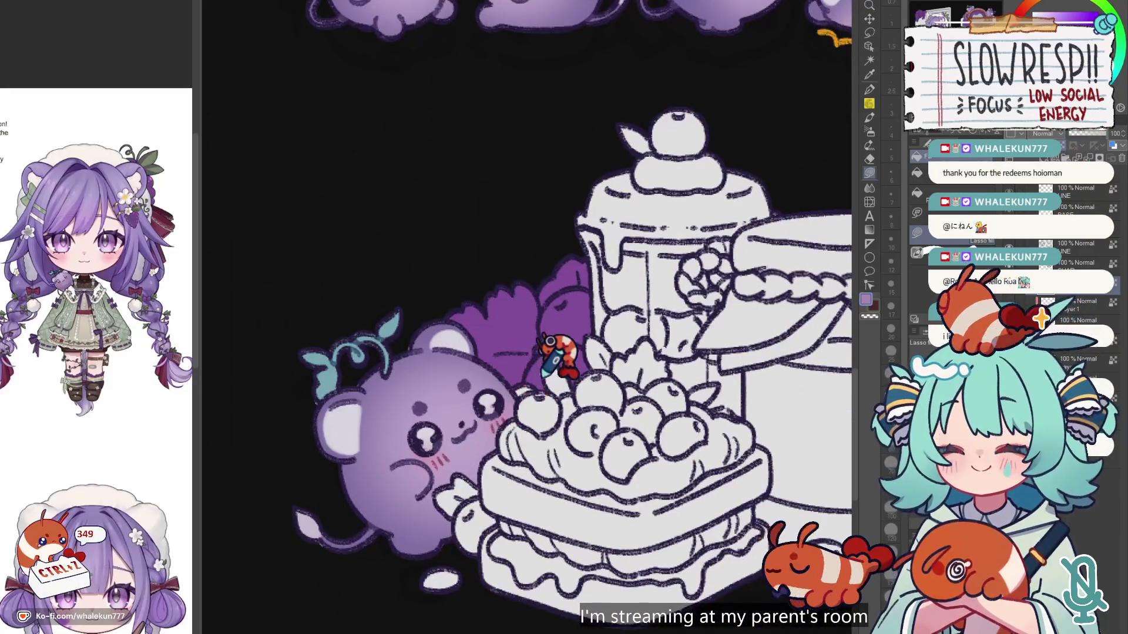
{"action": "scroll", "coordinate": [540, 376], "scroll_direction": "up", "scroll_amount": 2}
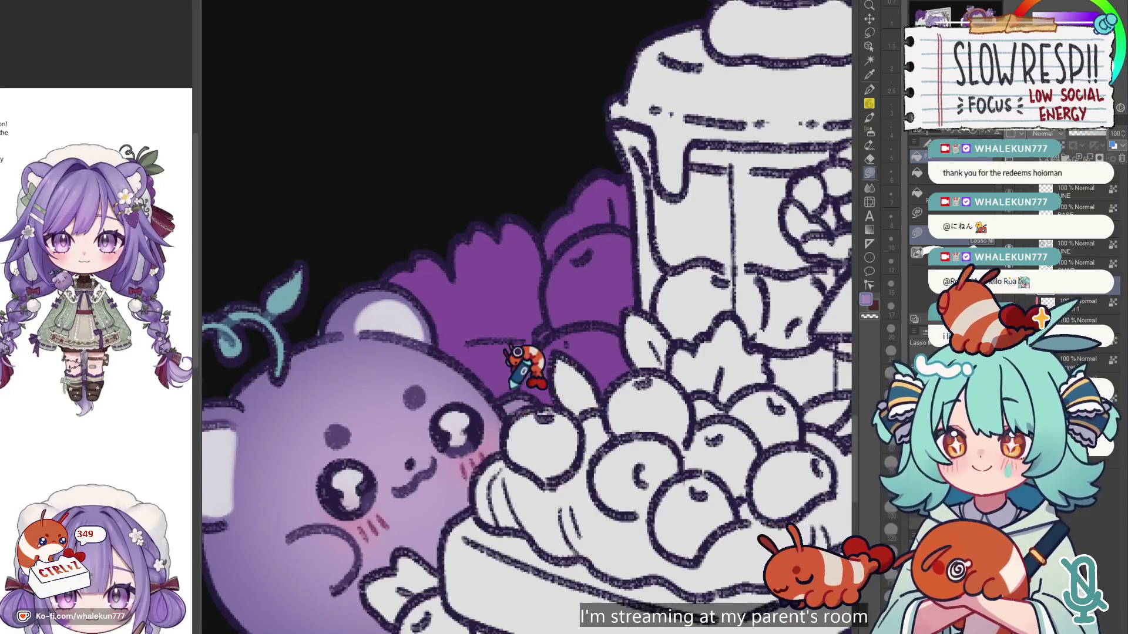
Step: Make the brush size smaller, then return to Lasso fill
{"action": "left_click", "coordinate": [870, 89]}
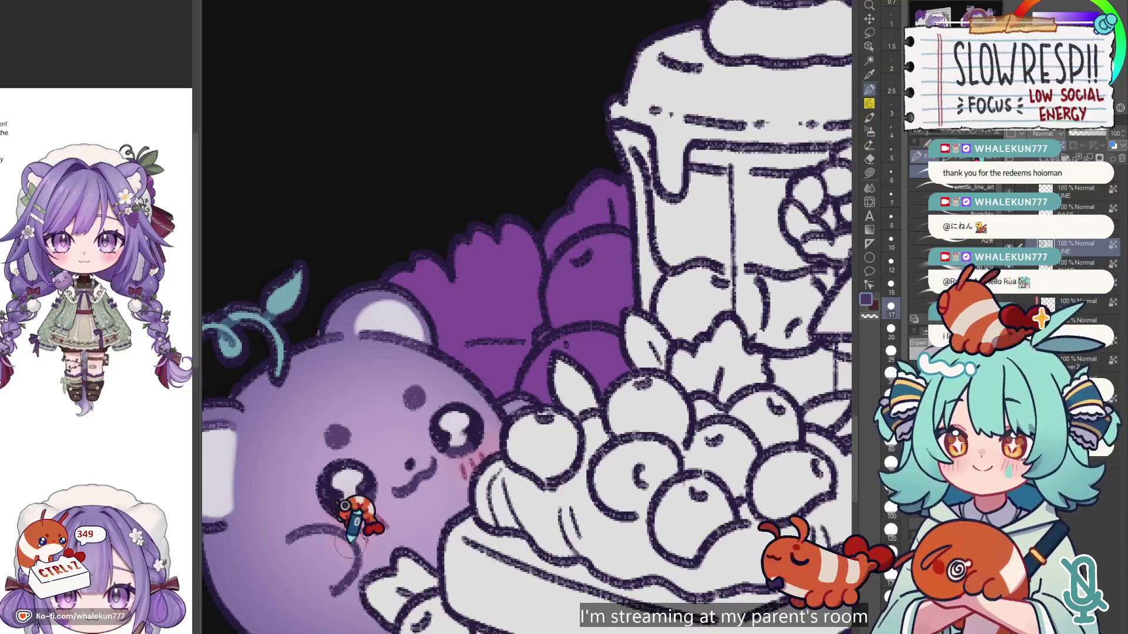
{"action": "key", "text": "bracketleft"}
{"action": "key", "text": "bracketleft"}
{"action": "key", "text": "bracketleft"}
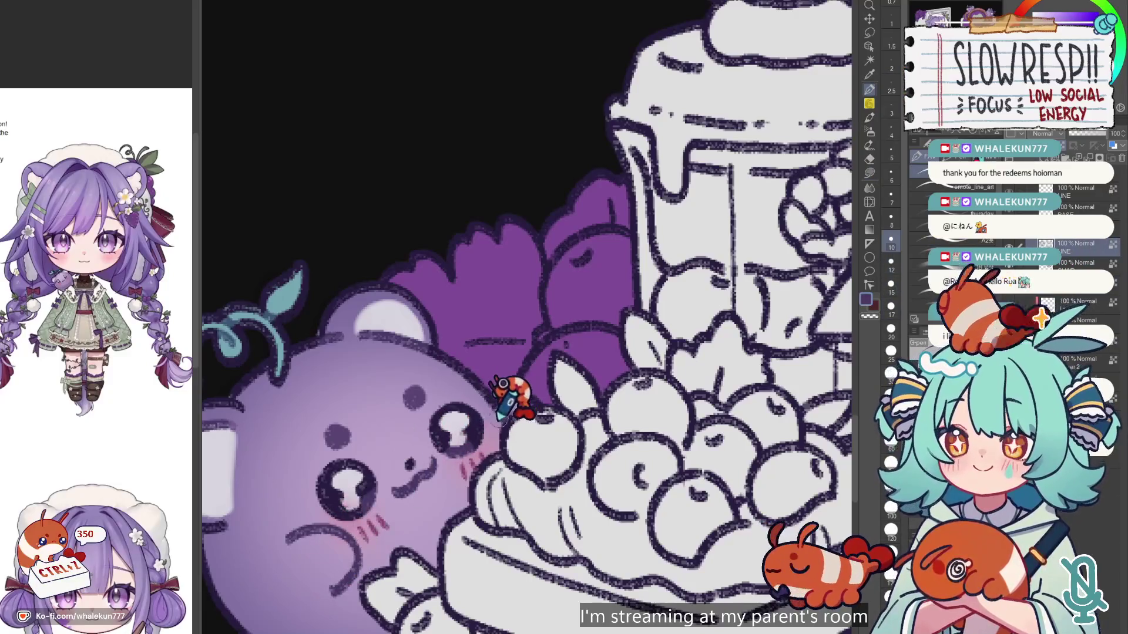
{"action": "left_click", "coordinate": [870, 174]}
{"action": "scroll", "coordinate": [660, 284], "scroll_direction": "down", "scroll_amount": 5}
{"action": "scroll", "coordinate": [616, 253], "scroll_direction": "up", "scroll_amount": 2}
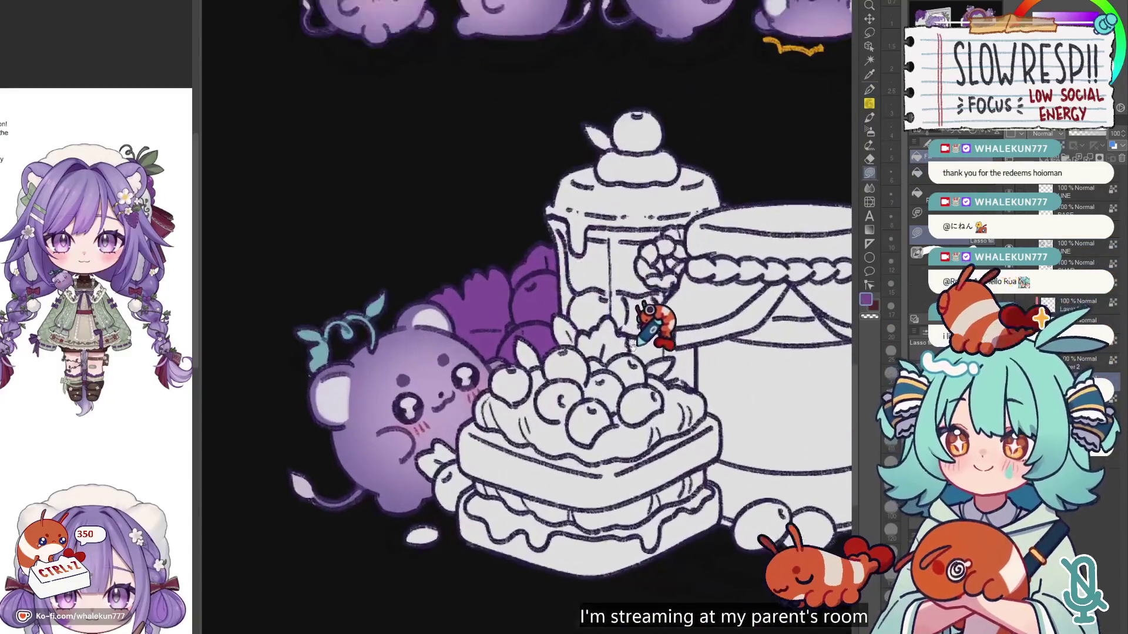
{"action": "scroll", "coordinate": [475, 417], "scroll_direction": "up", "scroll_amount": 2}
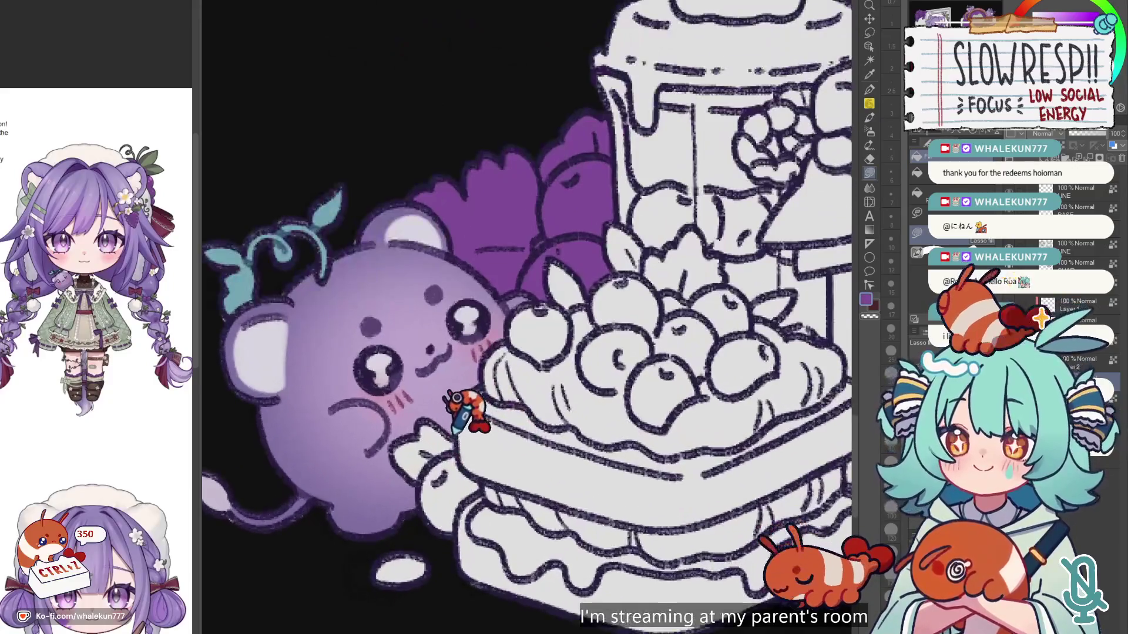
Step: Fill the area beside the bear's paw and the two grapes under the jar purple
{"action": "mouse_move", "coordinate": [479, 456]}
{"action": "left_mouse_down"}
{"action": "mouse_move", "coordinate": [453, 517]}
{"action": "mouse_move", "coordinate": [479, 462]}
{"action": "left_mouse_up"}
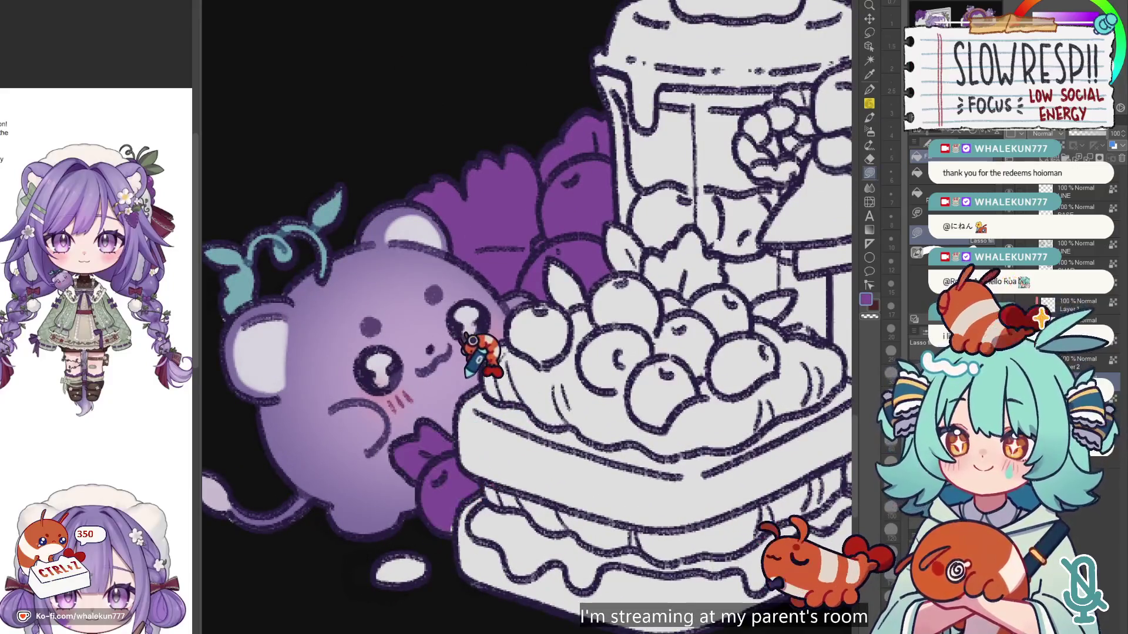
{"action": "scroll", "coordinate": [440, 529], "scroll_direction": "down", "scroll_amount": 5}
{"action": "scroll", "coordinate": [541, 365], "scroll_direction": "up", "scroll_amount": 6}
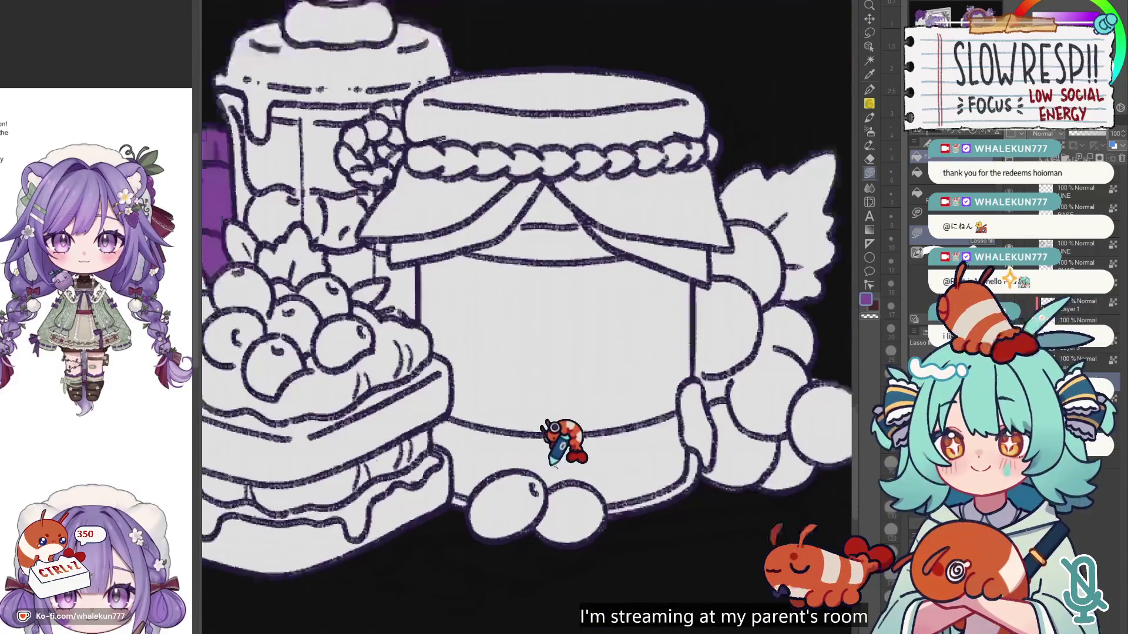
{"action": "scroll", "coordinate": [554, 428], "scroll_direction": "up", "scroll_amount": 1}
{"action": "mouse_move", "coordinate": [541, 458]}
{"action": "left_mouse_down"}
{"action": "mouse_move", "coordinate": [446, 486]}
{"action": "mouse_move", "coordinate": [488, 443]}
{"action": "mouse_move", "coordinate": [588, 435]}
{"action": "mouse_move", "coordinate": [566, 466]}
{"action": "mouse_move", "coordinate": [604, 466]}
{"action": "mouse_move", "coordinate": [604, 391]}
{"action": "left_mouse_up"}
{"action": "left_click_drag", "start_coordinate": [752, 235], "coordinate": [553, 347]}
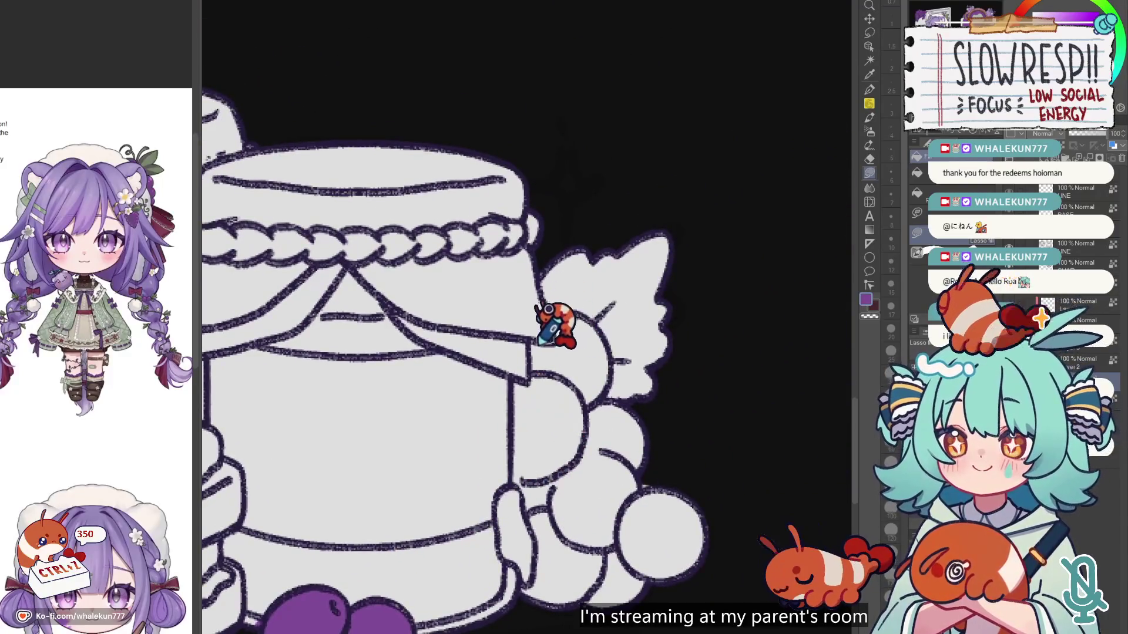
{"action": "mouse_move", "coordinate": [510, 381]}
{"action": "left_mouse_down"}
{"action": "mouse_move", "coordinate": [503, 489]}
{"action": "mouse_move", "coordinate": [533, 558]}
{"action": "mouse_move", "coordinate": [530, 582]}
{"action": "left_mouse_up"}
Step: Close the loop to fill the grape bunch right of the jar purple
{"action": "mouse_move", "coordinate": [730, 240]}
{"action": "left_mouse_down"}
{"action": "mouse_move", "coordinate": [558, 239]}
{"action": "mouse_move", "coordinate": [566, 297]}
{"action": "mouse_move", "coordinate": [531, 341]}
{"action": "left_mouse_up"}
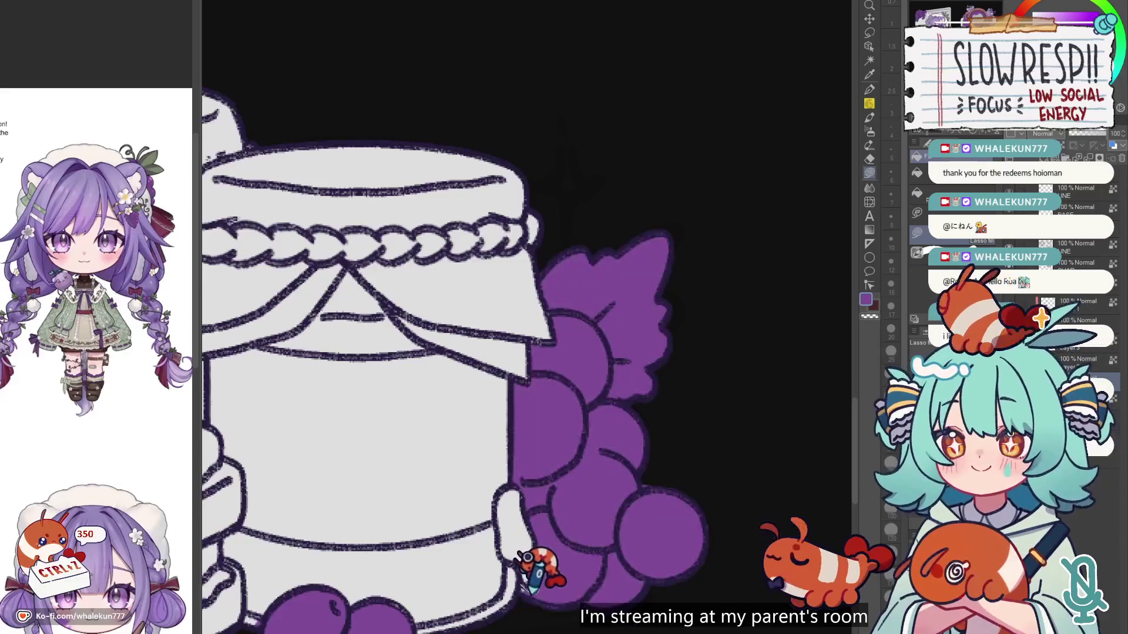
{"action": "scroll", "coordinate": [517, 564], "scroll_direction": "down", "scroll_amount": 5}
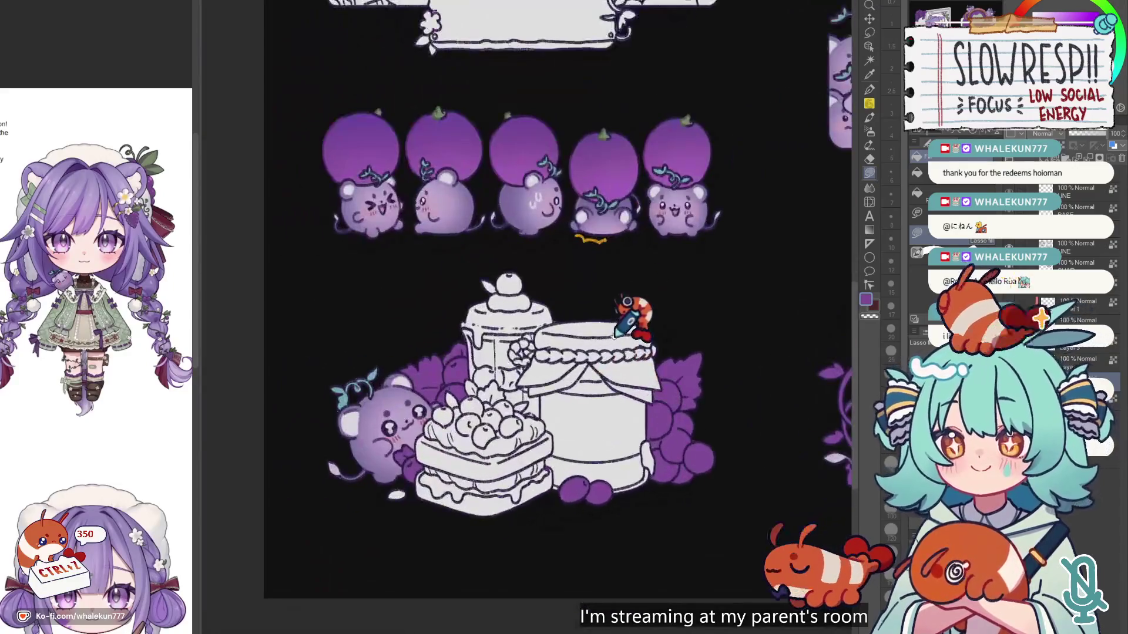
{"action": "scroll", "coordinate": [617, 323], "scroll_direction": "left", "scroll_amount": 2}
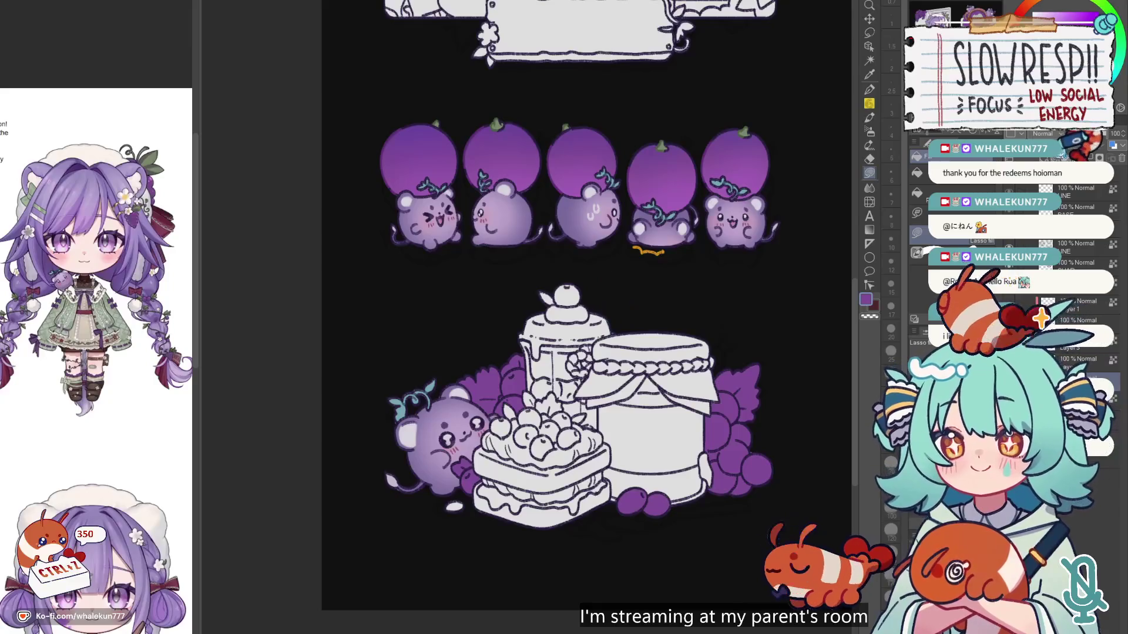
{"action": "scroll", "coordinate": [743, 222], "scroll_direction": "down", "scroll_amount": 4}
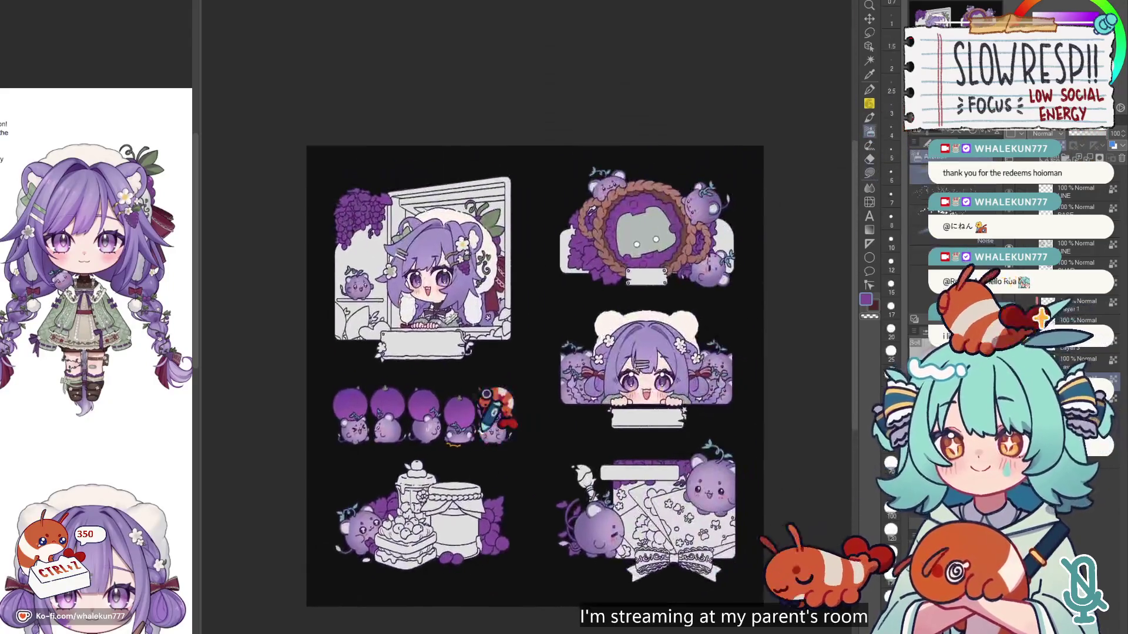
{"action": "scroll", "coordinate": [478, 406], "scroll_direction": "up", "scroll_amount": 2}
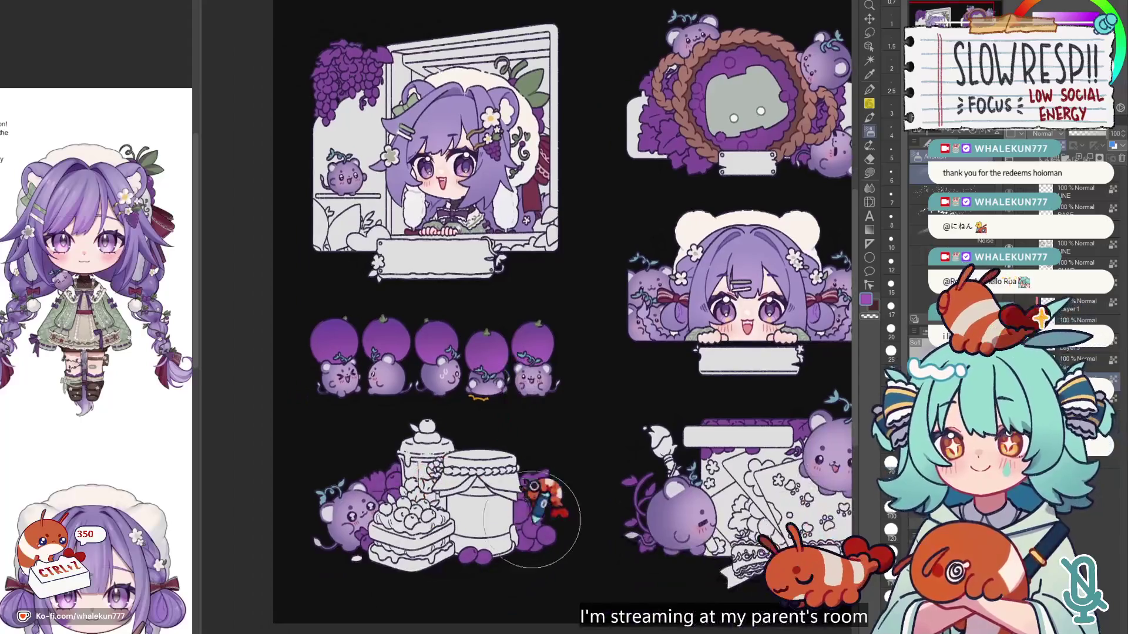
{"action": "scroll", "coordinate": [533, 504], "scroll_direction": "down", "scroll_amount": 3}
{"action": "scroll", "coordinate": [645, 353], "scroll_direction": "up", "scroll_amount": 6}
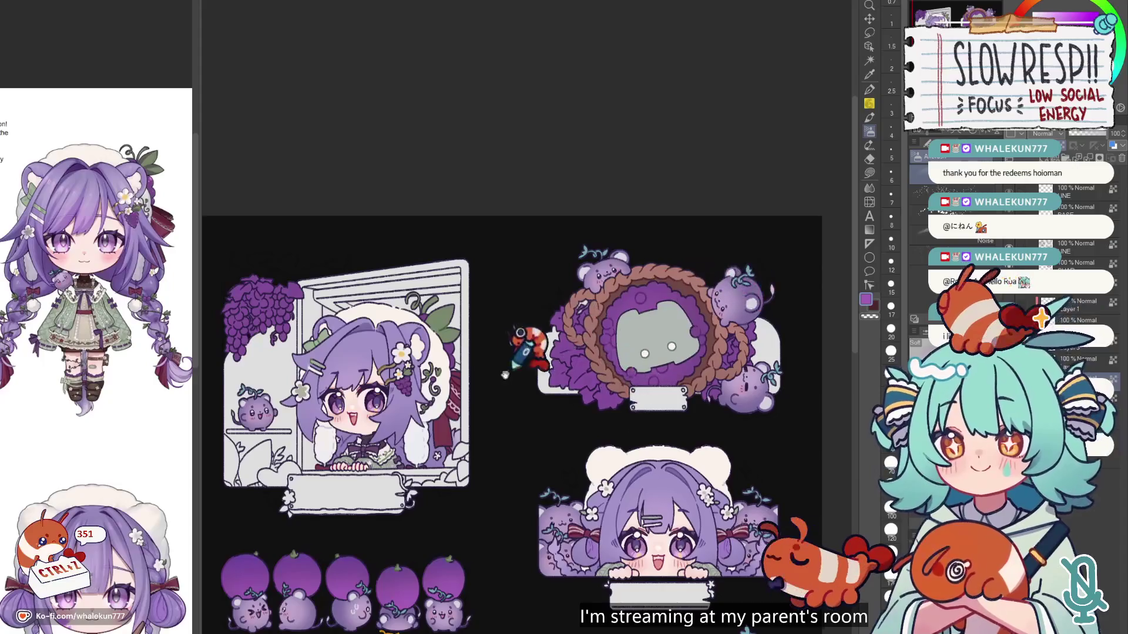
Step: Move across the sheet to the window artwork's grapes and begin tracing a leaf area
{"action": "scroll", "coordinate": [464, 373], "scroll_direction": "left", "scroll_amount": 5}
{"action": "scroll", "coordinate": [464, 373], "scroll_direction": "up", "scroll_amount": 2}
{"action": "scroll", "coordinate": [416, 376], "scroll_direction": "down", "scroll_amount": 4}
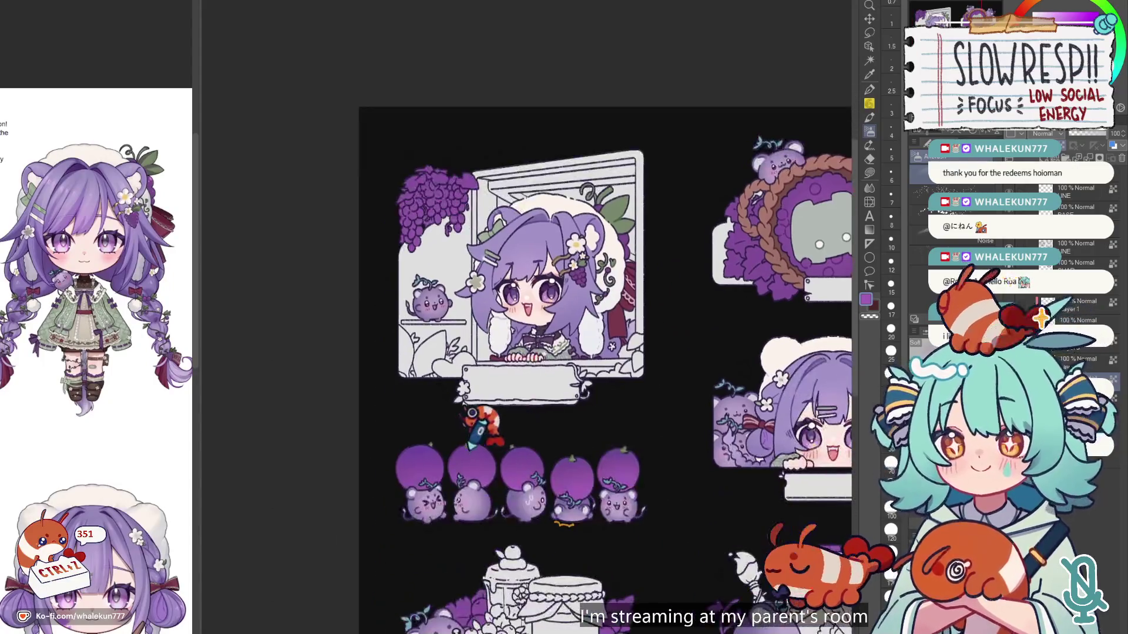
{"action": "scroll", "coordinate": [454, 231], "scroll_direction": "up", "scroll_amount": 3}
{"action": "scroll", "coordinate": [651, 320], "scroll_direction": "down", "scroll_amount": 6}
{"action": "scroll", "coordinate": [651, 320], "scroll_direction": "right", "scroll_amount": 2}
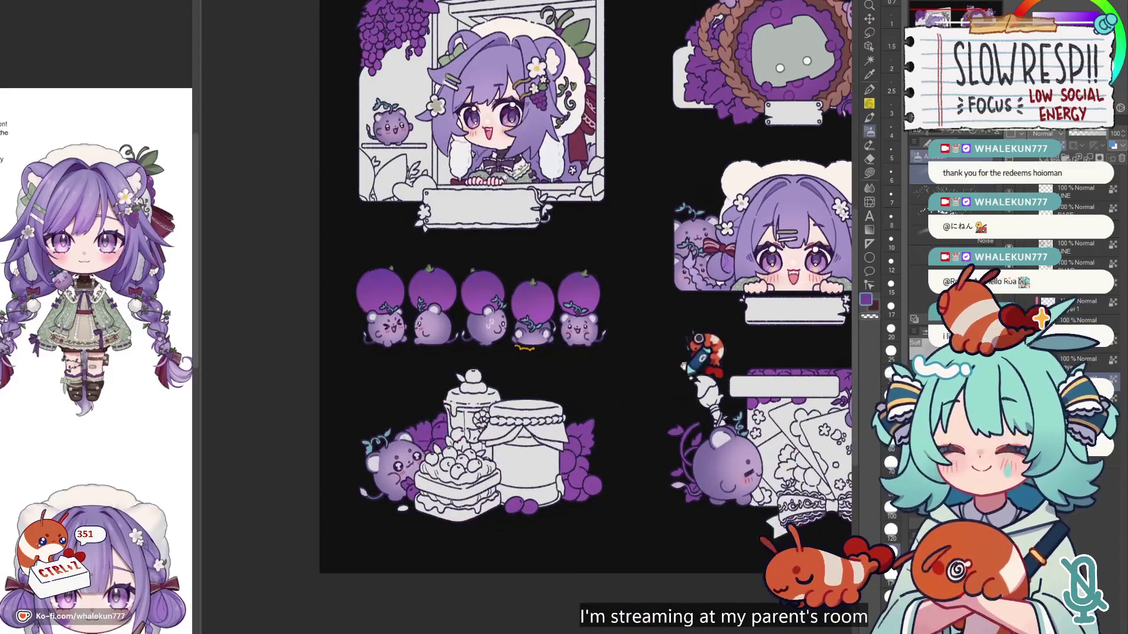
{"action": "scroll", "coordinate": [693, 441], "scroll_direction": "right", "scroll_amount": 5}
{"action": "scroll", "coordinate": [694, 441], "scroll_direction": "down", "scroll_amount": 1}
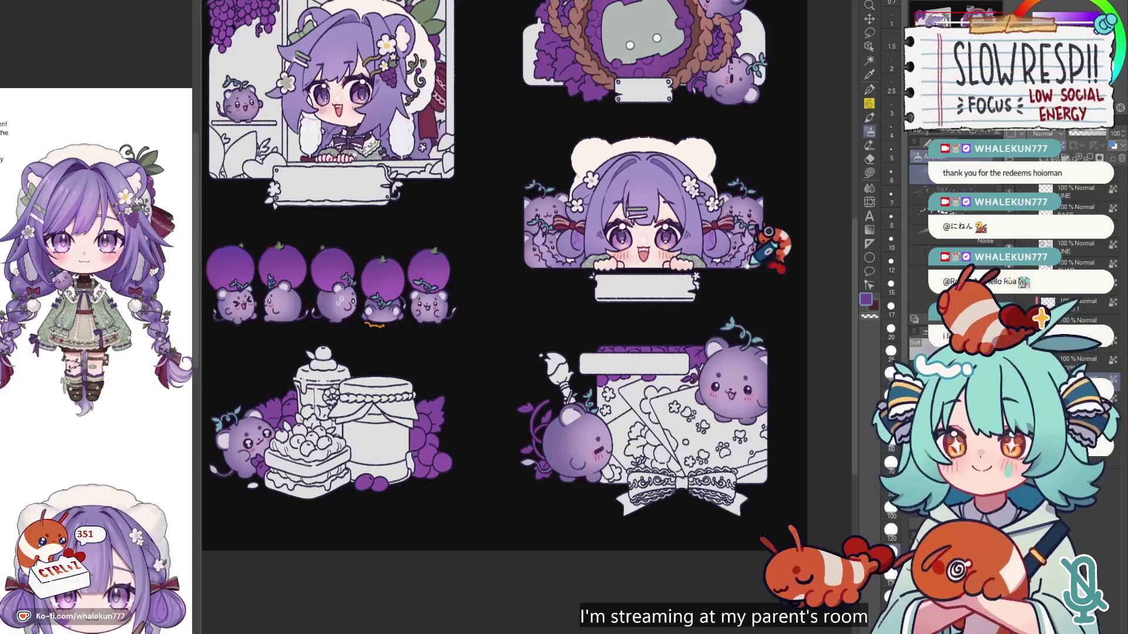
{"action": "scroll", "coordinate": [746, 243], "scroll_direction": "up", "scroll_amount": 1}
{"action": "scroll", "coordinate": [559, 461], "scroll_direction": "down", "scroll_amount": 2}
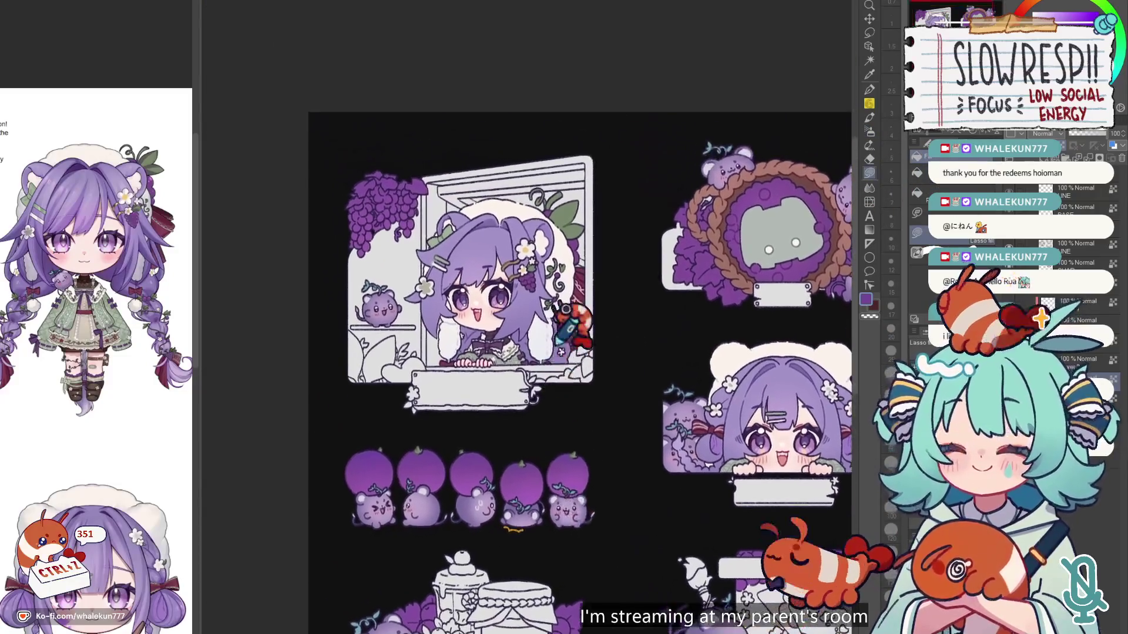
{"action": "scroll", "coordinate": [508, 432], "scroll_direction": "up", "scroll_amount": 3}
{"action": "scroll", "coordinate": [496, 419], "scroll_direction": "up", "scroll_amount": 3}
{"action": "scroll", "coordinate": [557, 406], "scroll_direction": "up", "scroll_amount": 2}
{"action": "mouse_move", "coordinate": [525, 411]}
{"action": "left_mouse_down"}
{"action": "mouse_move", "coordinate": [532, 443]}
{"action": "mouse_move", "coordinate": [543, 426]}
{"action": "mouse_move", "coordinate": [539, 355]}
{"action": "left_mouse_up"}
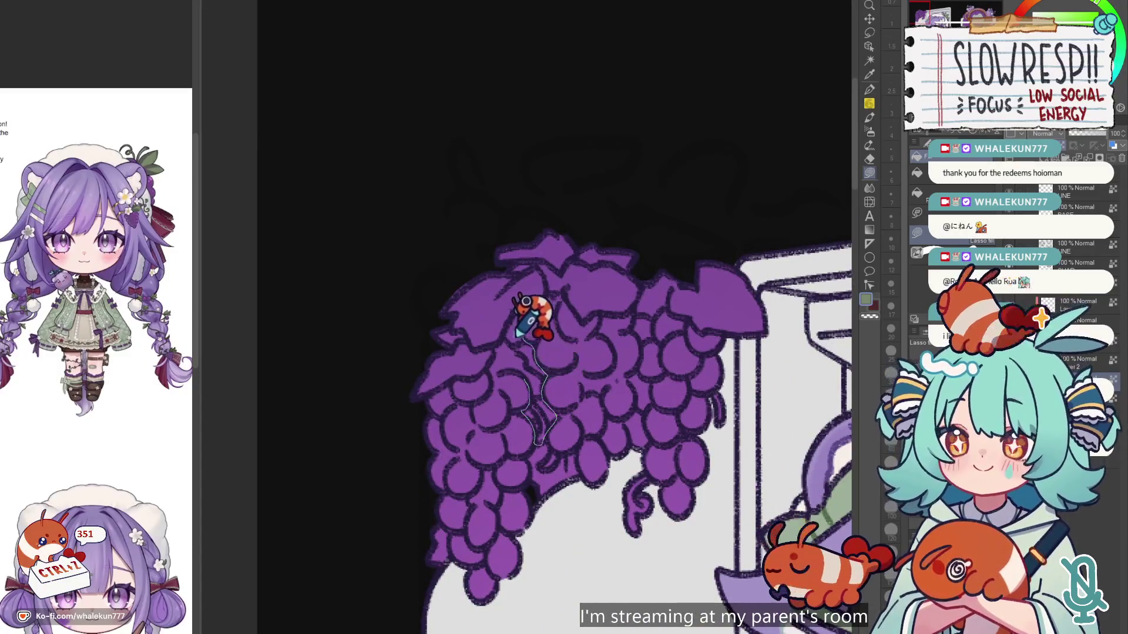
Step: Fill the first two leaf areas among the window grapes sage green
{"action": "left_click_drag", "start_coordinate": [527, 302], "coordinate": [556, 347]}
{"action": "mouse_move", "coordinate": [532, 419]}
{"action": "left_mouse_down"}
{"action": "mouse_move", "coordinate": [550, 499]}
{"action": "mouse_move", "coordinate": [585, 433]}
{"action": "mouse_move", "coordinate": [597, 378]}
{"action": "mouse_move", "coordinate": [546, 432]}
{"action": "left_mouse_up"}
{"action": "mouse_move", "coordinate": [499, 466]}
{"action": "left_mouse_down"}
{"action": "mouse_move", "coordinate": [452, 470]}
{"action": "mouse_move", "coordinate": [485, 423]}
{"action": "mouse_move", "coordinate": [453, 529]}
{"action": "mouse_move", "coordinate": [522, 359]}
{"action": "left_mouse_up"}
{"action": "scroll", "coordinate": [445, 379], "scroll_direction": "up", "scroll_amount": 1}
Step: Fill the top-left leaf and top-right wedge green, undoing one missed fill
{"action": "left_click_drag", "start_coordinate": [445, 414], "coordinate": [492, 401]}
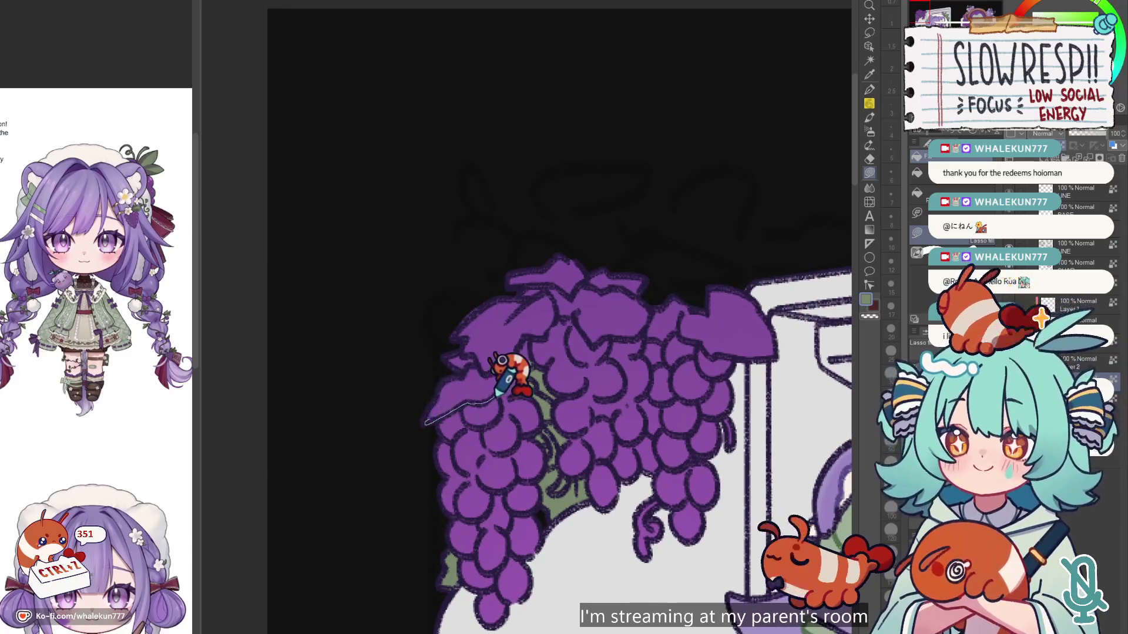
{"action": "mouse_move", "coordinate": [510, 351]}
{"action": "left_mouse_down"}
{"action": "mouse_move", "coordinate": [524, 319]}
{"action": "mouse_move", "coordinate": [499, 276]}
{"action": "left_mouse_up"}
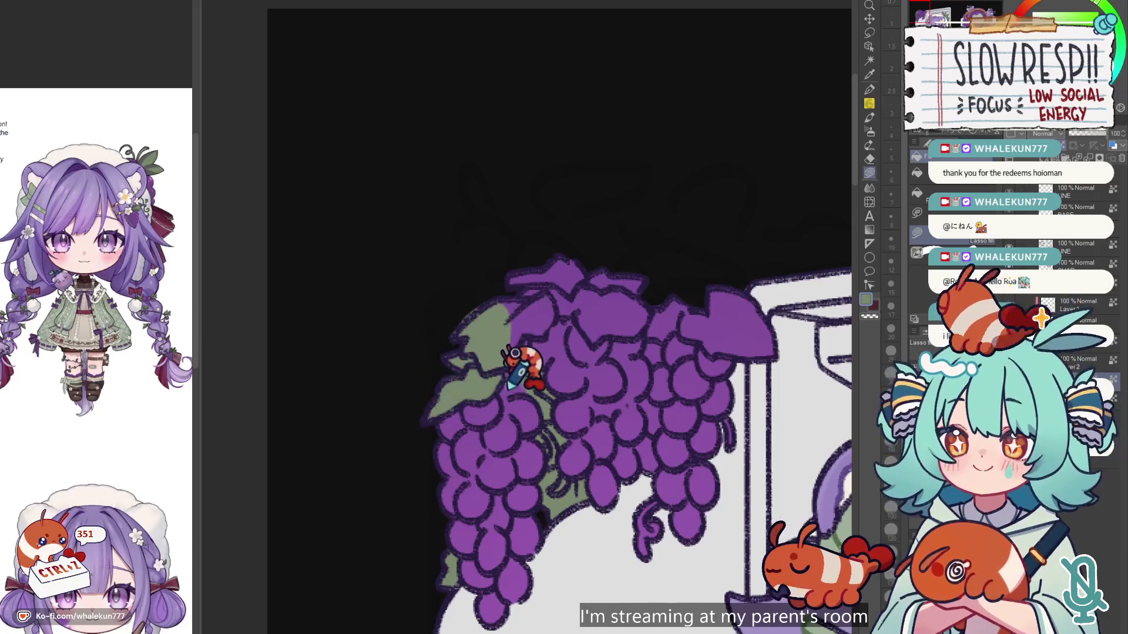
{"action": "mouse_move", "coordinate": [549, 307]}
{"action": "left_mouse_down"}
{"action": "mouse_move", "coordinate": [574, 259]}
{"action": "mouse_move", "coordinate": [466, 323]}
{"action": "left_mouse_up"}
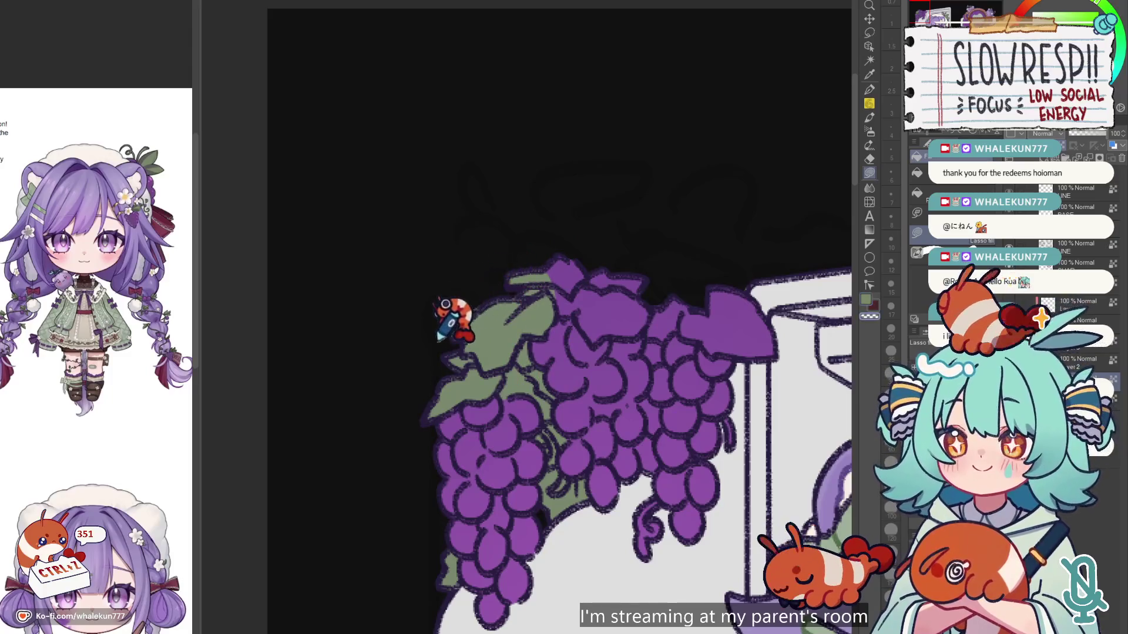
{"action": "key", "text": "ctrl+z"}
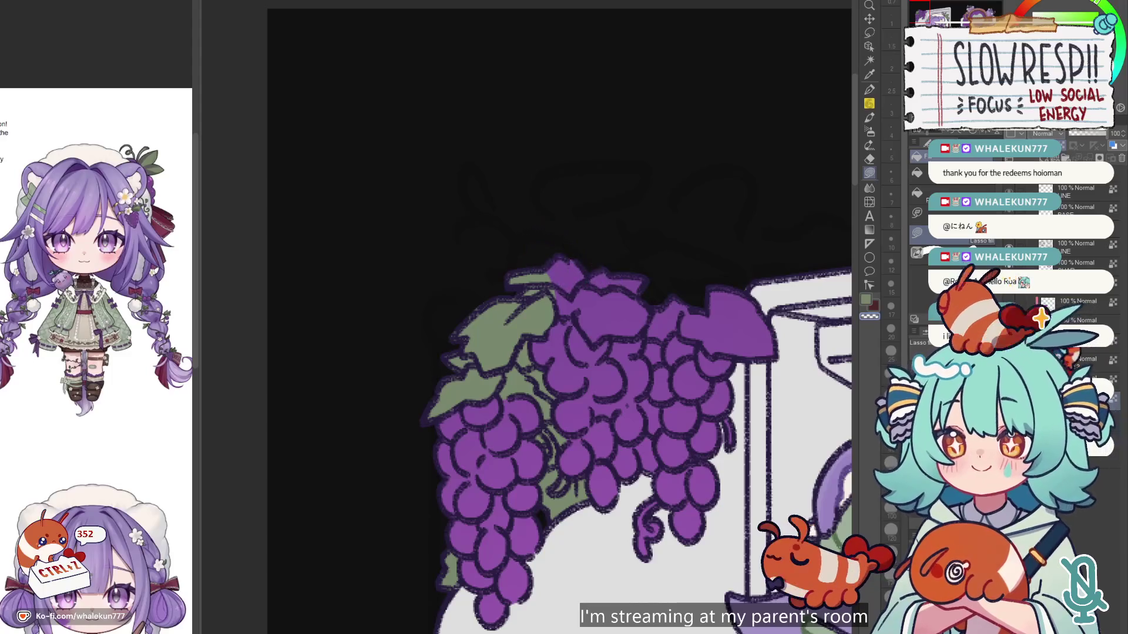
{"action": "mouse_move", "coordinate": [623, 323]}
{"action": "left_mouse_down"}
{"action": "mouse_move", "coordinate": [540, 352]}
{"action": "mouse_move", "coordinate": [597, 298]}
{"action": "mouse_move", "coordinate": [498, 245]}
{"action": "left_mouse_up"}
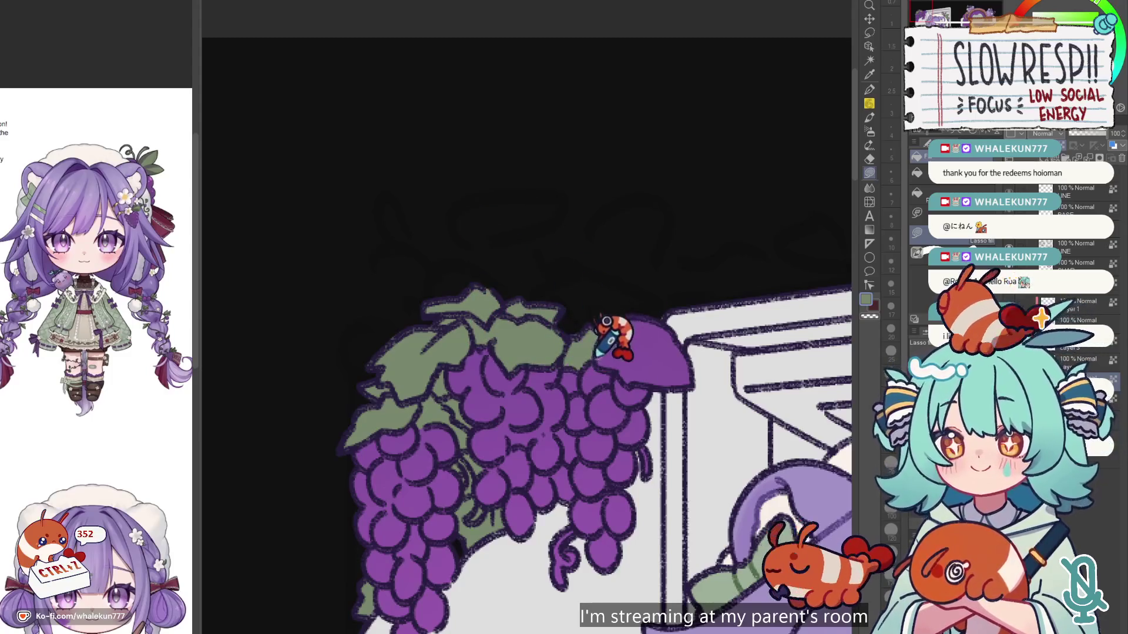
{"action": "mouse_move", "coordinate": [616, 372]}
{"action": "left_mouse_down"}
{"action": "mouse_move", "coordinate": [661, 392]}
{"action": "mouse_move", "coordinate": [595, 324]}
{"action": "left_mouse_up"}
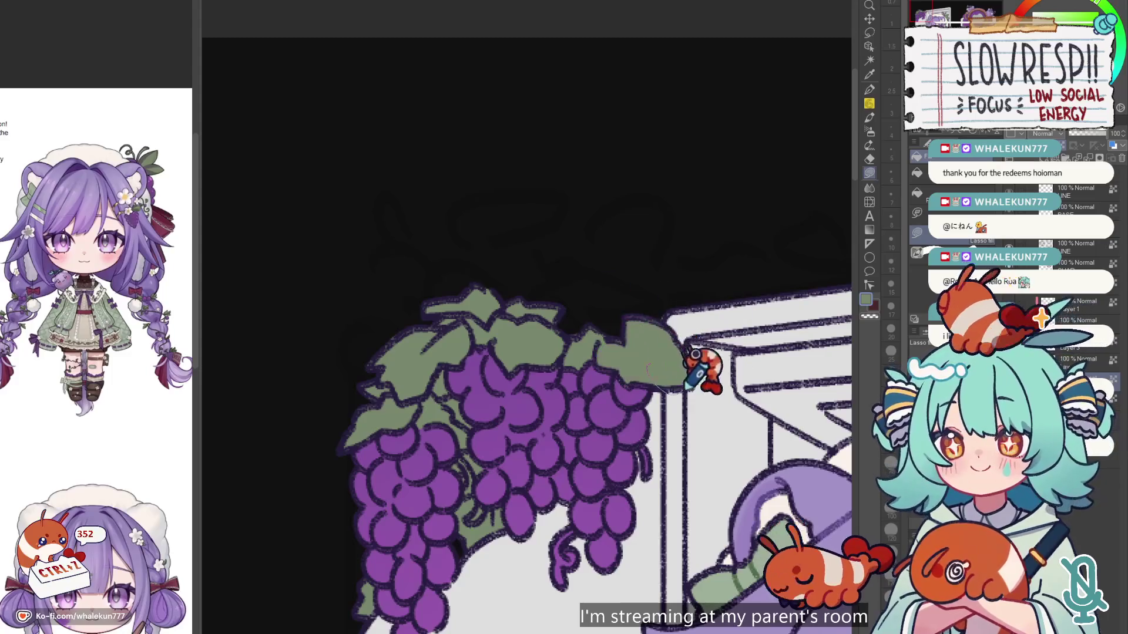
{"action": "scroll", "coordinate": [676, 335], "scroll_direction": "down", "scroll_amount": 3}
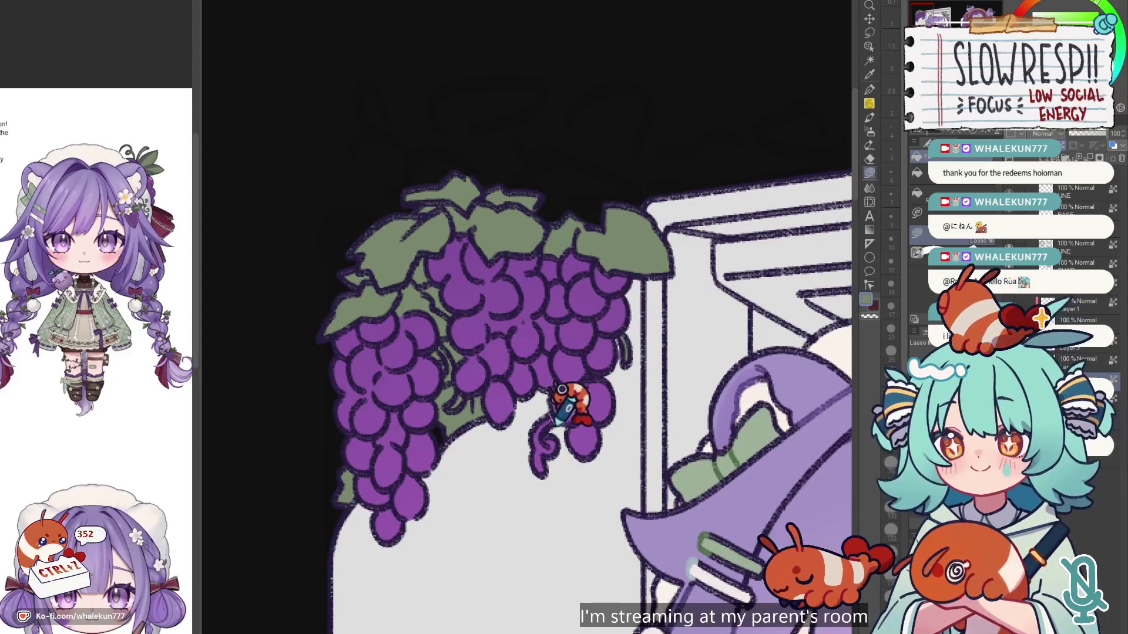
{"action": "key", "text": "ctrl+minus"}
{"action": "key", "text": "ctrl+minus"}
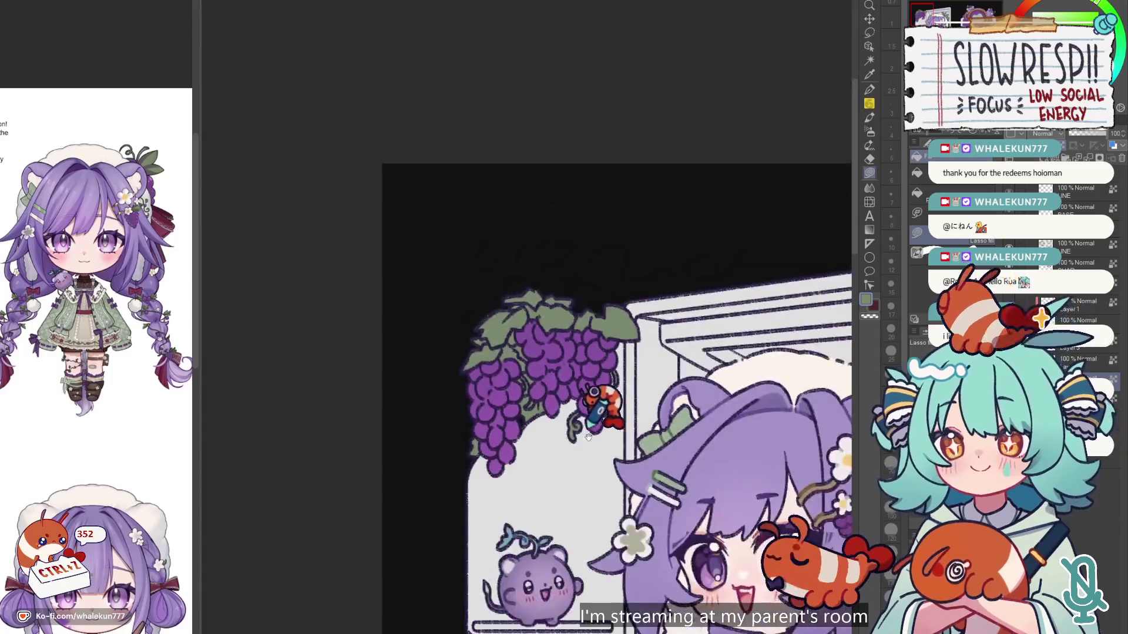
Step: Fill the leaf behind the grapes beside the cake and jar sage green
{"action": "key", "text": "ctrl+minus"}
{"action": "key", "text": "ctrl+minus"}
{"action": "key", "text": "ctrl+minus"}
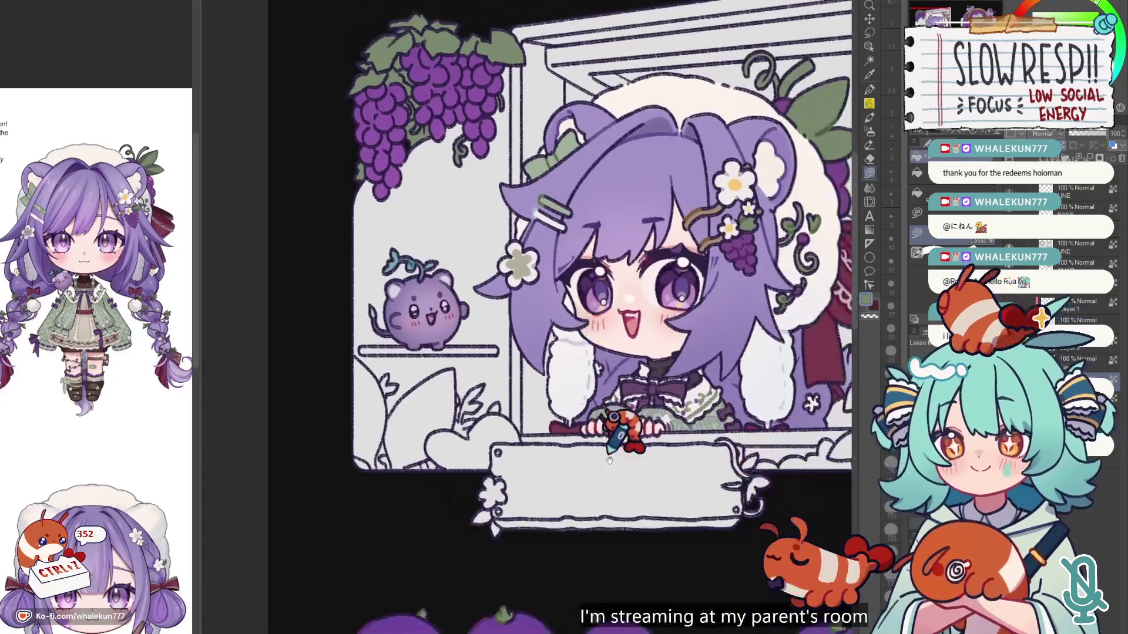
{"action": "key", "text": "ctrl+plus"}
{"action": "scroll", "coordinate": [541, 411], "scroll_direction": "down", "scroll_amount": 5}
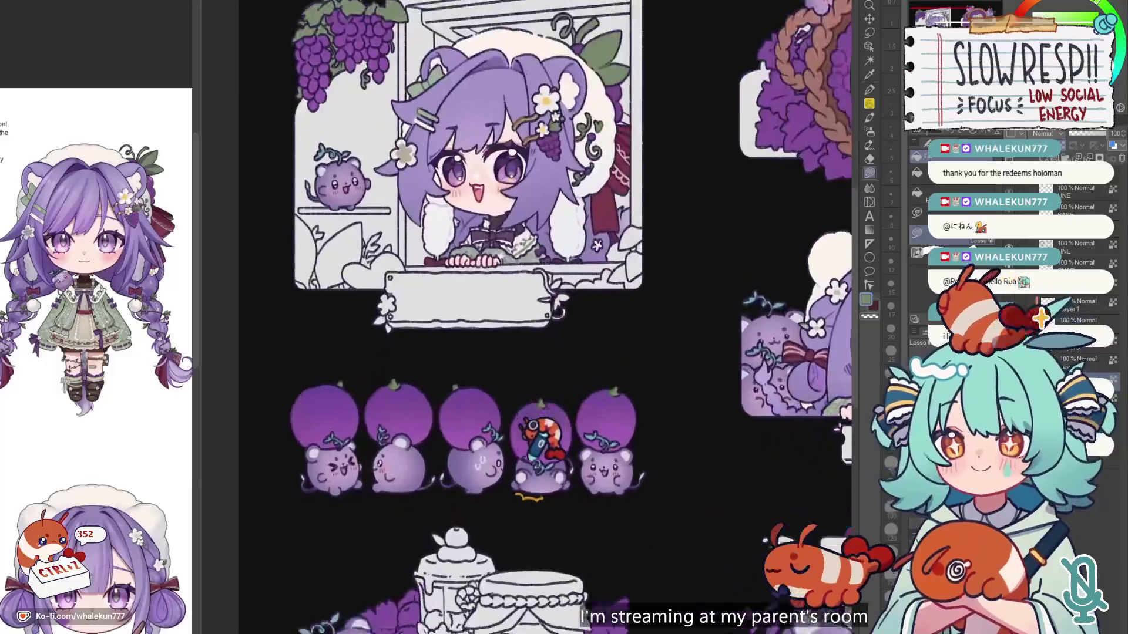
{"action": "scroll", "coordinate": [579, 317], "scroll_direction": "up", "scroll_amount": 3}
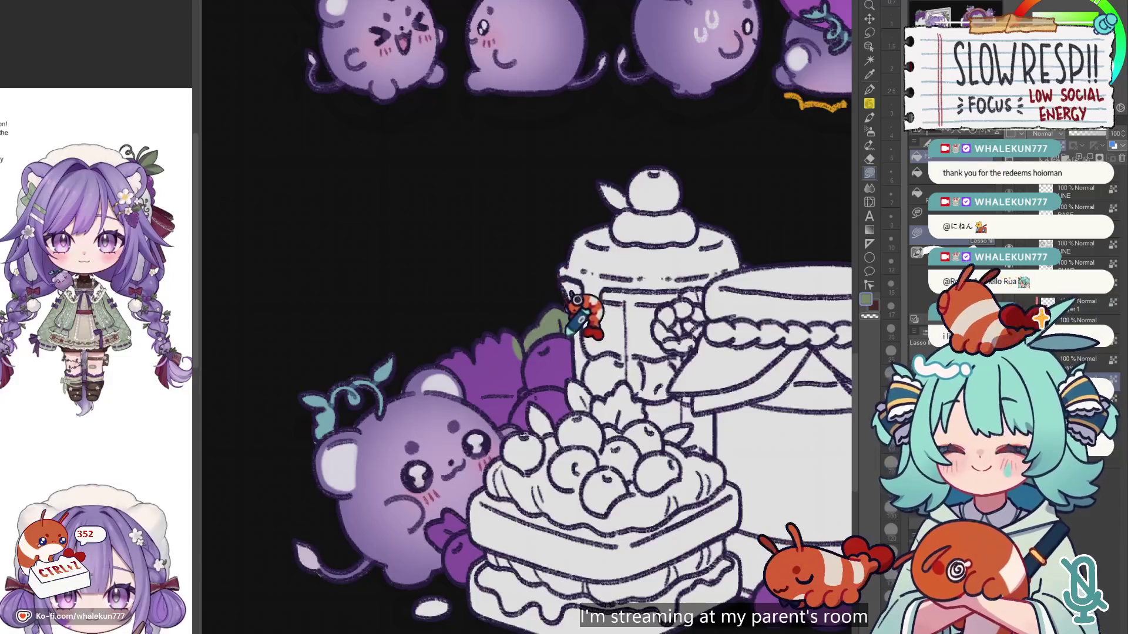
{"action": "mouse_move", "coordinate": [517, 395]}
{"action": "left_mouse_down"}
{"action": "mouse_move", "coordinate": [471, 297]}
{"action": "mouse_move", "coordinate": [525, 406]}
{"action": "left_mouse_up"}
{"action": "scroll", "coordinate": [485, 473], "scroll_direction": "down", "scroll_amount": 1}
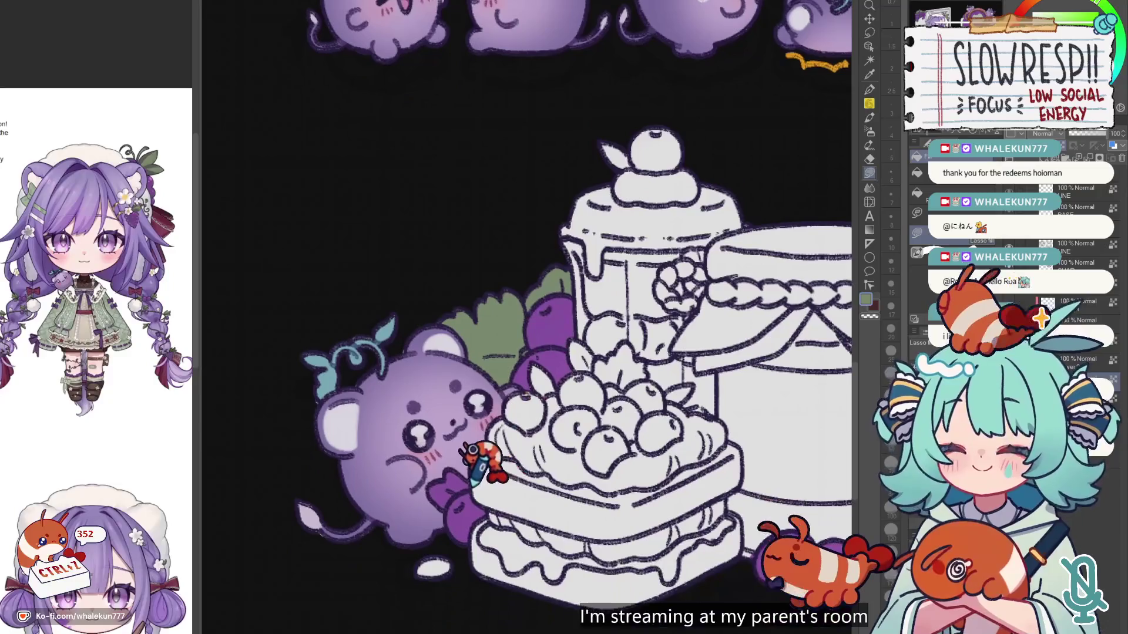
{"action": "scroll", "coordinate": [742, 319], "scroll_direction": "right", "scroll_amount": 2}
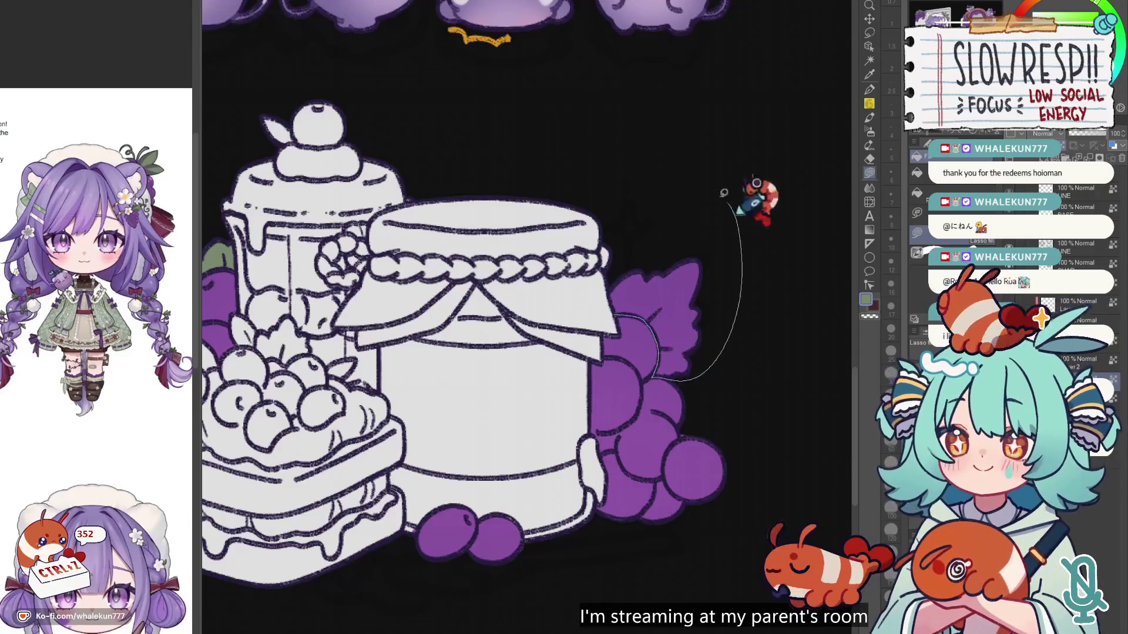
{"action": "key", "text": "ctrl+0"}
{"action": "scroll", "coordinate": [644, 274], "scroll_direction": "up", "scroll_amount": 5}
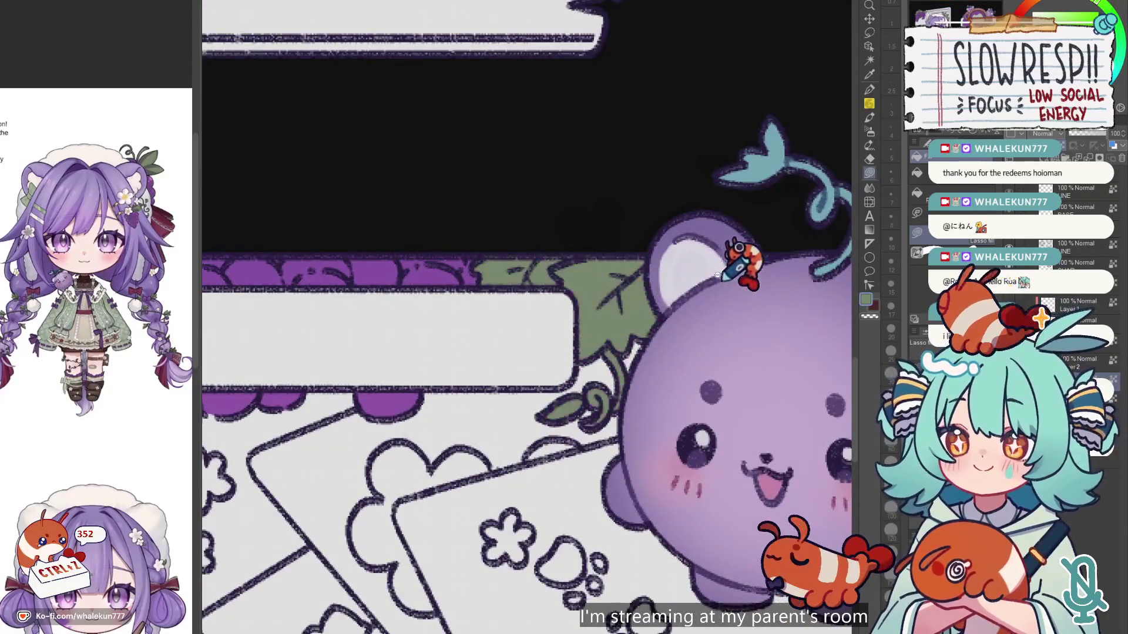
Step: Refill the leafy clusters on the wreath frame's left side sage green instead of purple
{"action": "scroll", "coordinate": [725, 250], "scroll_direction": "down", "scroll_amount": 5}
{"action": "left_click_drag", "start_coordinate": [689, 286], "coordinate": [690, 347]}
{"action": "scroll", "coordinate": [487, 326], "scroll_direction": "up", "scroll_amount": 4}
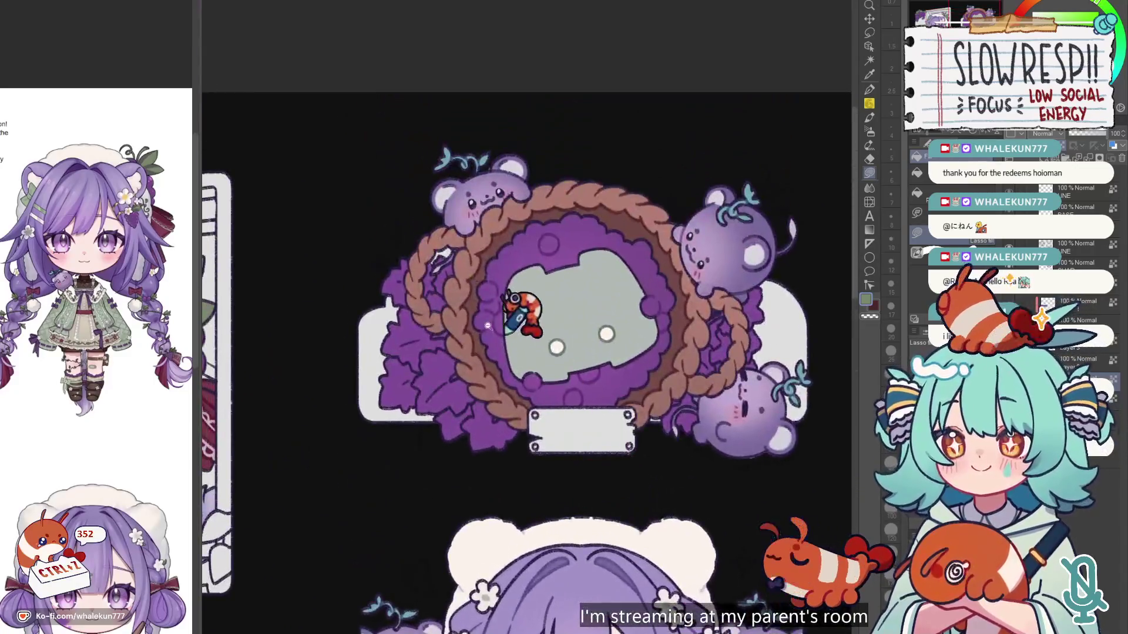
{"action": "scroll", "coordinate": [487, 326], "scroll_direction": "up", "scroll_amount": 1}
{"action": "mouse_move", "coordinate": [440, 243]}
{"action": "left_mouse_down"}
{"action": "mouse_move", "coordinate": [456, 431]}
{"action": "mouse_move", "coordinate": [498, 490]}
{"action": "mouse_move", "coordinate": [482, 210]}
{"action": "left_mouse_up"}
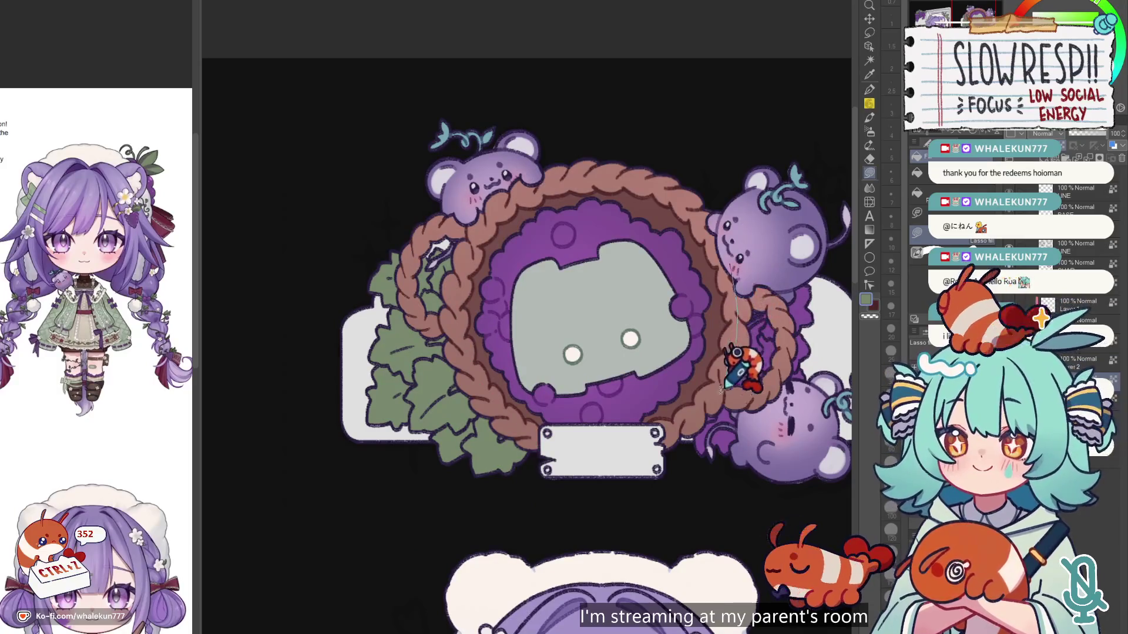
{"action": "scroll", "coordinate": [746, 252], "scroll_direction": "down", "scroll_amount": 1}
{"action": "scroll", "coordinate": [731, 224], "scroll_direction": "down", "scroll_amount": 3}
{"action": "scroll", "coordinate": [727, 204], "scroll_direction": "down", "scroll_amount": 1}
{"action": "scroll", "coordinate": [727, 203], "scroll_direction": "up", "scroll_amount": 1}
{"action": "key", "text": "h"}
{"action": "key", "text": "h"}
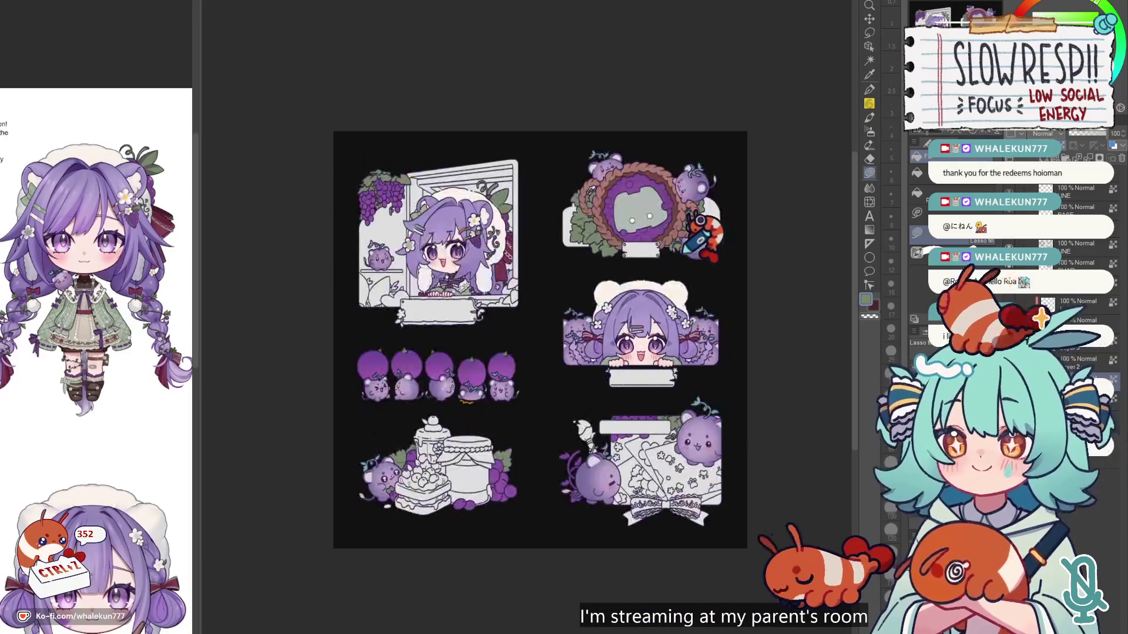
{"action": "scroll", "coordinate": [531, 344], "scroll_direction": "up", "scroll_amount": 5}
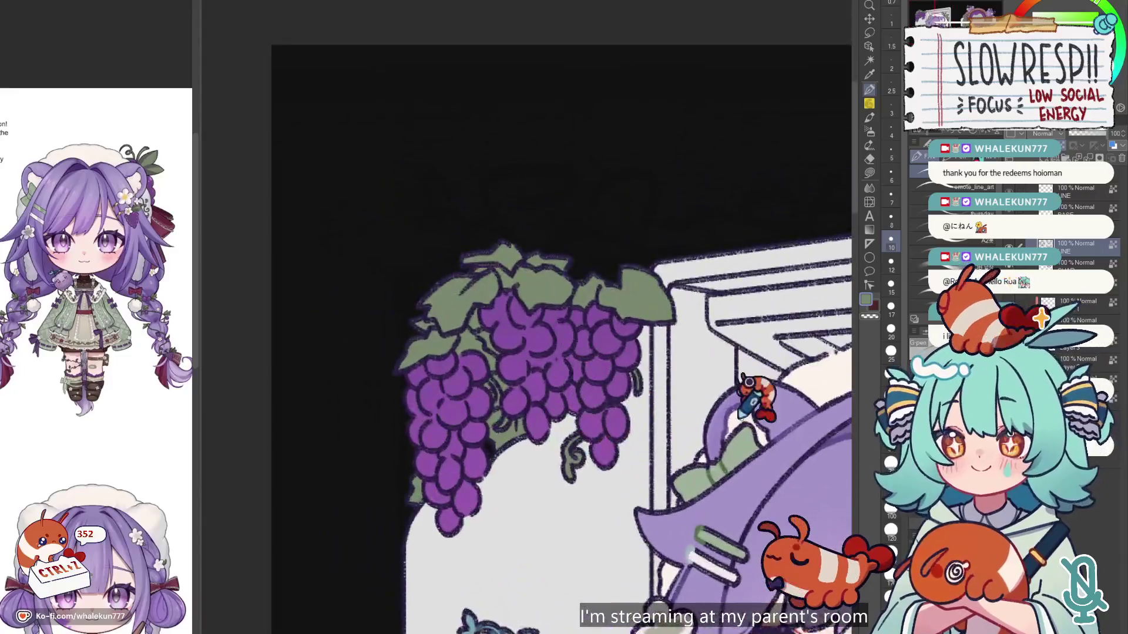
Step: Raise the brush size from 12 to 15 and look over the window card's grapes
{"action": "scroll", "coordinate": [725, 397], "scroll_direction": "up", "scroll_amount": 2}
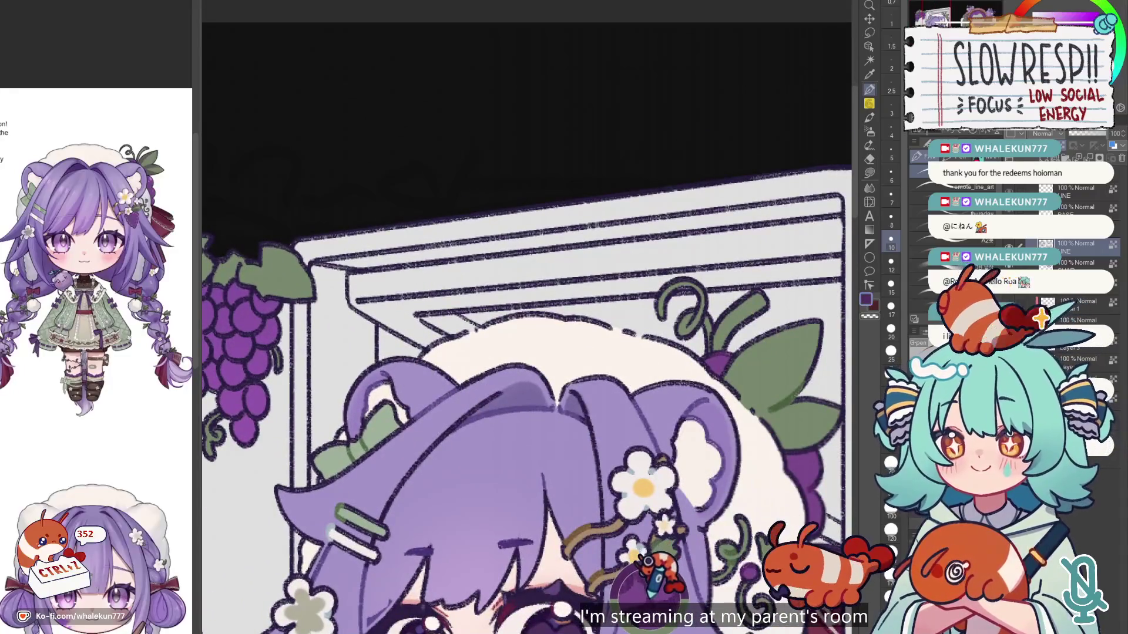
{"action": "scroll", "coordinate": [574, 466], "scroll_direction": "down", "scroll_amount": 2}
{"action": "key", "text": "bracketright"}
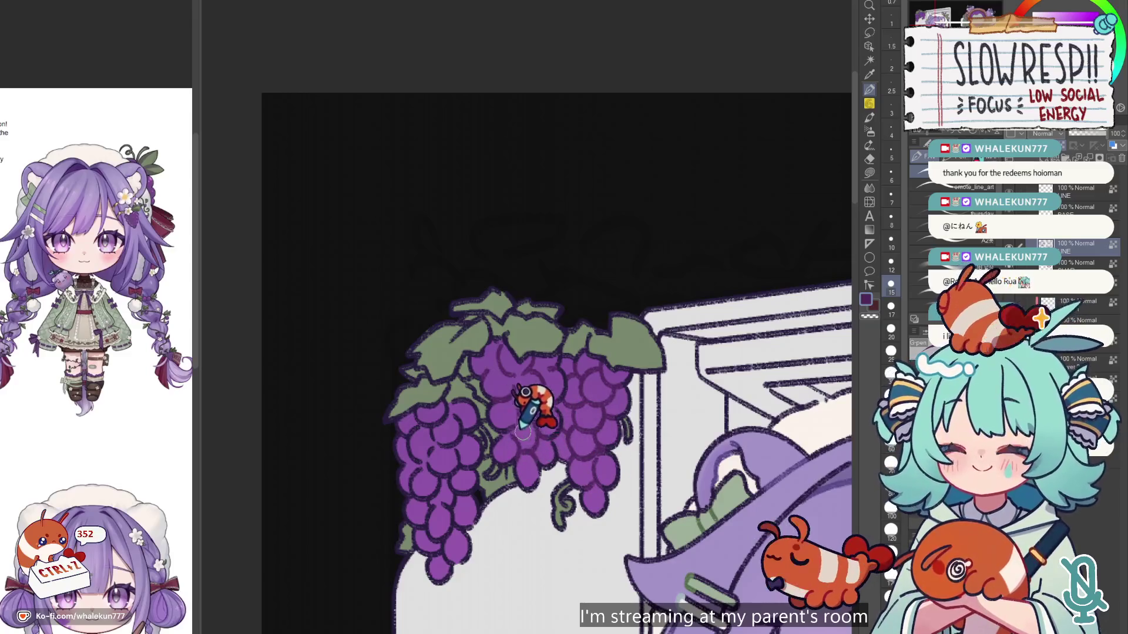
{"action": "left_click_drag", "start_coordinate": [528, 378], "coordinate": [594, 352]}
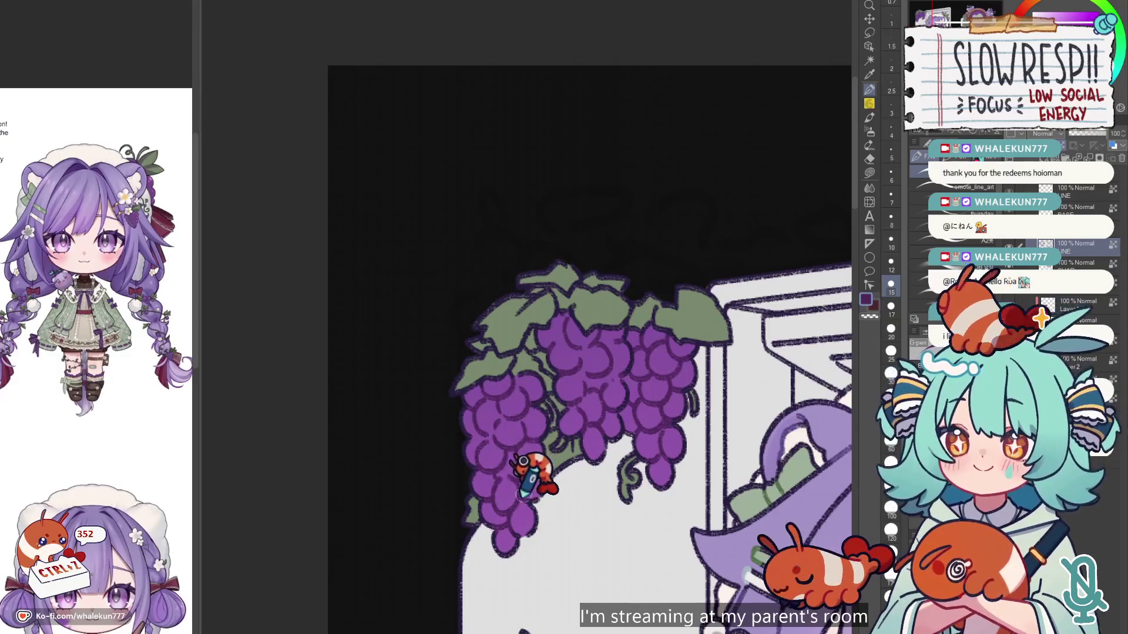
{"action": "scroll", "coordinate": [664, 334], "scroll_direction": "right", "scroll_amount": 5}
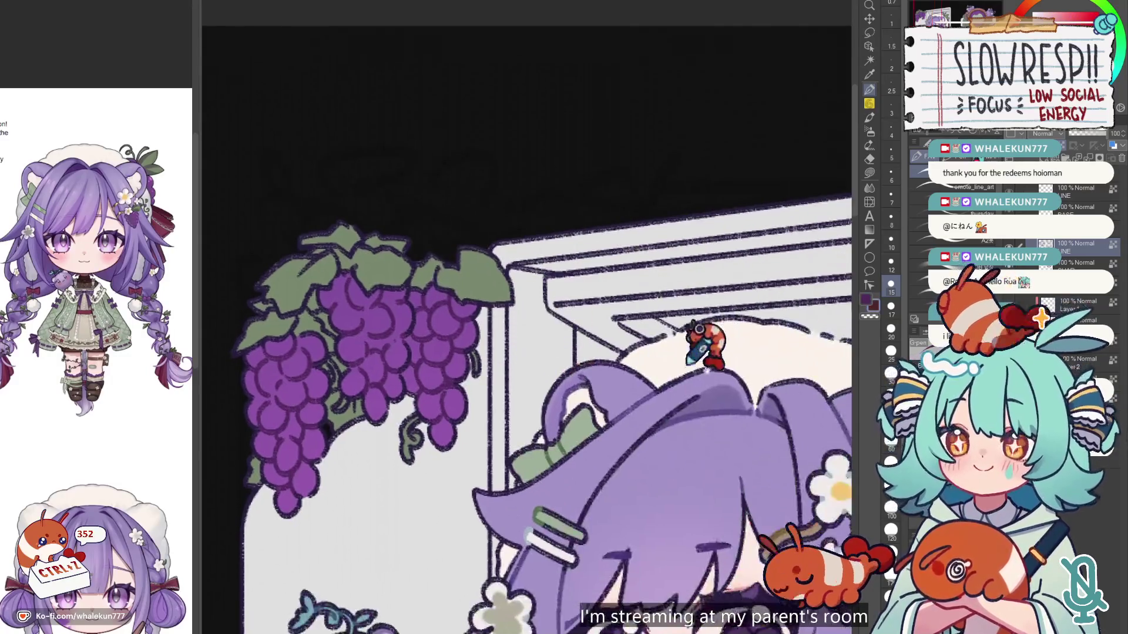
{"action": "scroll", "coordinate": [662, 319], "scroll_direction": "right", "scroll_amount": 5}
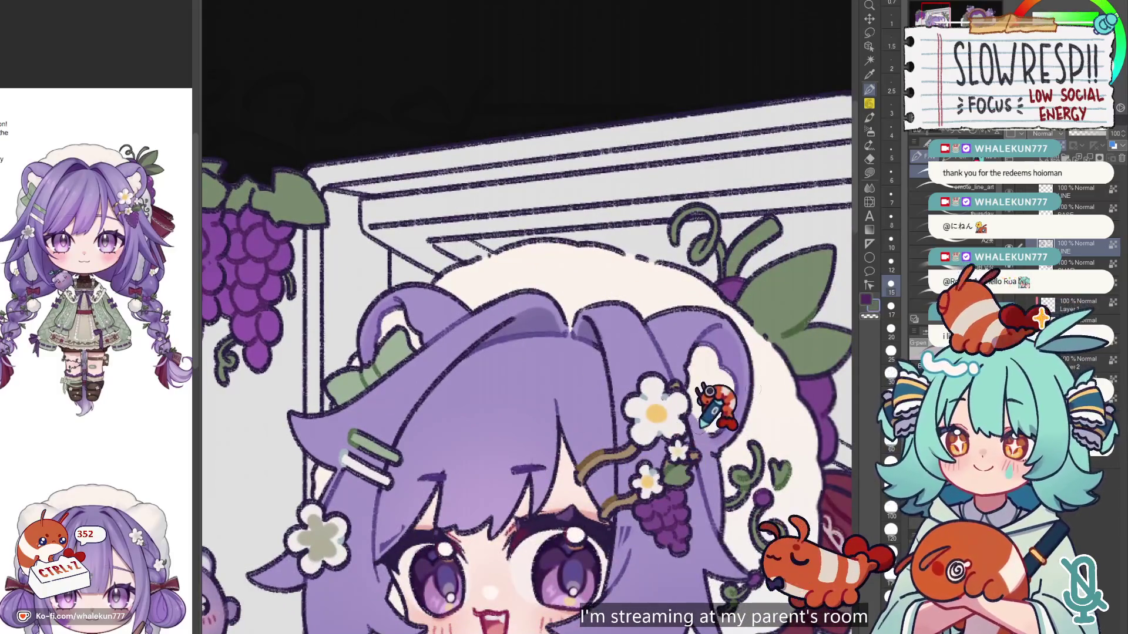
{"action": "scroll", "coordinate": [558, 499], "scroll_direction": "left", "scroll_amount": 5}
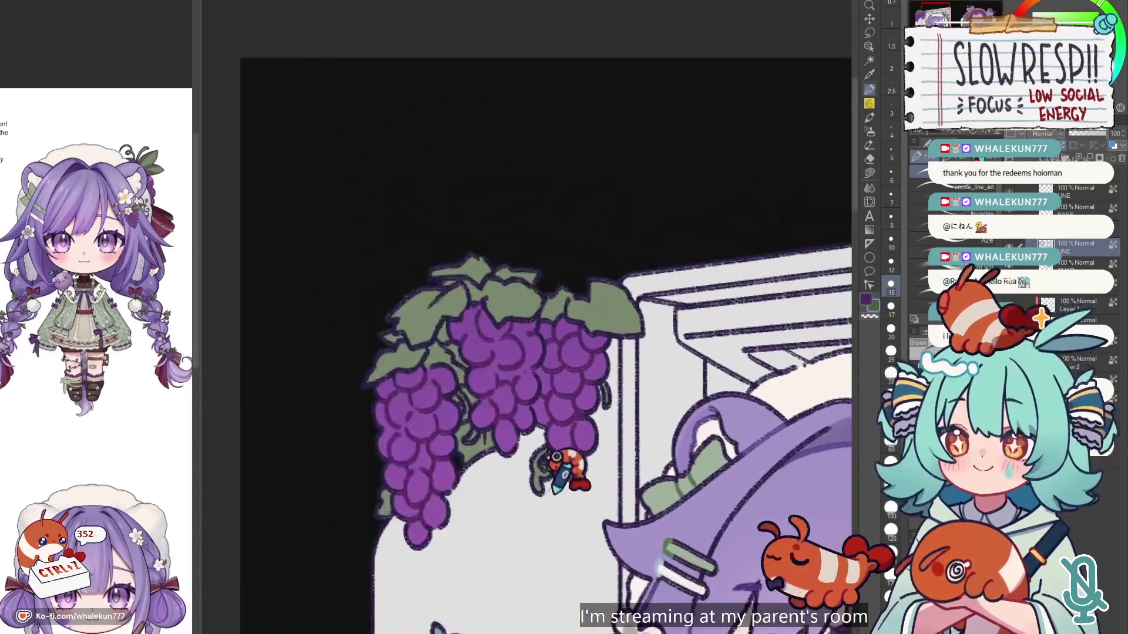
{"action": "scroll", "coordinate": [557, 500], "scroll_direction": "left", "scroll_amount": 2}
{"action": "scroll", "coordinate": [505, 406], "scroll_direction": "down", "scroll_amount": 5}
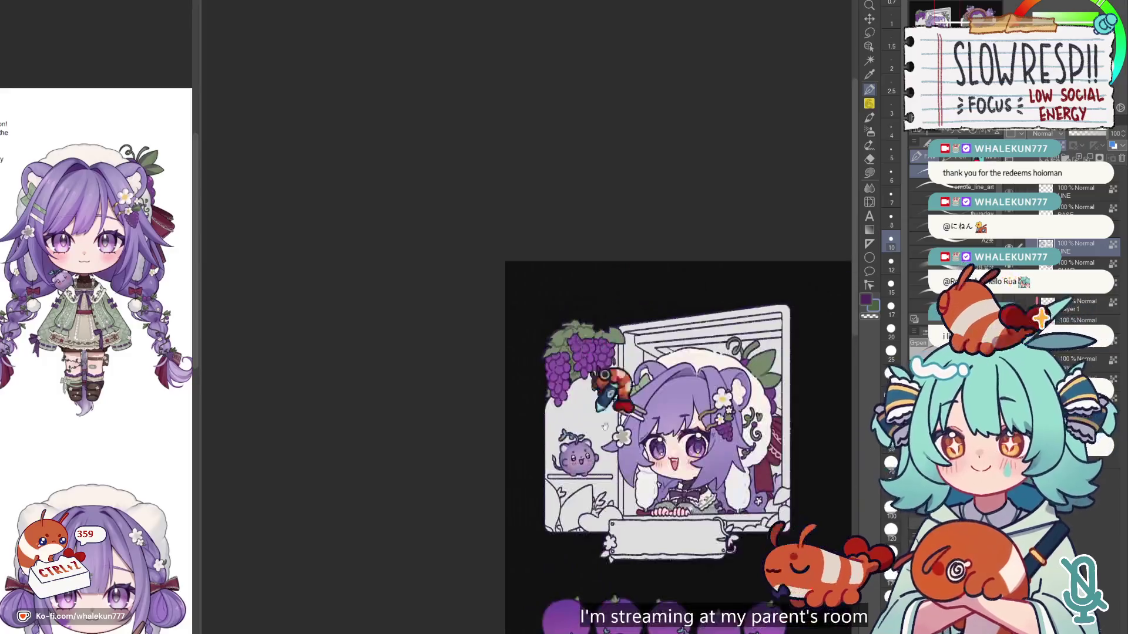
Step: Make the sage green sampled from a leaf the current colour
{"action": "scroll", "coordinate": [549, 355], "scroll_direction": "up", "scroll_amount": 1}
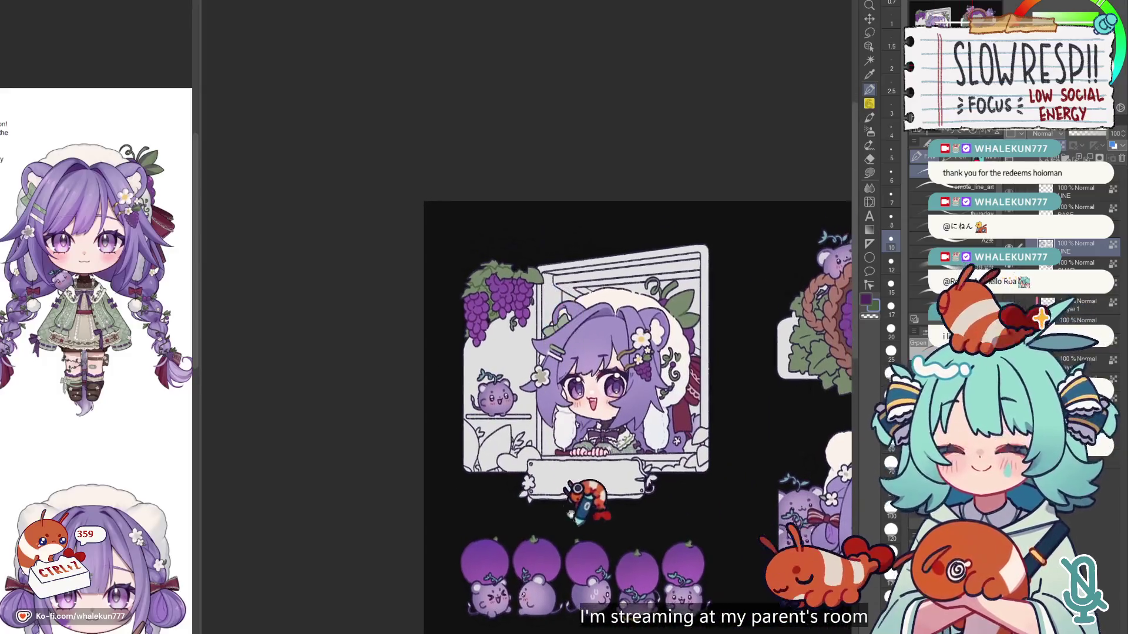
{"action": "scroll", "coordinate": [587, 505], "scroll_direction": "down", "scroll_amount": 5}
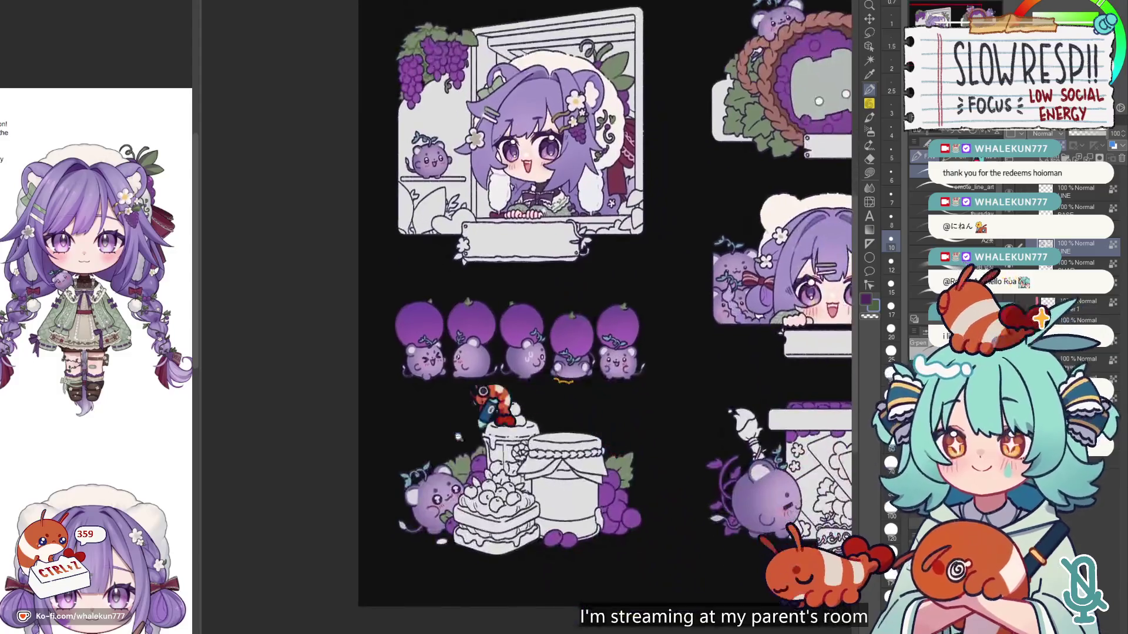
{"action": "scroll", "coordinate": [476, 474], "scroll_direction": "up", "scroll_amount": 3}
{"action": "left_click_drag", "start_coordinate": [514, 473], "coordinate": [503, 401]}
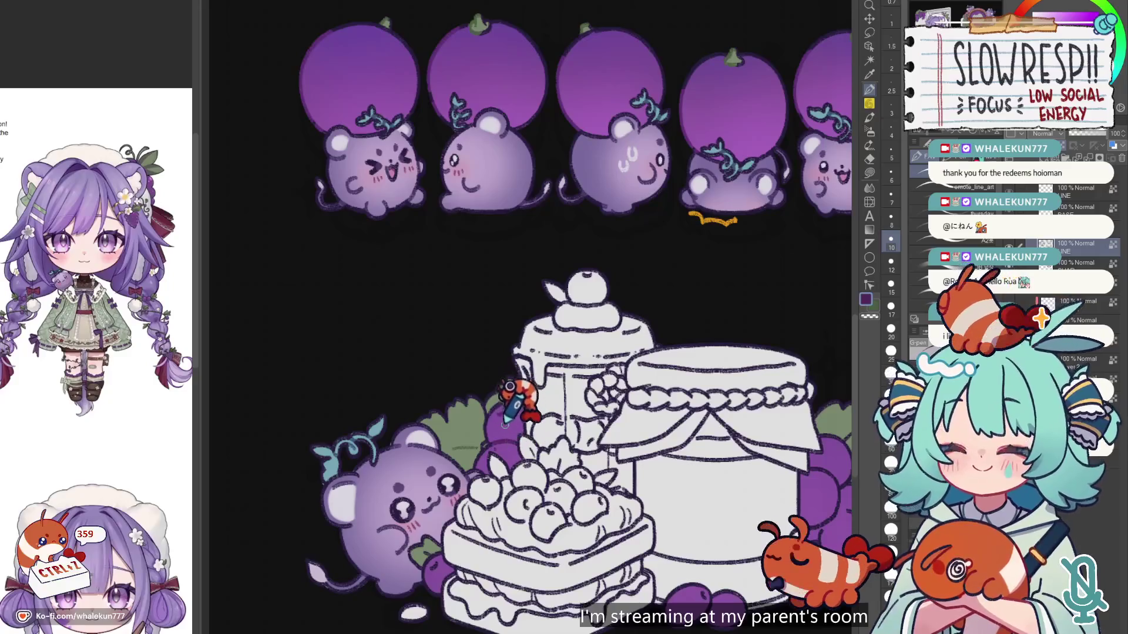
{"action": "scroll", "coordinate": [489, 383], "scroll_direction": "down", "scroll_amount": 3}
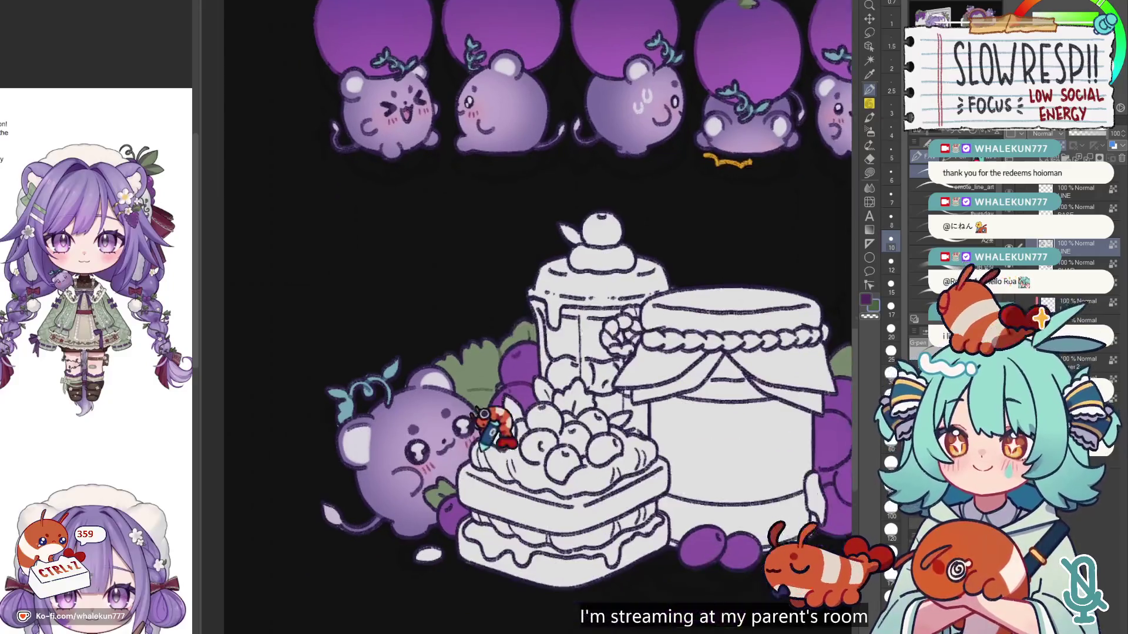
{"action": "scroll", "coordinate": [694, 360], "scroll_direction": "right", "scroll_amount": 4}
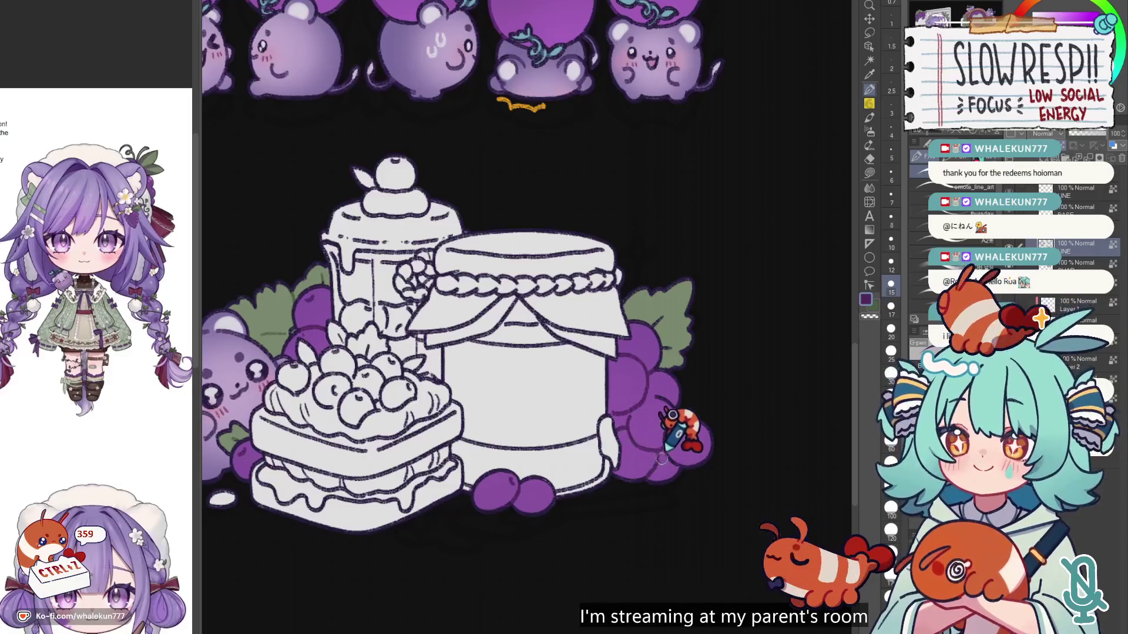
{"action": "left_click", "coordinate": [664, 317], "text": "alt"}
Step: Switch to the Lasso fill sub-tool with the header and card artwork centred
{"action": "left_click_drag", "start_coordinate": [719, 418], "coordinate": [657, 351]}
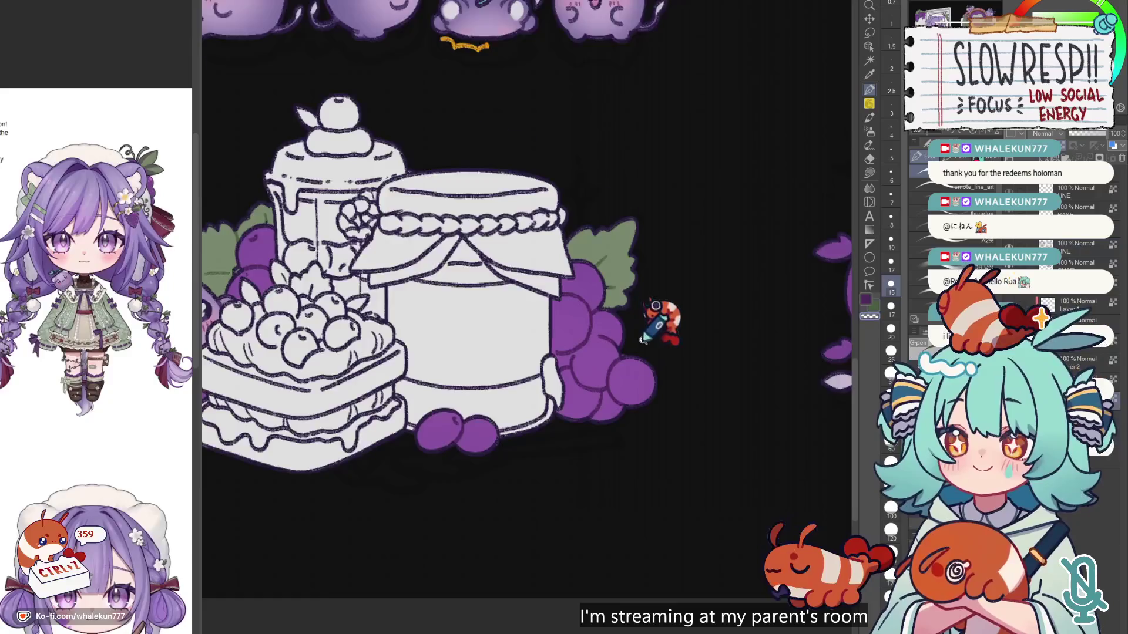
{"action": "scroll", "coordinate": [654, 306], "scroll_direction": "up", "scroll_amount": 2}
{"action": "key", "text": "g"}
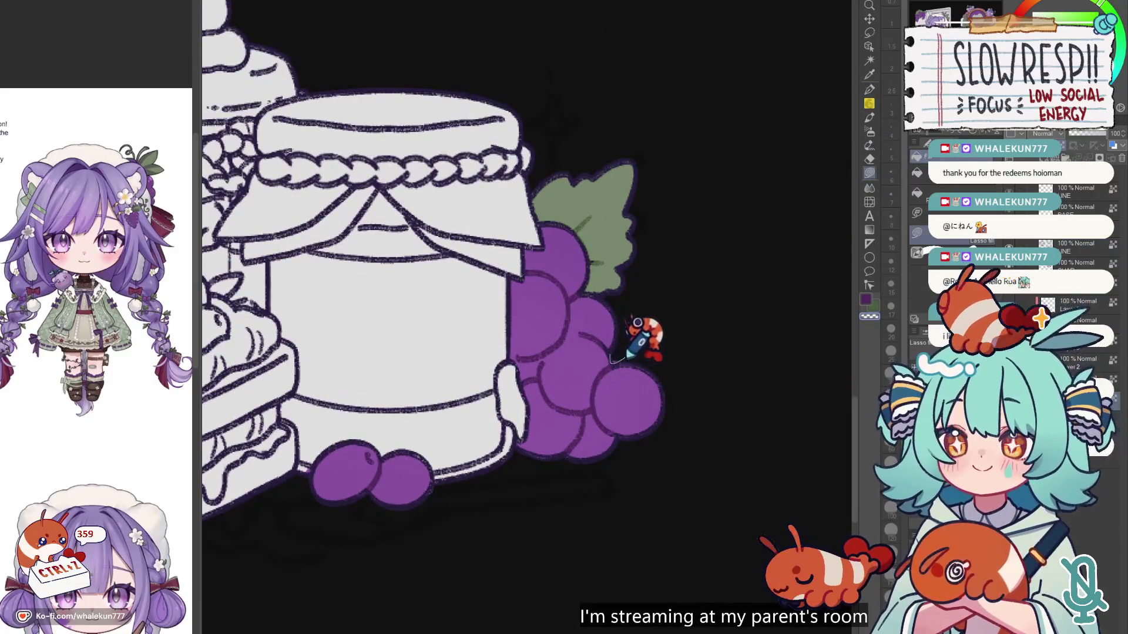
{"action": "scroll", "coordinate": [676, 405], "scroll_direction": "down", "scroll_amount": 5}
{"action": "left_click_drag", "start_coordinate": [675, 409], "coordinate": [603, 423]}
{"action": "left_click_drag", "start_coordinate": [753, 369], "coordinate": [567, 378]}
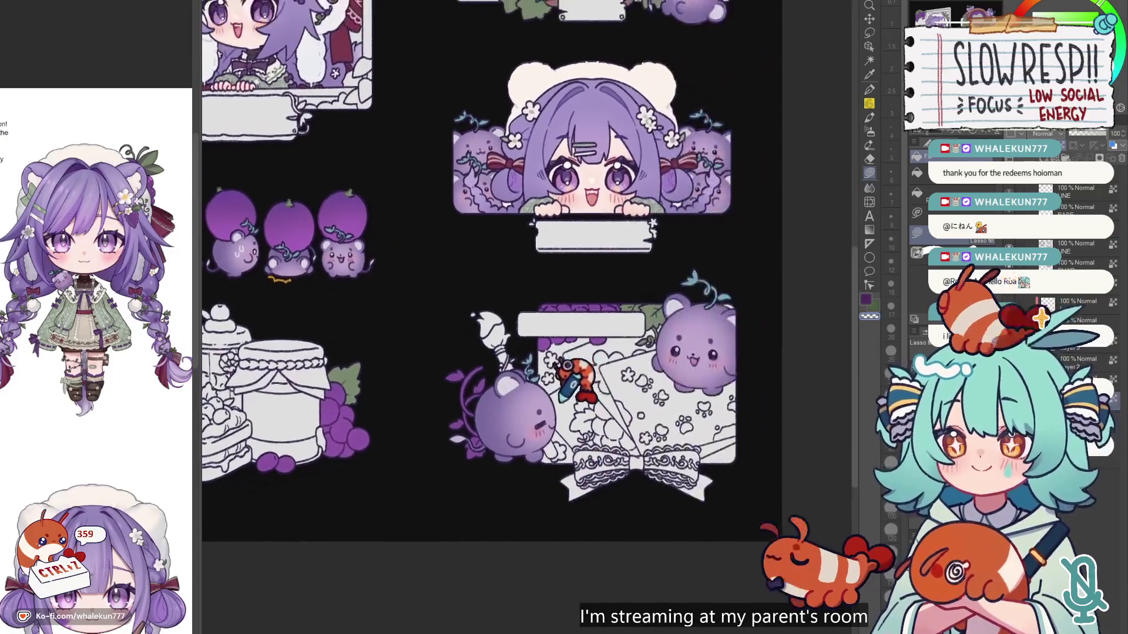
Step: Select the G-pen at brush size 10 and centre the view on the card panel's label
{"action": "scroll", "coordinate": [675, 338], "scroll_direction": "up", "scroll_amount": 3}
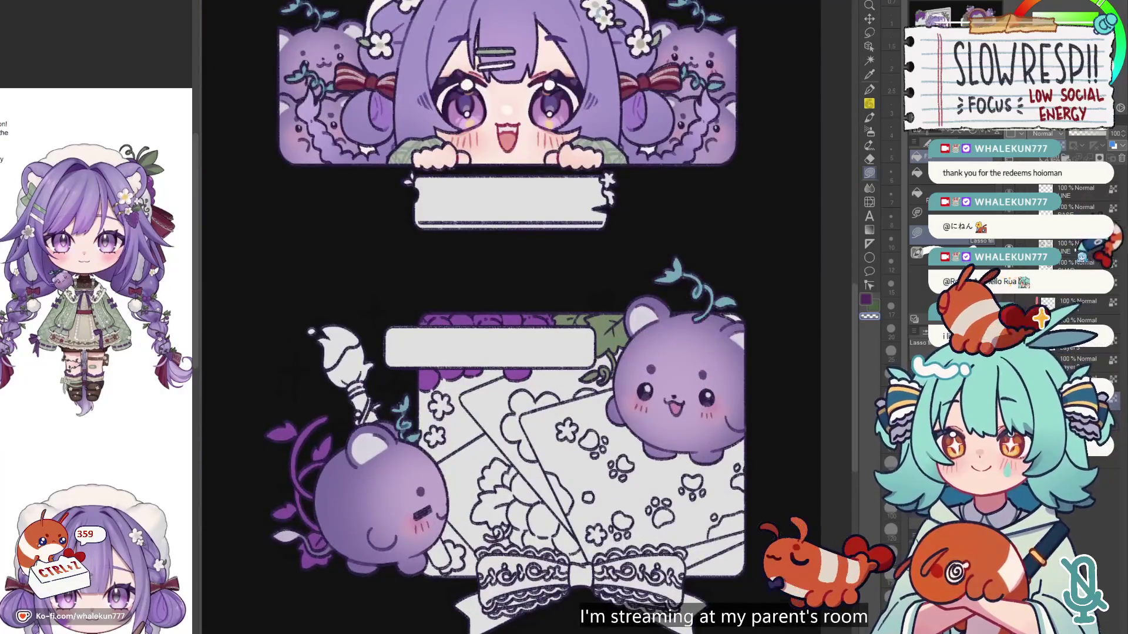
{"action": "left_click", "coordinate": [869, 90]}
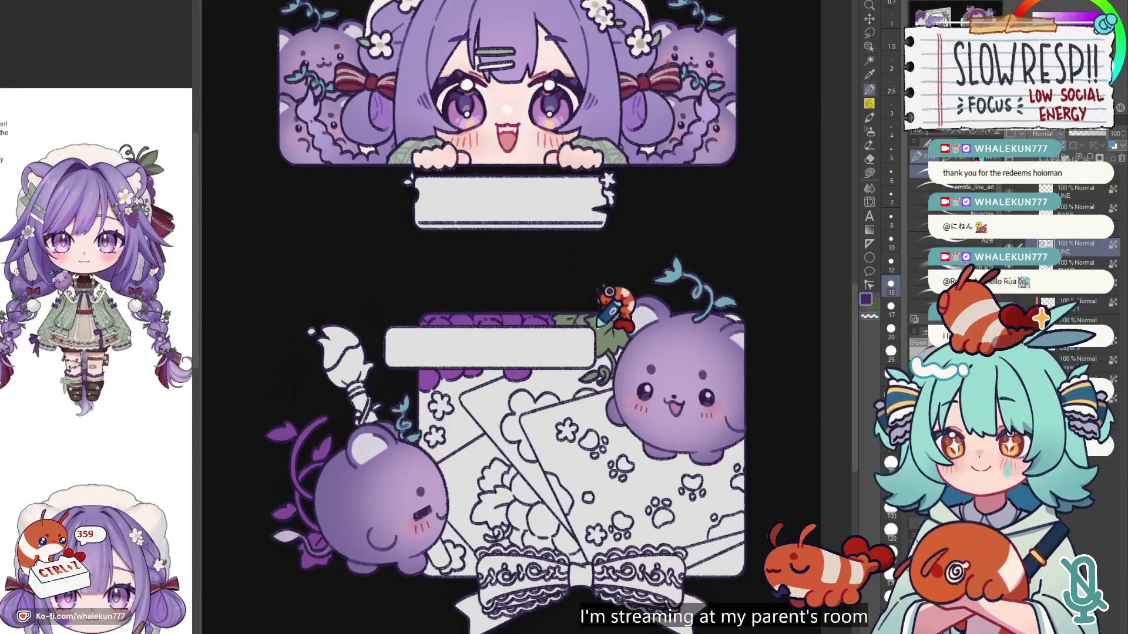
{"action": "scroll", "coordinate": [611, 300], "scroll_direction": "up", "scroll_amount": 3}
{"action": "mouse_move", "coordinate": [469, 303]}
{"action": "left_mouse_down"}
{"action": "mouse_move", "coordinate": [467, 353]}
{"action": "mouse_move", "coordinate": [513, 404]}
{"action": "left_mouse_up"}
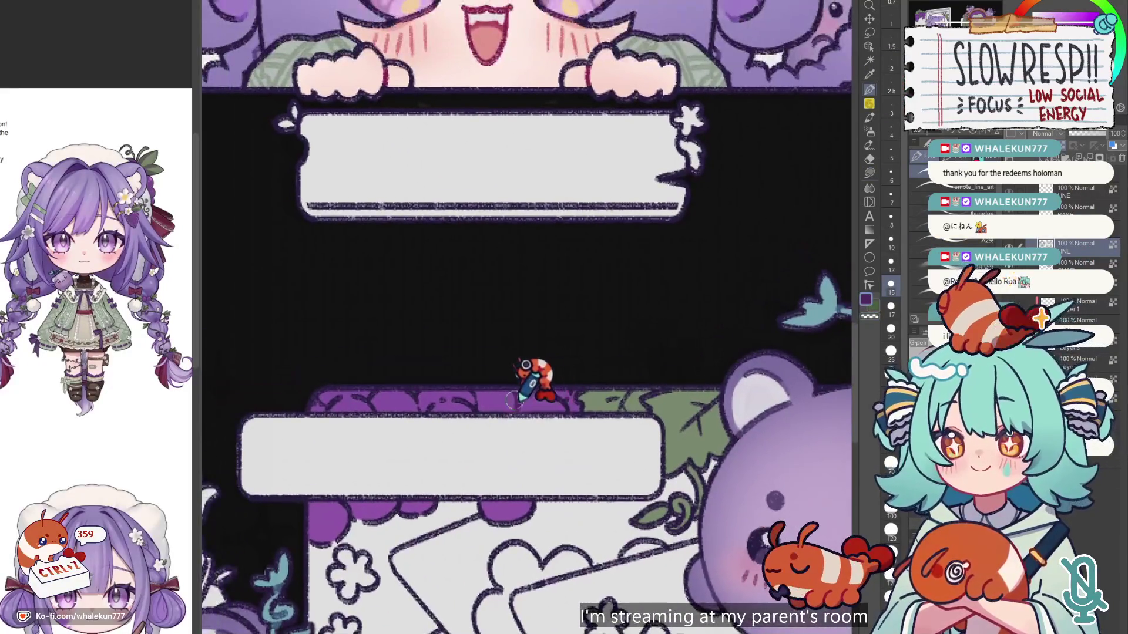
{"action": "key", "text": "ctrl+z"}
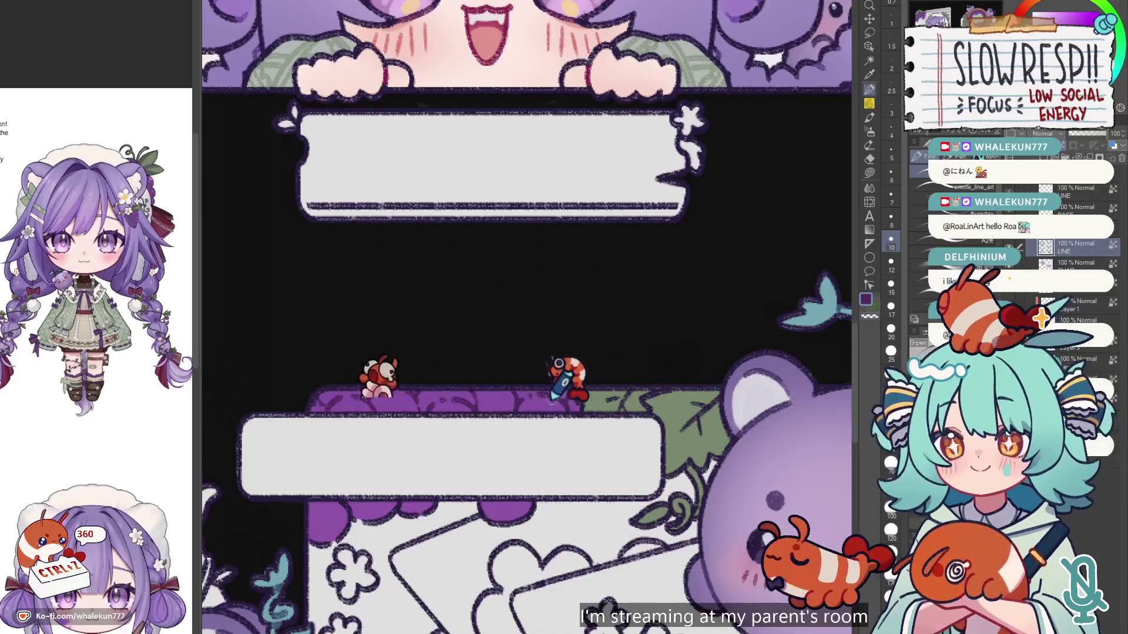
{"action": "left_click_drag", "start_coordinate": [485, 408], "coordinate": [524, 359]}
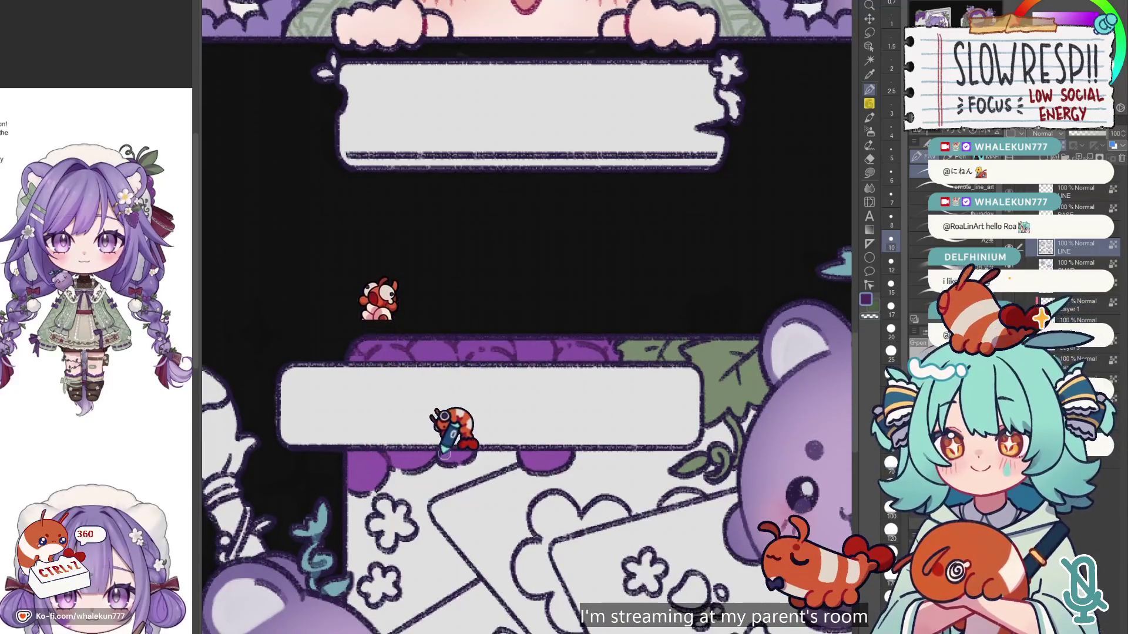
{"action": "left_click_drag", "start_coordinate": [673, 344], "coordinate": [617, 358]}
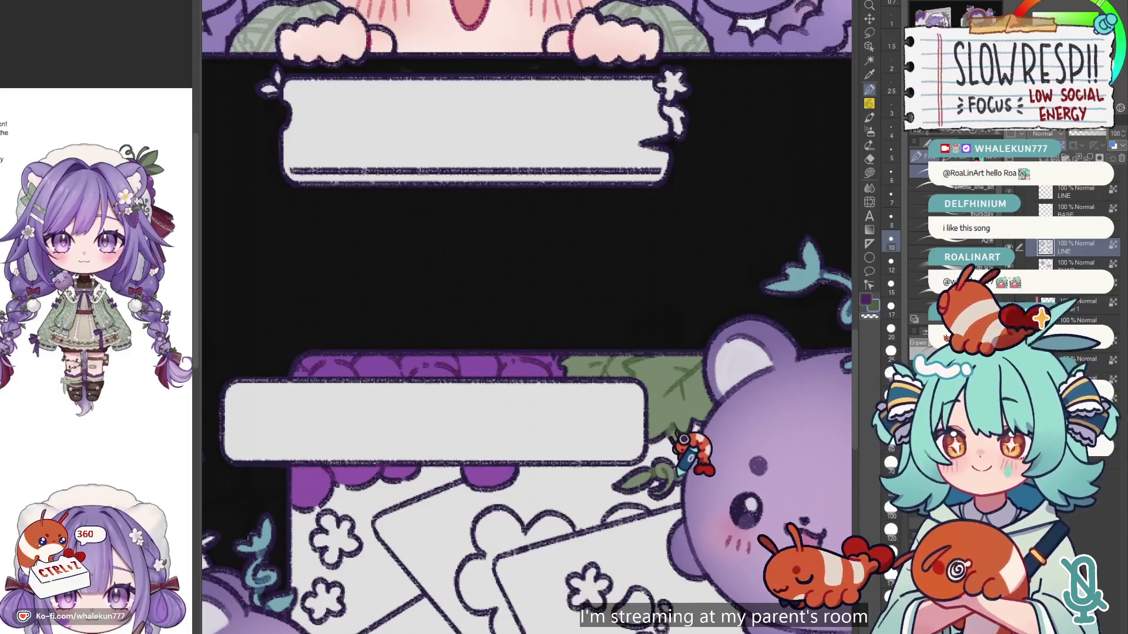
{"action": "key", "text": "ctrl+minus"}
{"action": "key", "text": "ctrl+minus"}
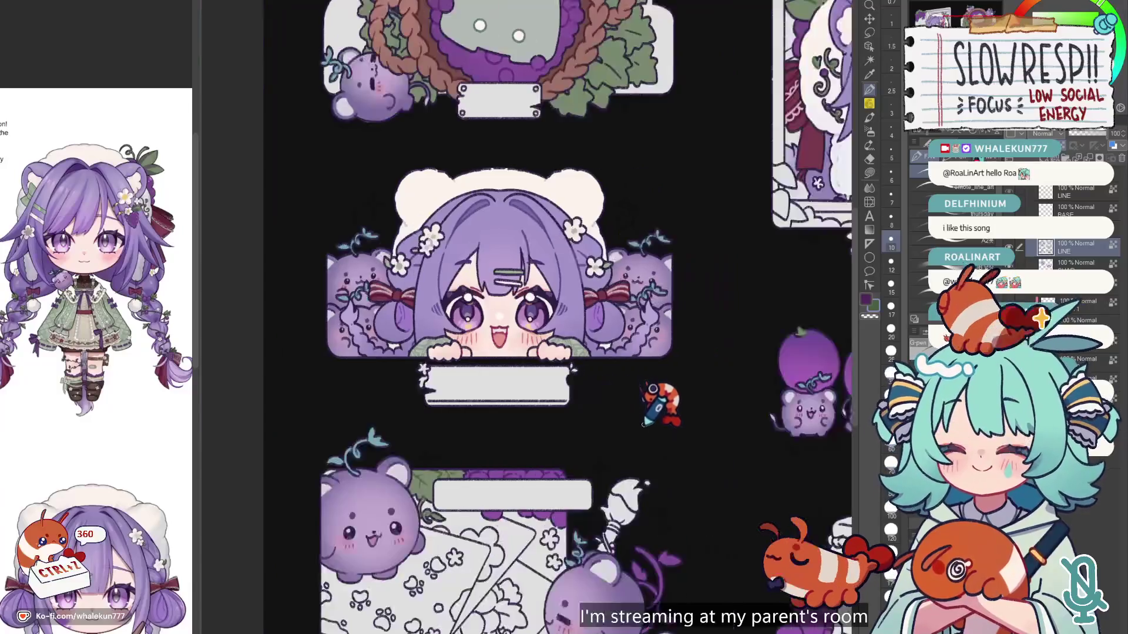
{"action": "scroll", "coordinate": [664, 258], "scroll_direction": "up", "scroll_amount": 5}
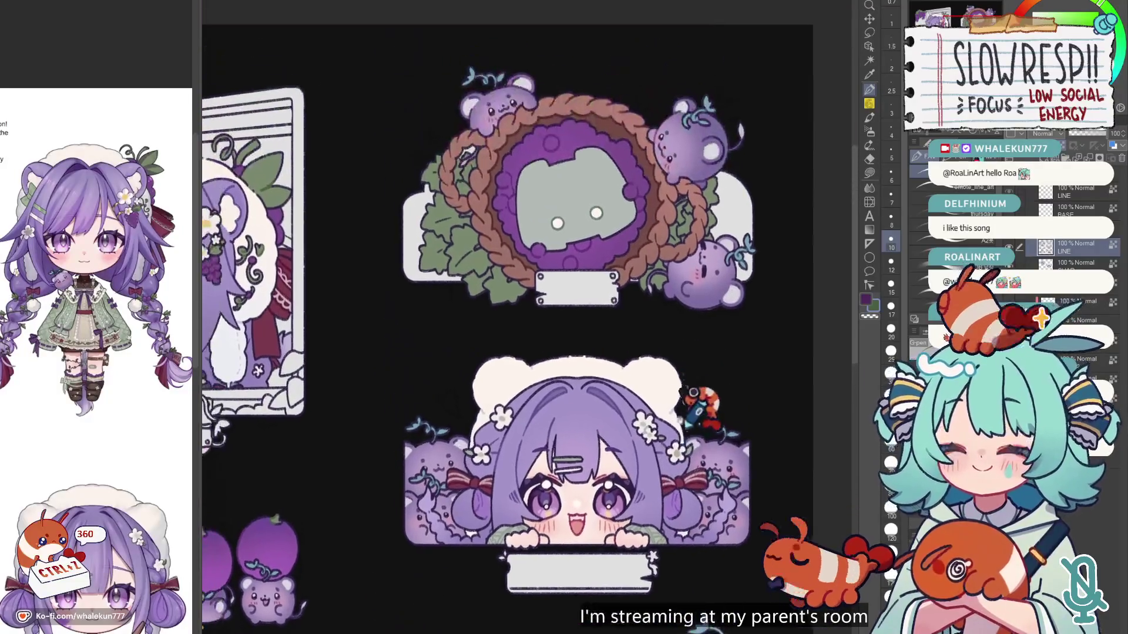
{"action": "key", "text": "bracketright"}
{"action": "key", "text": "bracketright"}
{"action": "key", "text": "bracketright"}
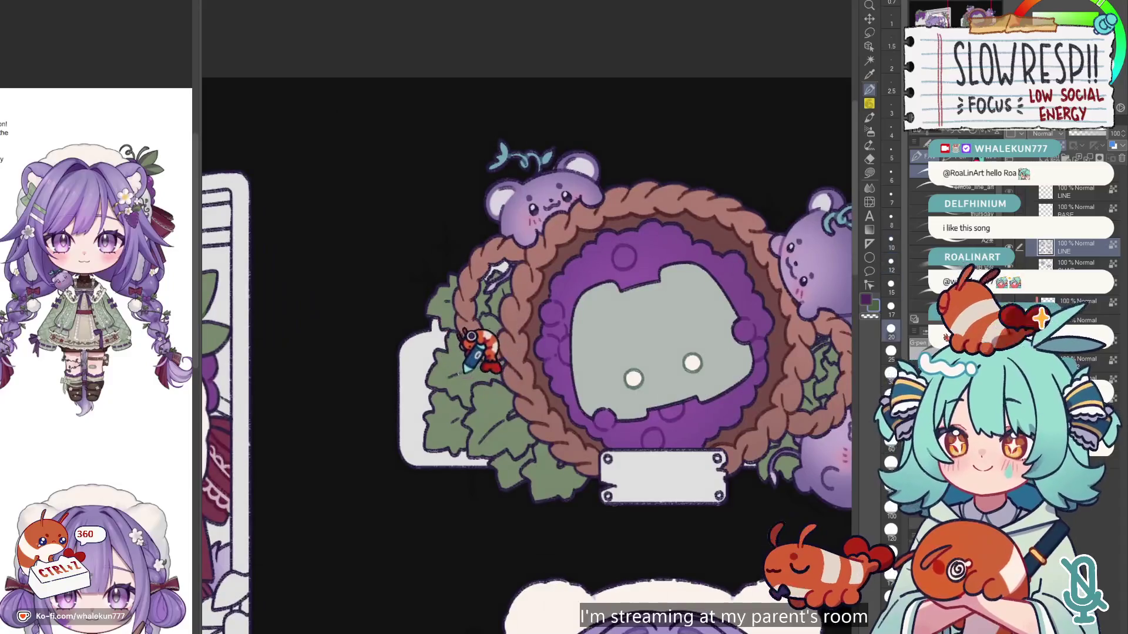
{"action": "key", "text": "bracketleft"}
{"action": "key", "text": "bracketleft"}
{"action": "key", "text": "bracketleft"}
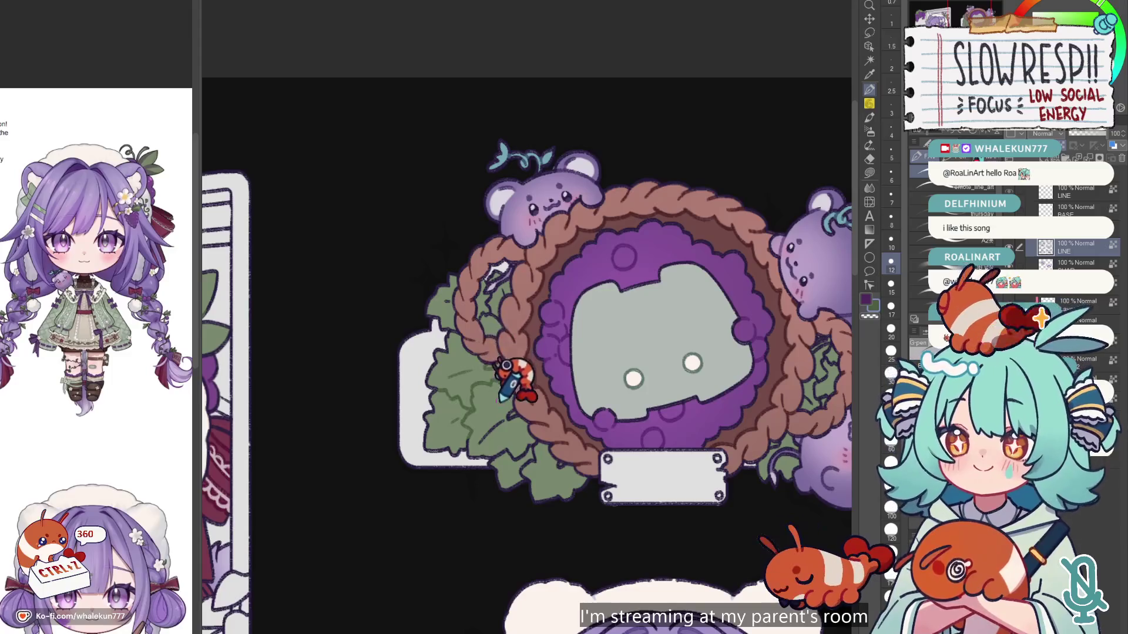
{"action": "key", "text": "bracketright"}
{"action": "key", "text": "bracketright"}
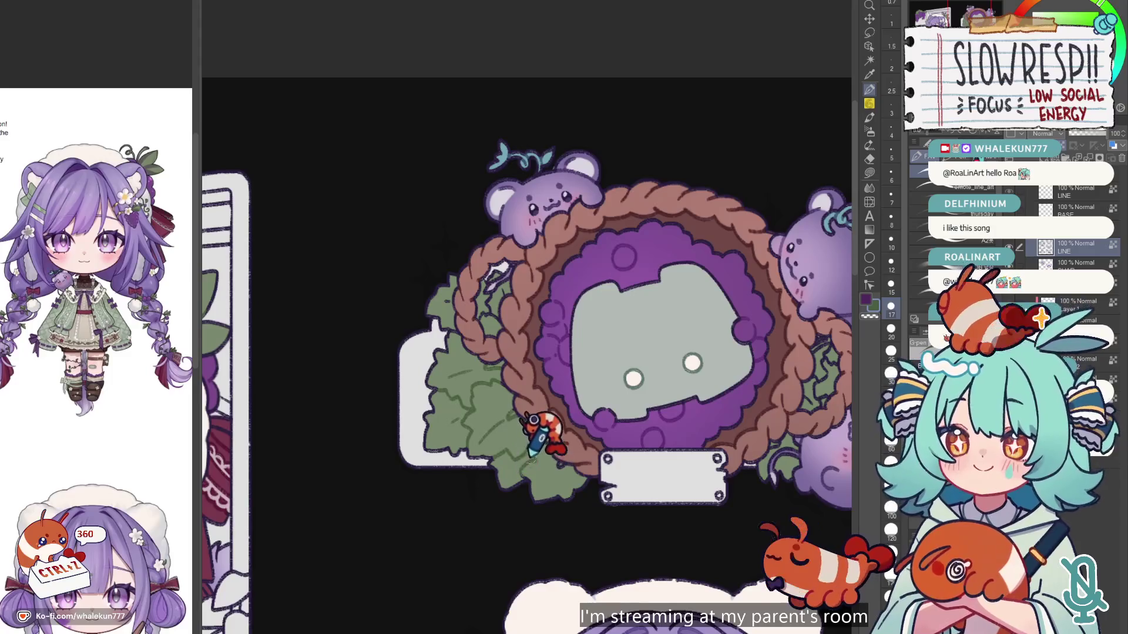
{"action": "key", "text": "bracketleft"}
{"action": "key", "text": "bracketleft"}
{"action": "key", "text": "bracketleft"}
{"action": "scroll", "coordinate": [531, 452], "scroll_direction": "up", "scroll_amount": 3}
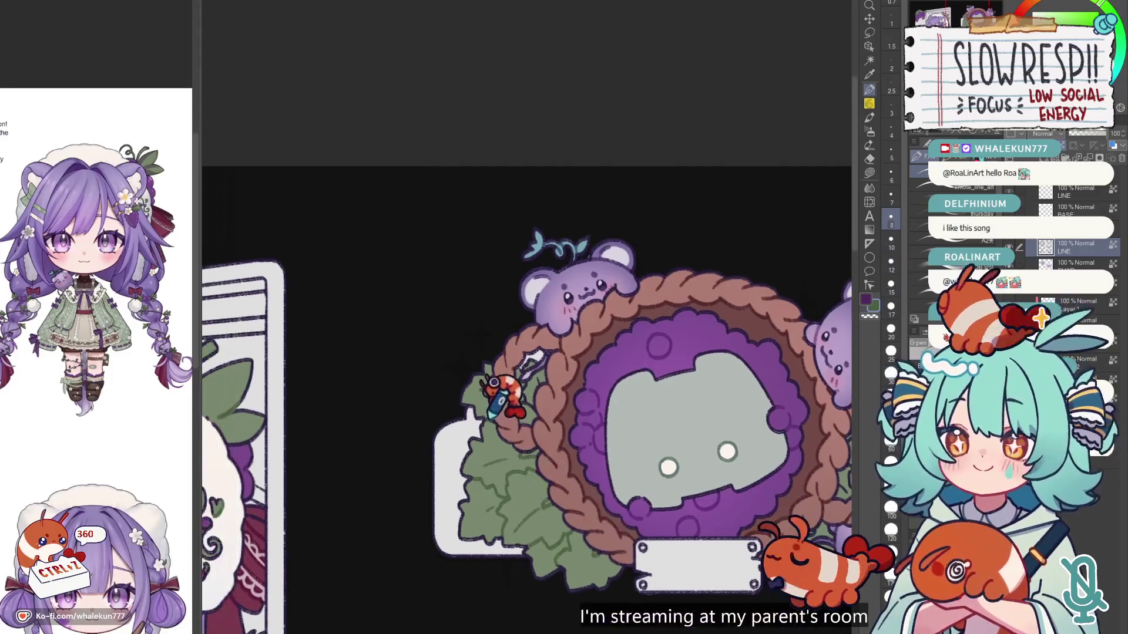
{"action": "key", "text": "ctrl+z"}
{"action": "key", "text": "bracketright"}
{"action": "key", "text": "bracketright"}
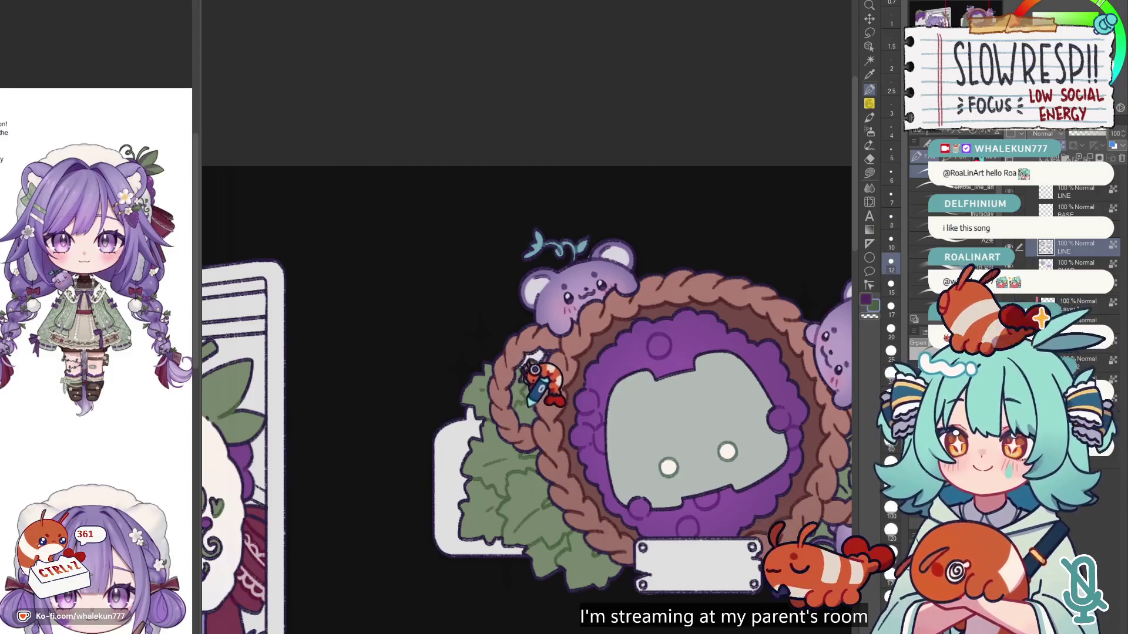
{"action": "key", "text": "ctrl+z"}
{"action": "left_click_drag", "start_coordinate": [524, 375], "coordinate": [421, 366]}
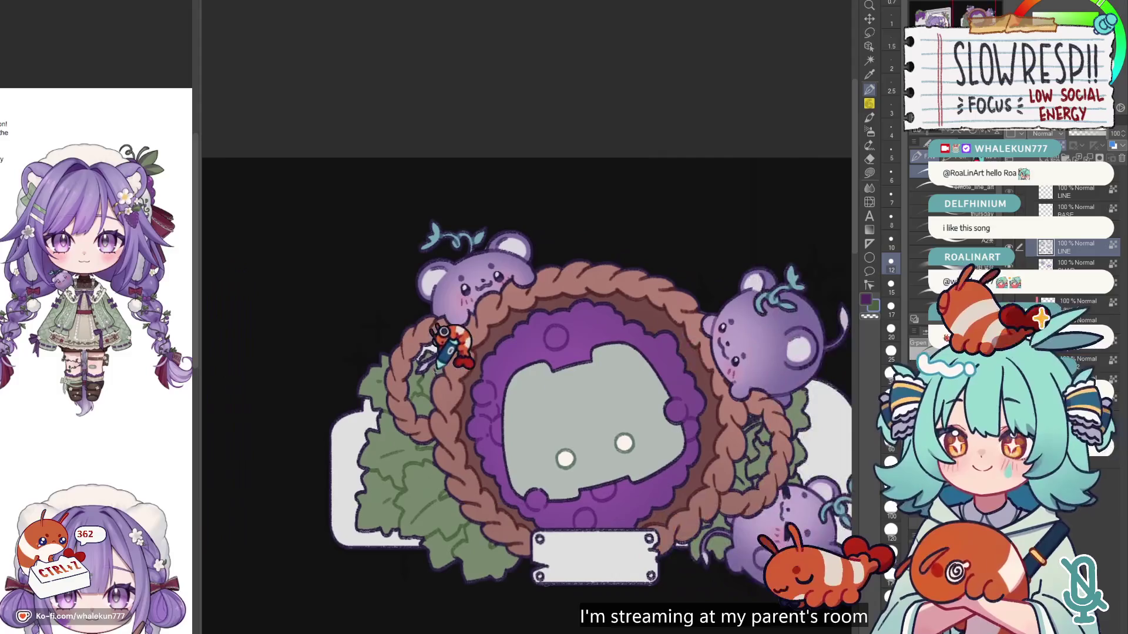
{"action": "left_click_drag", "start_coordinate": [758, 400], "coordinate": [552, 447]}
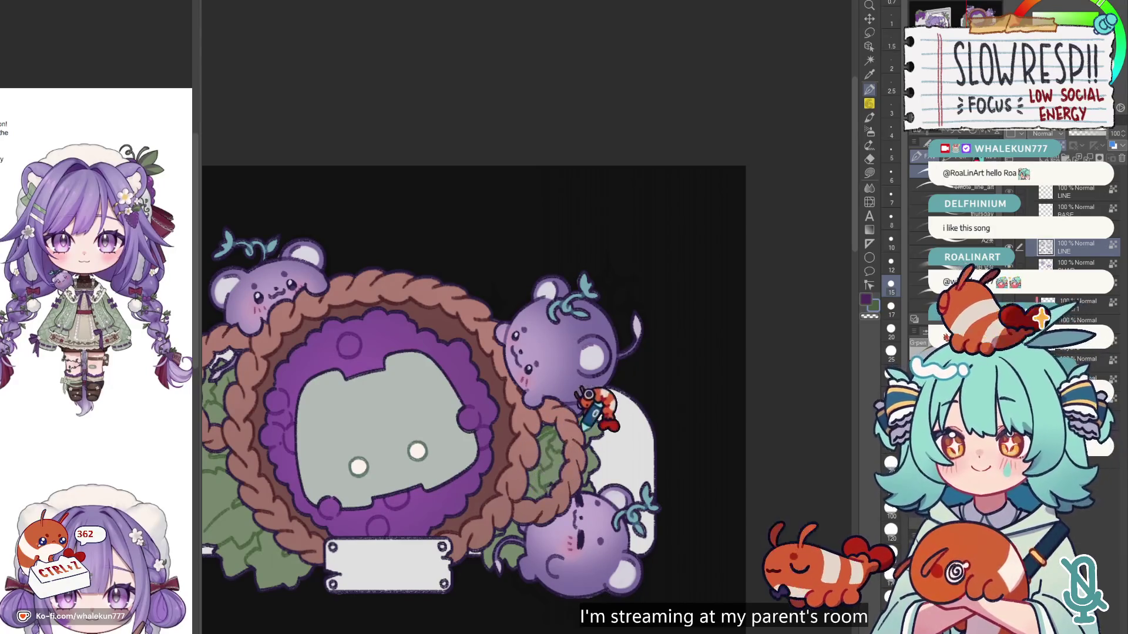
{"action": "scroll", "coordinate": [550, 435], "scroll_direction": "down", "scroll_amount": 2}
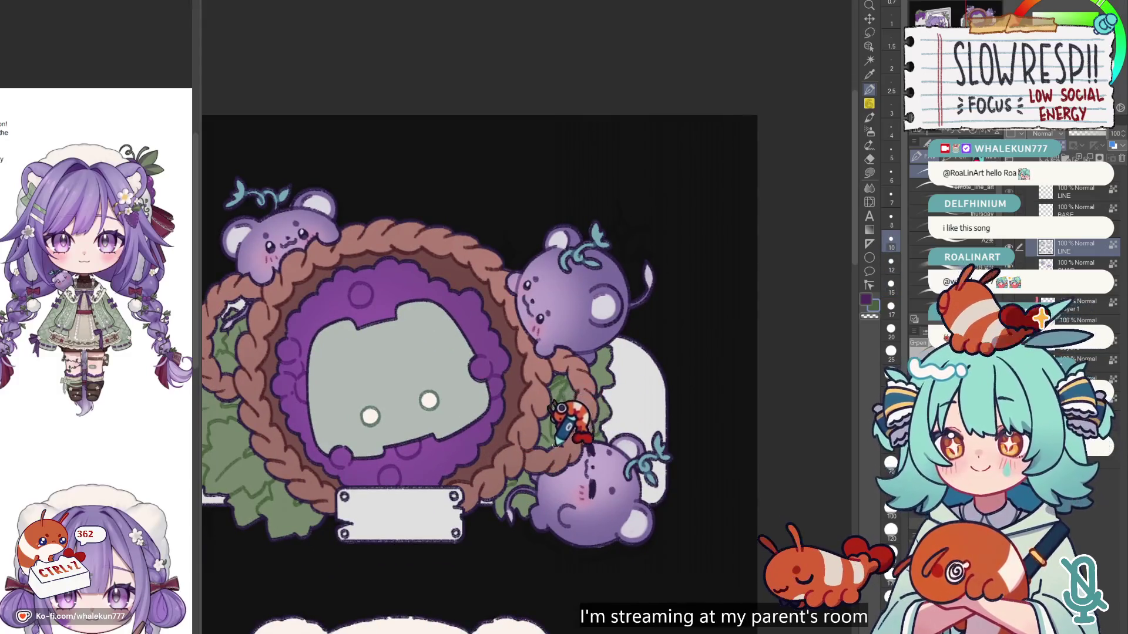
{"action": "scroll", "coordinate": [614, 364], "scroll_direction": "down", "scroll_amount": 3}
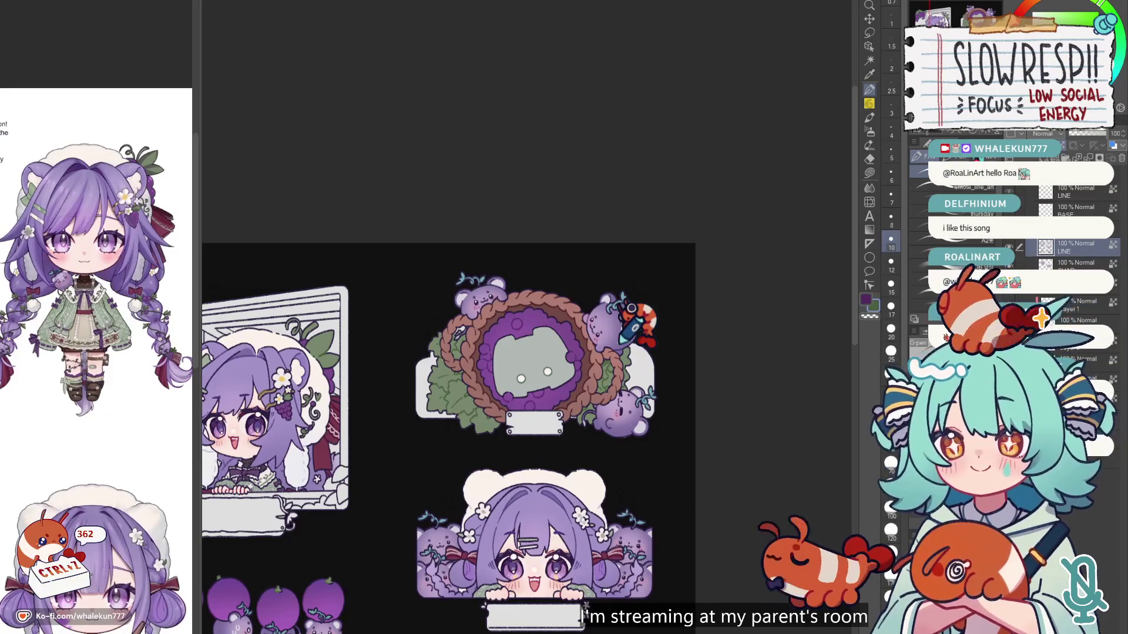
Step: Choose Lasso fill, then zoom out and pan until the whole grape sticker sheet is visible
{"action": "scroll", "coordinate": [624, 339], "scroll_direction": "down", "scroll_amount": 5}
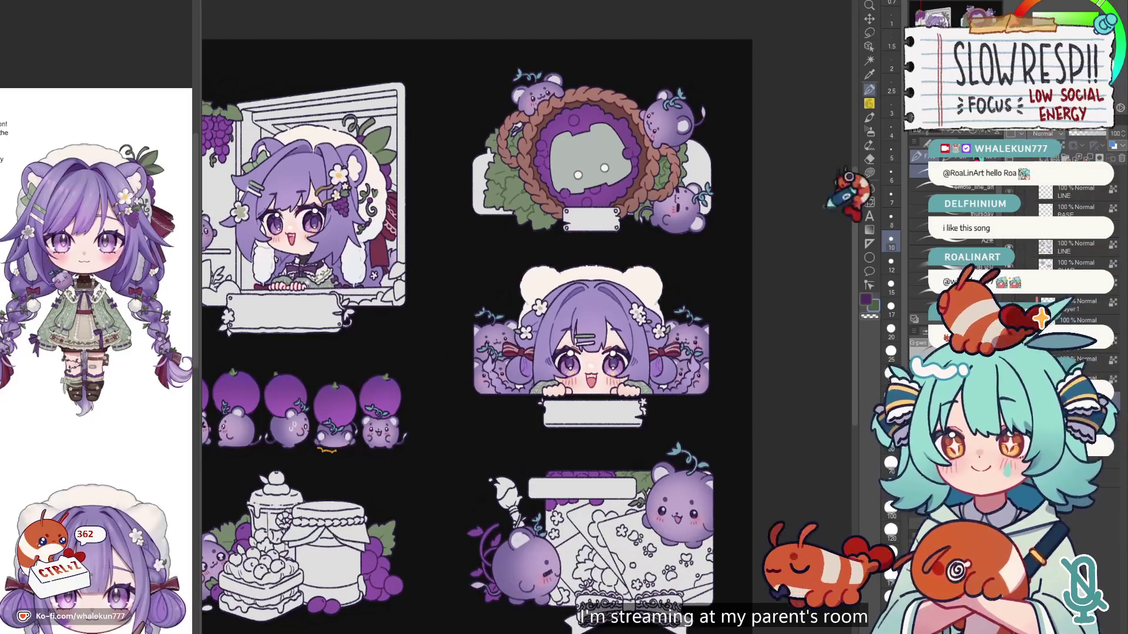
{"action": "key", "text": "g"}
{"action": "scroll", "coordinate": [665, 303], "scroll_direction": "up", "scroll_amount": 3}
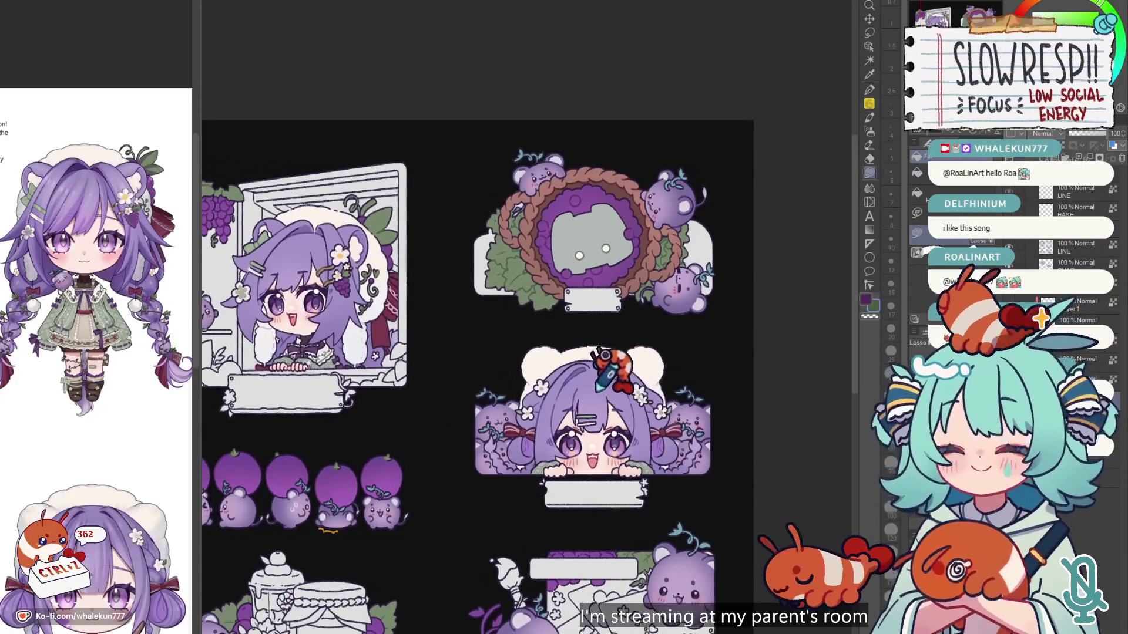
{"action": "scroll", "coordinate": [655, 336], "scroll_direction": "up", "scroll_amount": 2}
{"action": "mouse_move", "coordinate": [727, 300]}
{"action": "left_mouse_down"}
{"action": "mouse_move", "coordinate": [721, 370]}
{"action": "mouse_move", "coordinate": [561, 377]}
{"action": "mouse_move", "coordinate": [565, 210]}
{"action": "left_mouse_up"}
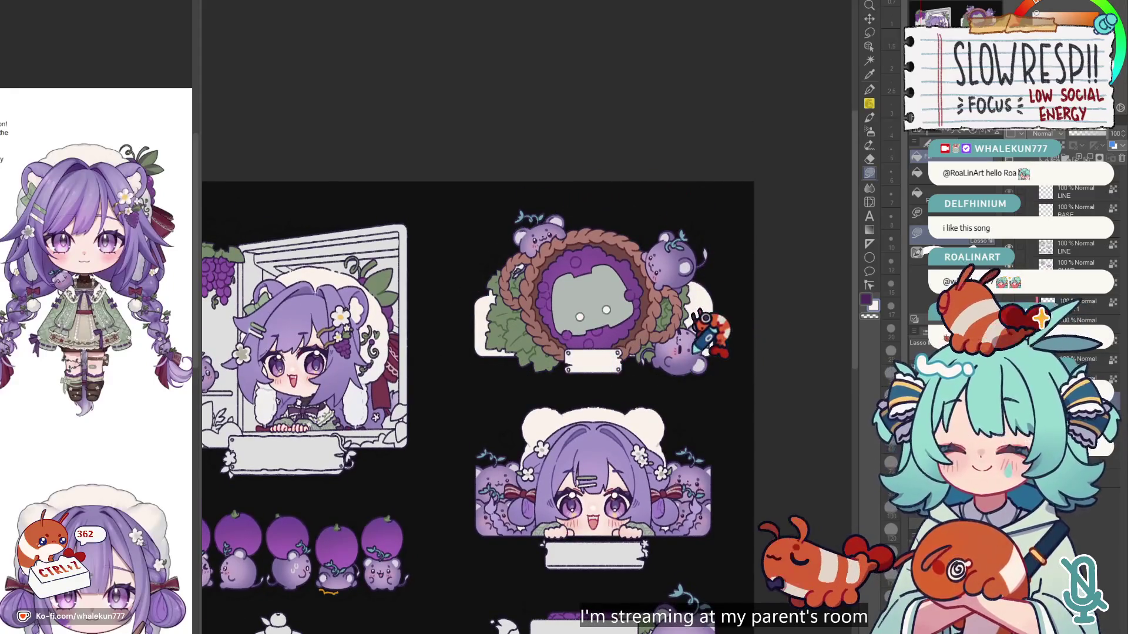
{"action": "scroll", "coordinate": [476, 405], "scroll_direction": "down", "scroll_amount": 5}
{"action": "scroll", "coordinate": [476, 405], "scroll_direction": "up", "scroll_amount": 4}
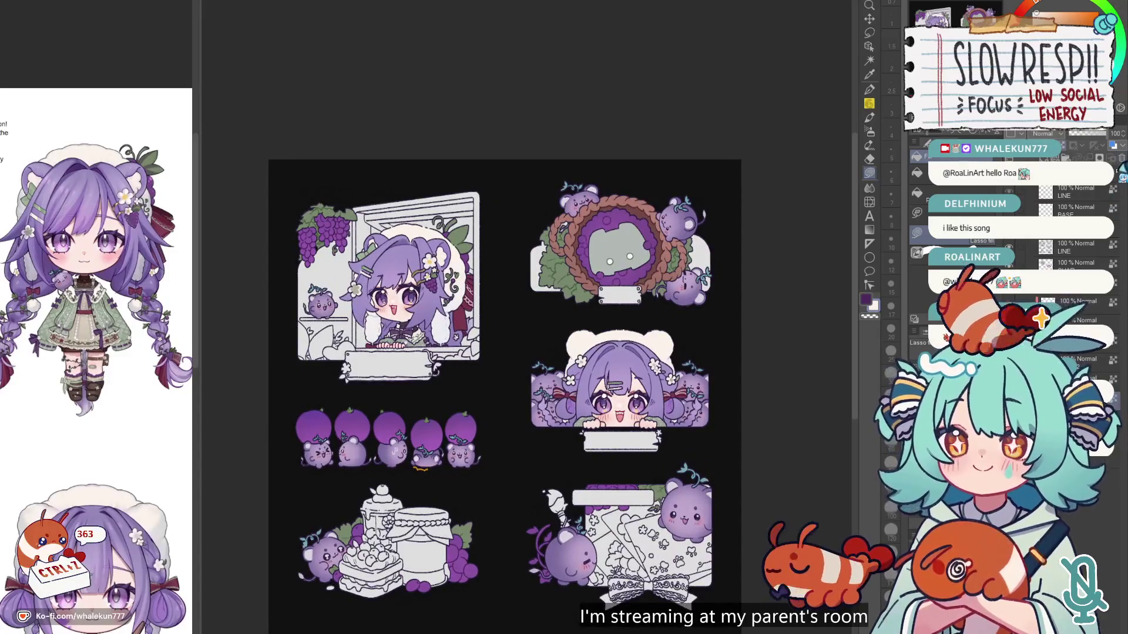
{"action": "left_click_drag", "start_coordinate": [685, 385], "coordinate": [673, 307]}
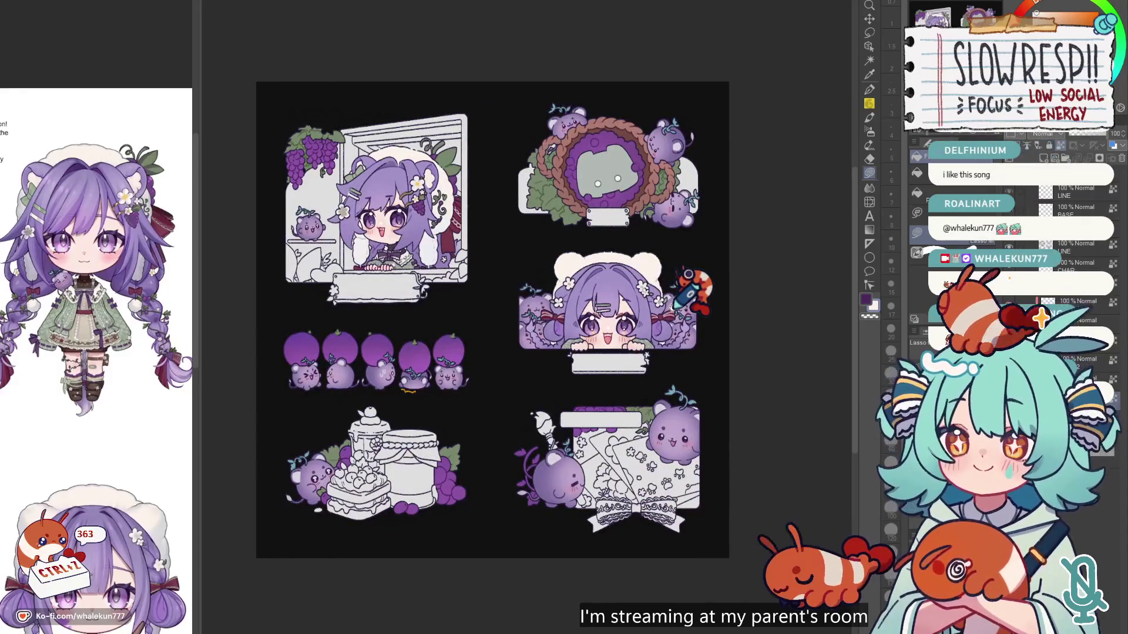
{"action": "left_click_drag", "start_coordinate": [700, 389], "coordinate": [705, 292]}
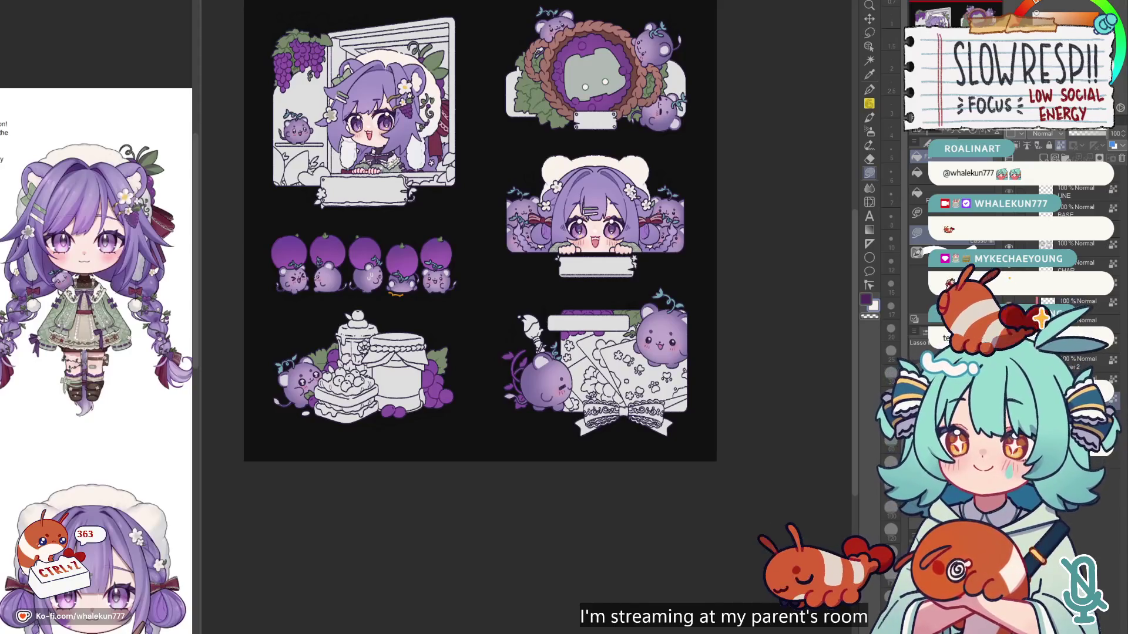
{"action": "left_click_drag", "start_coordinate": [734, 253], "coordinate": [687, 327]}
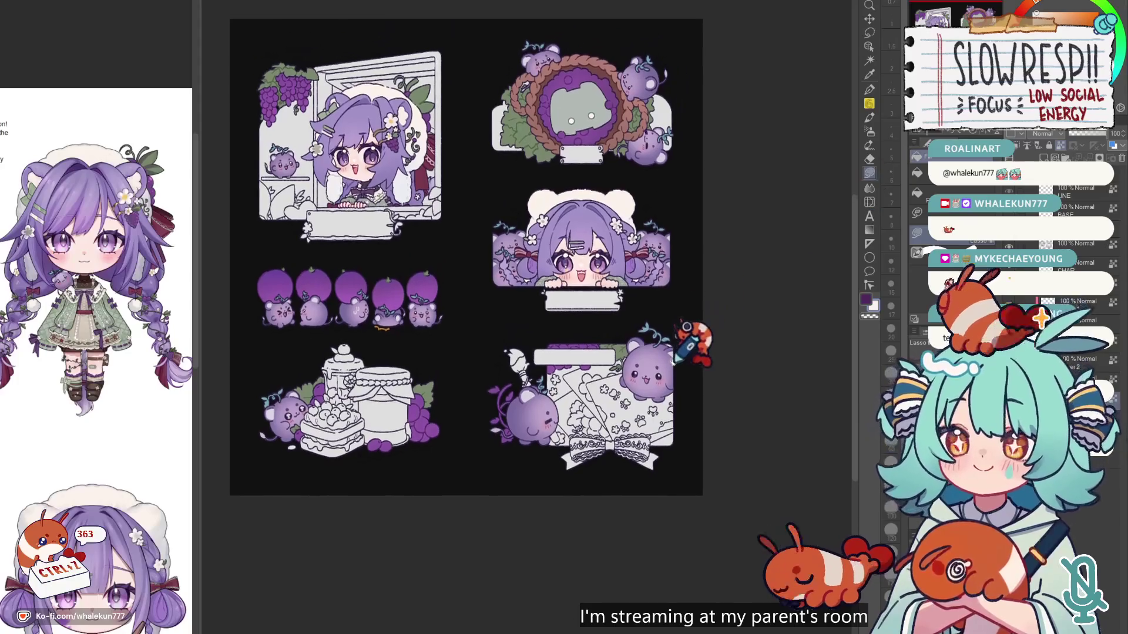
{"action": "scroll", "coordinate": [698, 347], "scroll_direction": "up", "scroll_amount": 3}
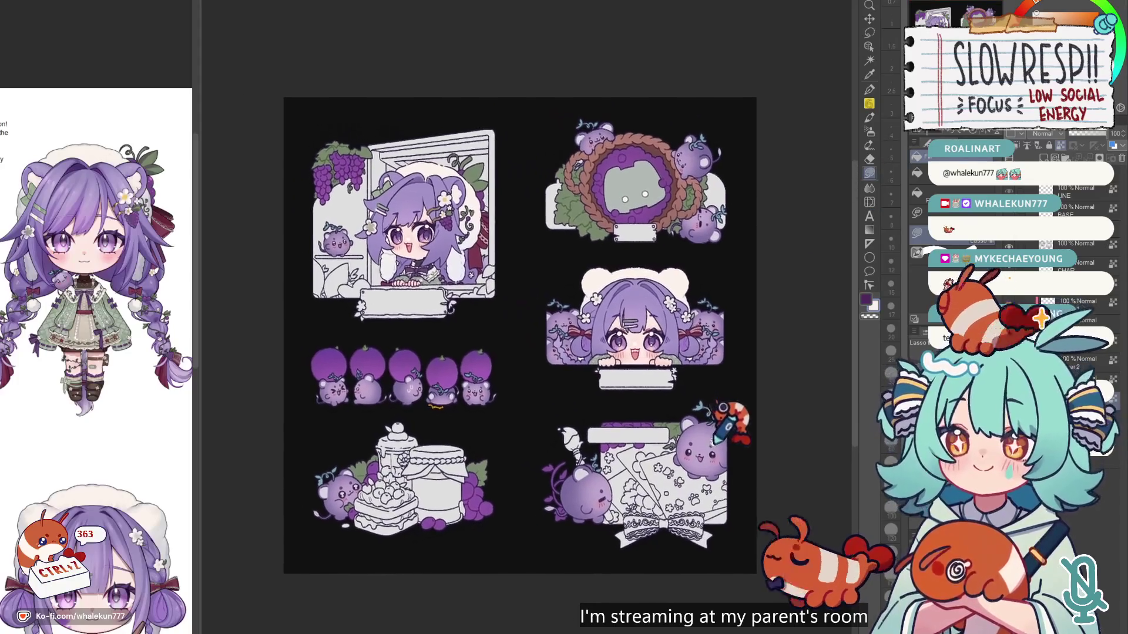
{"action": "scroll", "coordinate": [675, 361], "scroll_direction": "up", "scroll_amount": 3}
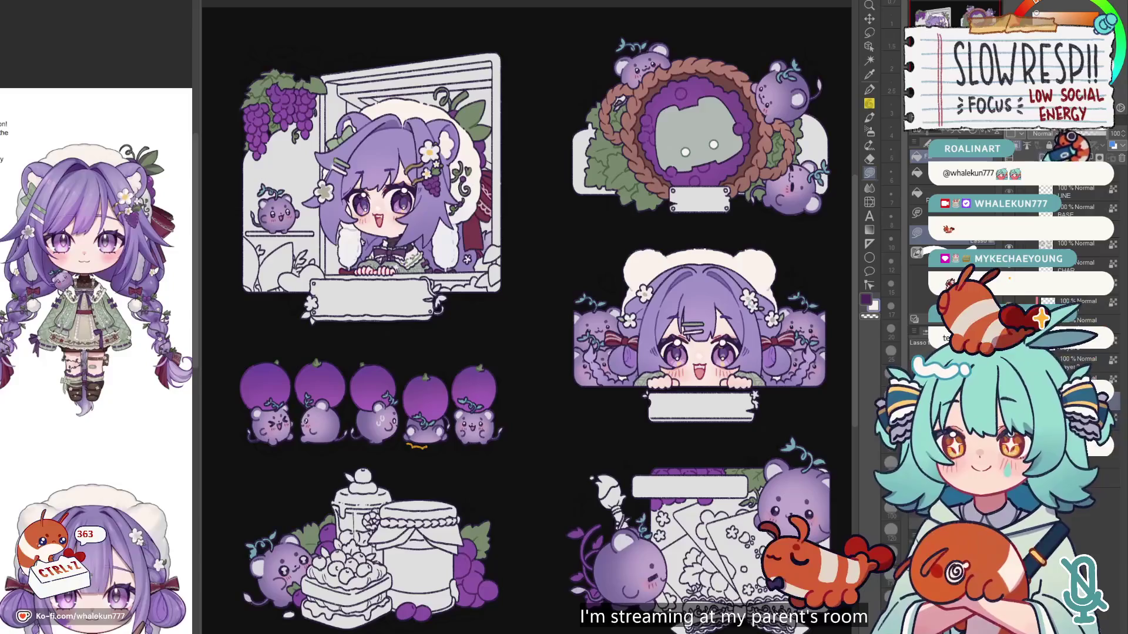
Step: Fill the blank labels under the wreath and face panels dark purple
{"action": "left_click_drag", "start_coordinate": [645, 170], "coordinate": [514, 312]}
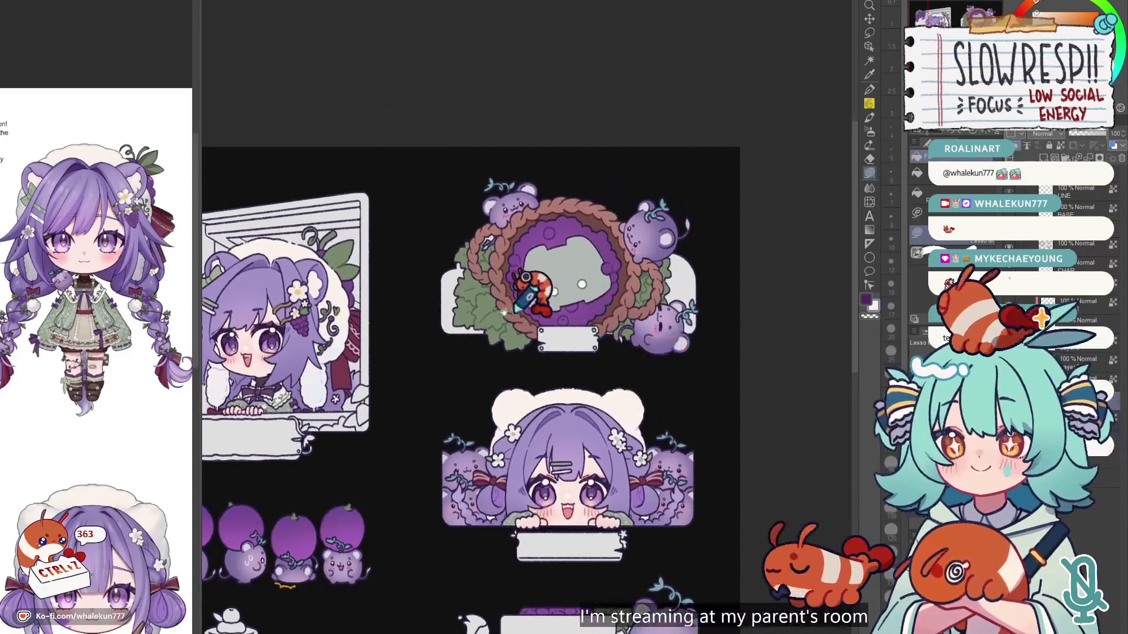
{"action": "scroll", "coordinate": [88, 341], "scroll_direction": "up", "scroll_amount": 3}
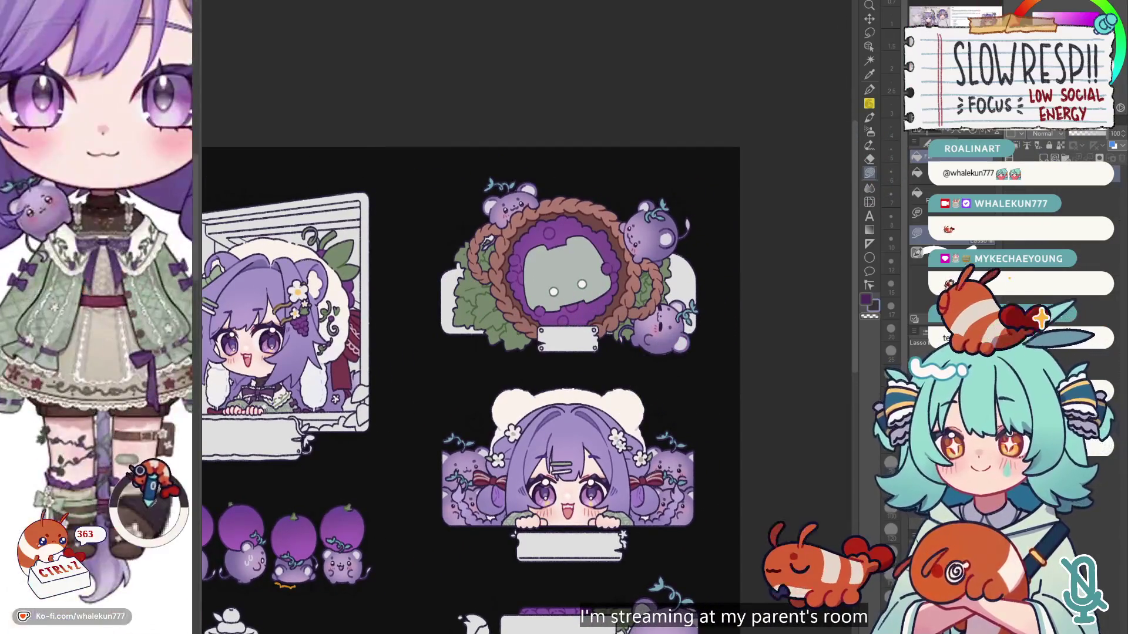
{"action": "scroll", "coordinate": [529, 311], "scroll_direction": "up", "scroll_amount": 3}
{"action": "mouse_move", "coordinate": [449, 383]}
{"action": "left_mouse_down"}
{"action": "mouse_move", "coordinate": [432, 440]}
{"action": "mouse_move", "coordinate": [572, 439]}
{"action": "left_mouse_up"}
{"action": "scroll", "coordinate": [593, 370], "scroll_direction": "down", "scroll_amount": 5}
{"action": "scroll", "coordinate": [557, 374], "scroll_direction": "up", "scroll_amount": 3}
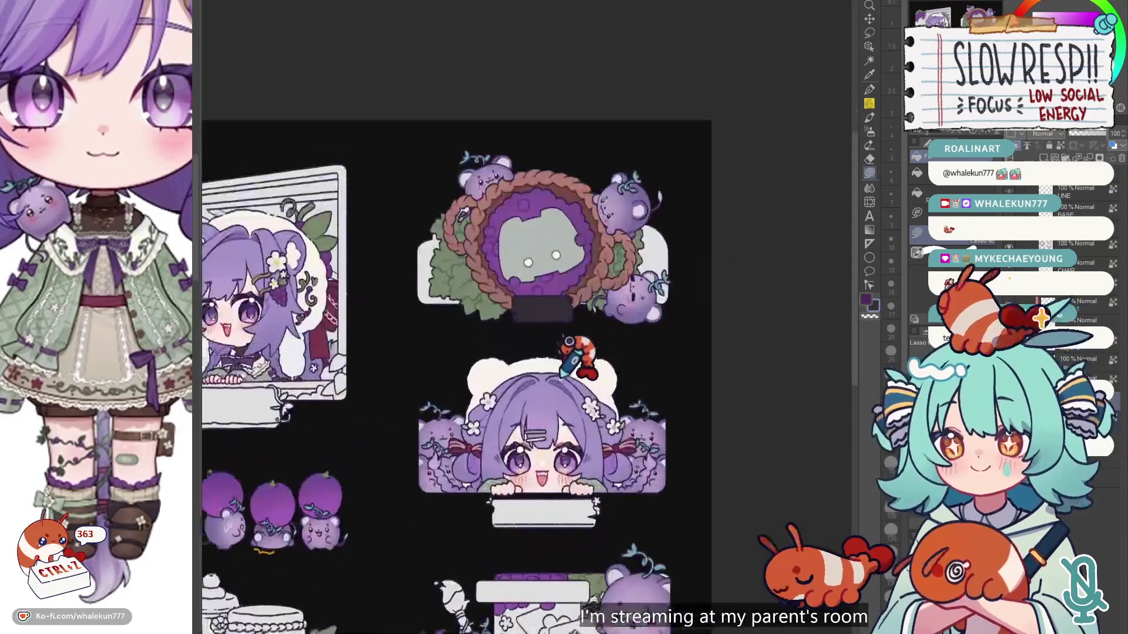
{"action": "scroll", "coordinate": [562, 339], "scroll_direction": "down", "scroll_amount": 2}
{"action": "mouse_move", "coordinate": [464, 432]}
{"action": "left_mouse_down"}
{"action": "mouse_move", "coordinate": [471, 453]}
{"action": "mouse_move", "coordinate": [617, 435]}
{"action": "left_mouse_up"}
Step: Lasso-fill the window panel's white label dark purple
{"action": "scroll", "coordinate": [541, 434], "scroll_direction": "down", "scroll_amount": 1}
{"action": "scroll", "coordinate": [539, 467], "scroll_direction": "left", "scroll_amount": 3}
{"action": "scroll", "coordinate": [539, 467], "scroll_direction": "down", "scroll_amount": 2}
{"action": "scroll", "coordinate": [588, 408], "scroll_direction": "up", "scroll_amount": 2}
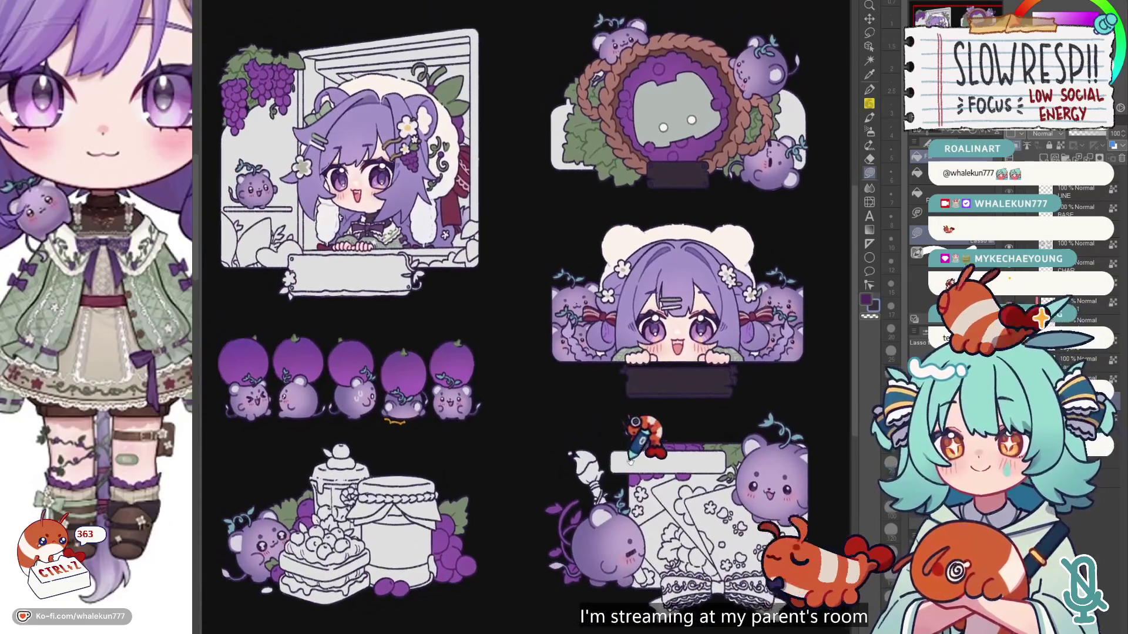
{"action": "scroll", "coordinate": [537, 456], "scroll_direction": "up", "scroll_amount": 5}
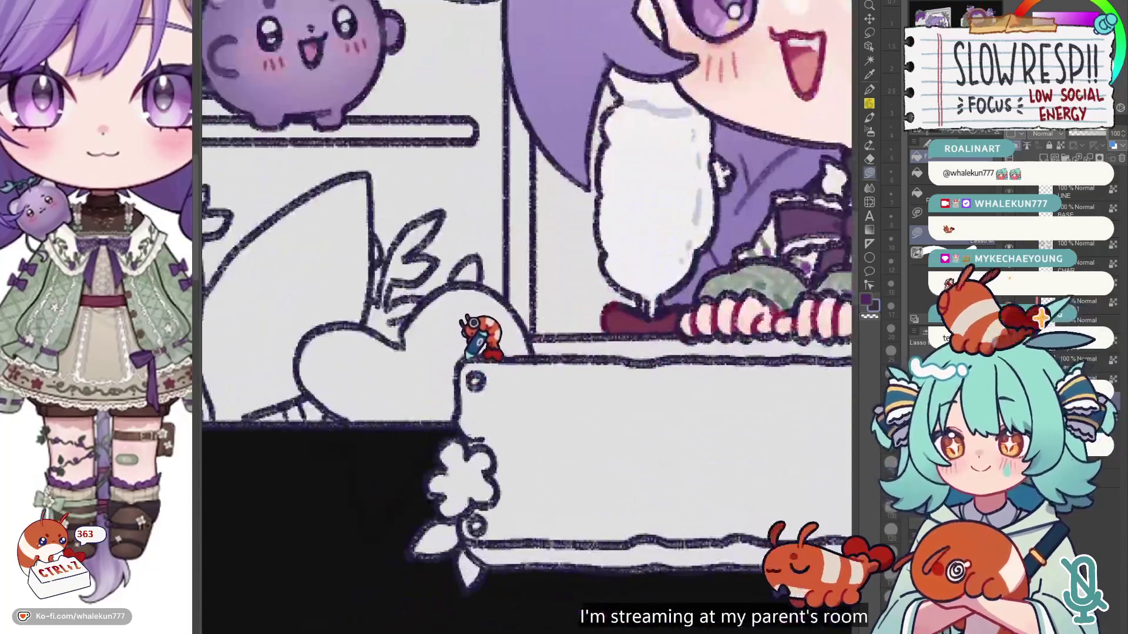
{"action": "mouse_move", "coordinate": [461, 371]}
{"action": "left_mouse_down"}
{"action": "mouse_move", "coordinate": [395, 539]}
{"action": "mouse_move", "coordinate": [731, 360]}
{"action": "mouse_move", "coordinate": [464, 365]}
{"action": "left_mouse_up"}
{"action": "left_click_drag", "start_coordinate": [687, 388], "coordinate": [529, 412]}
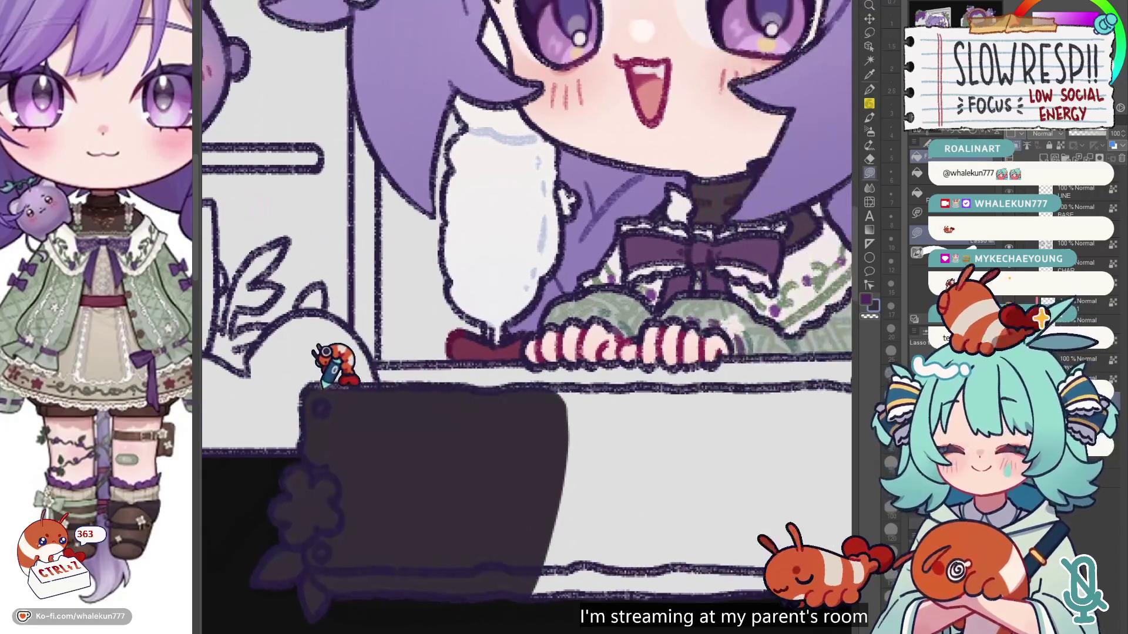
Step: Darken the window label's remaining white strip, curled edge, leaf-shaped corner and lower edge
{"action": "scroll", "coordinate": [503, 396], "scroll_direction": "right", "scroll_amount": 2}
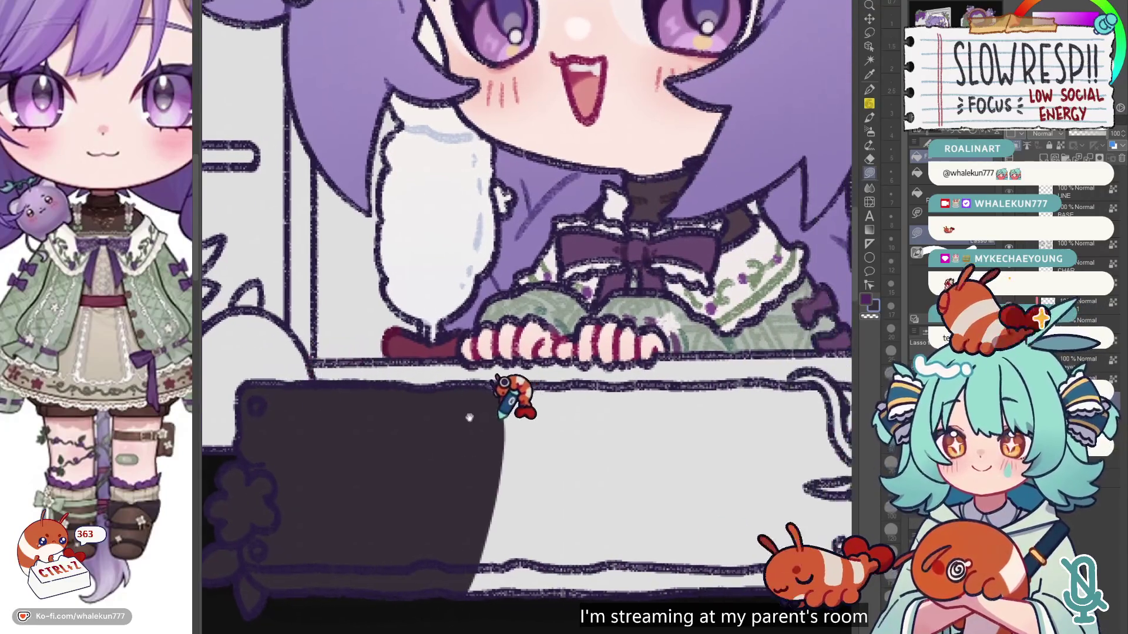
{"action": "scroll", "coordinate": [415, 366], "scroll_direction": "right", "scroll_amount": 3}
{"action": "mouse_move", "coordinate": [355, 405]}
{"action": "left_mouse_down"}
{"action": "mouse_move", "coordinate": [720, 391]}
{"action": "mouse_move", "coordinate": [758, 405]}
{"action": "mouse_move", "coordinate": [701, 550]}
{"action": "mouse_move", "coordinate": [316, 502]}
{"action": "left_mouse_up"}
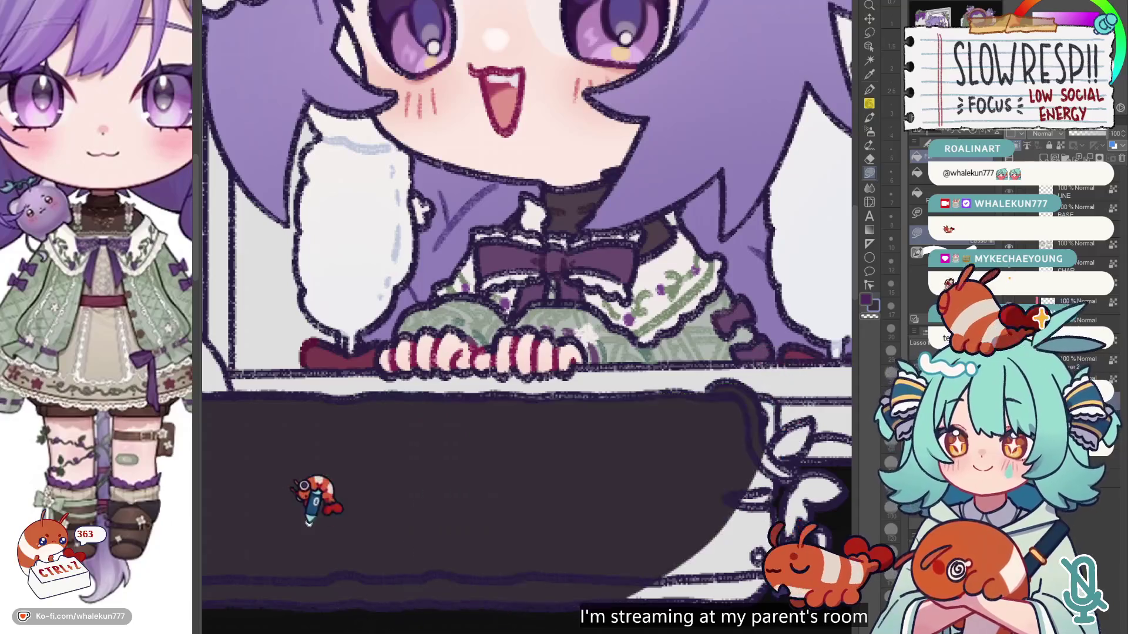
{"action": "scroll", "coordinate": [317, 501], "scroll_direction": "right", "scroll_amount": 5}
{"action": "mouse_move", "coordinate": [505, 392]}
{"action": "left_mouse_down"}
{"action": "mouse_move", "coordinate": [555, 420]}
{"action": "mouse_move", "coordinate": [530, 446]}
{"action": "mouse_move", "coordinate": [533, 470]}
{"action": "mouse_move", "coordinate": [578, 602]}
{"action": "left_mouse_up"}
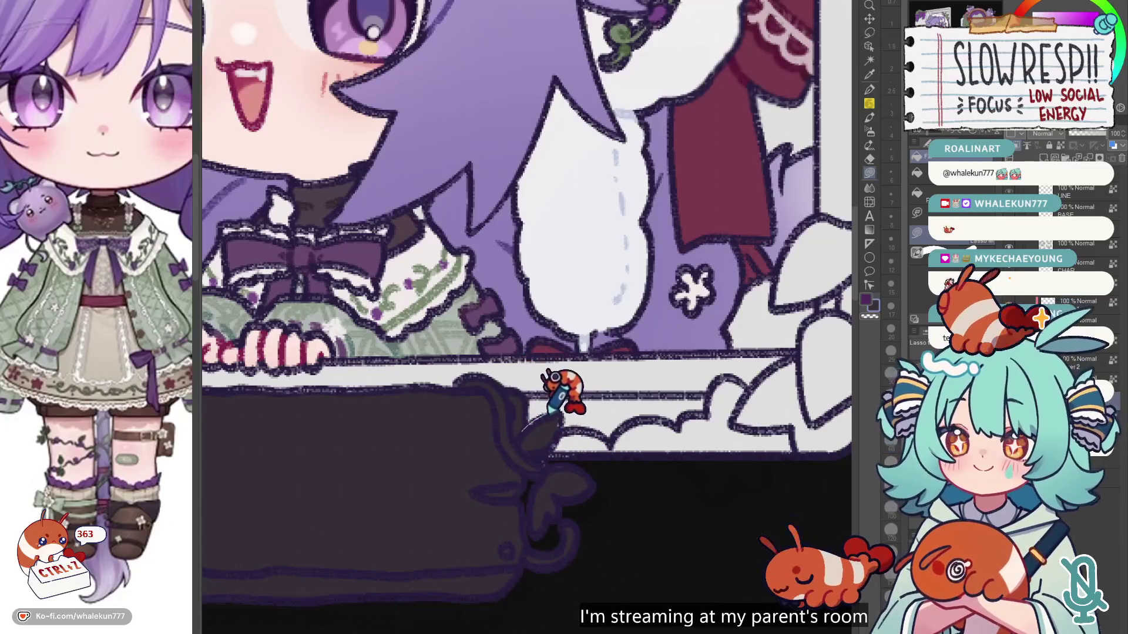
{"action": "mouse_move", "coordinate": [555, 455]}
{"action": "left_mouse_down"}
{"action": "mouse_move", "coordinate": [526, 467]}
{"action": "mouse_move", "coordinate": [553, 453]}
{"action": "left_mouse_up"}
{"action": "left_click_drag", "start_coordinate": [520, 499], "coordinate": [620, 517]}
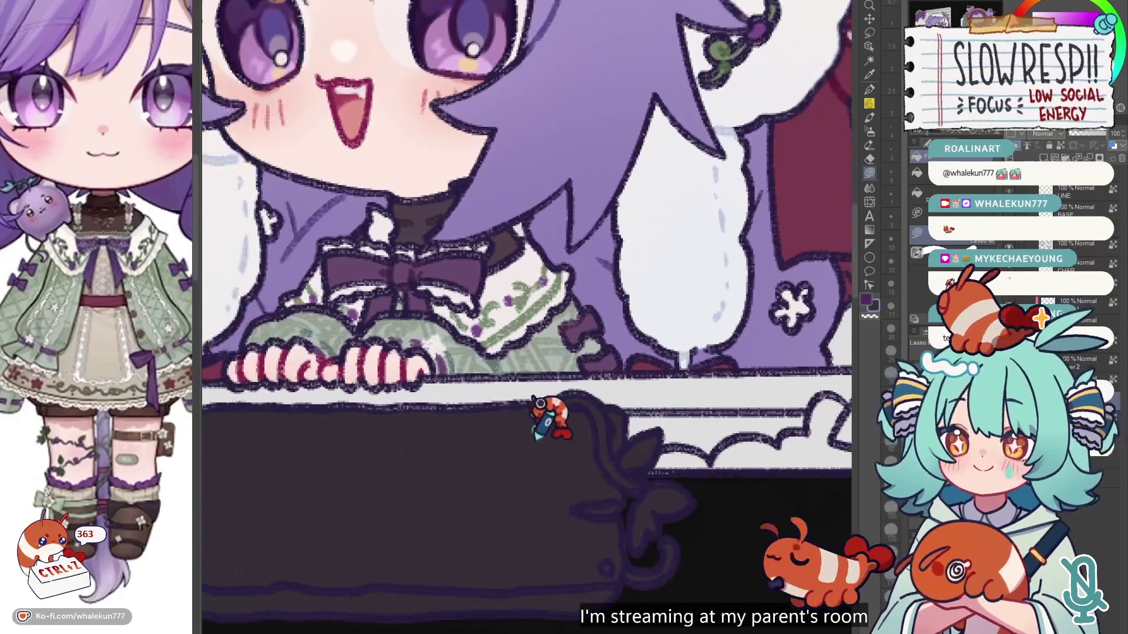
{"action": "mouse_move", "coordinate": [370, 408]}
{"action": "left_mouse_down"}
{"action": "mouse_move", "coordinate": [326, 407]}
{"action": "mouse_move", "coordinate": [540, 411]}
{"action": "left_mouse_up"}
{"action": "scroll", "coordinate": [546, 464], "scroll_direction": "down", "scroll_amount": 3}
{"action": "scroll", "coordinate": [524, 464], "scroll_direction": "up", "scroll_amount": 2}
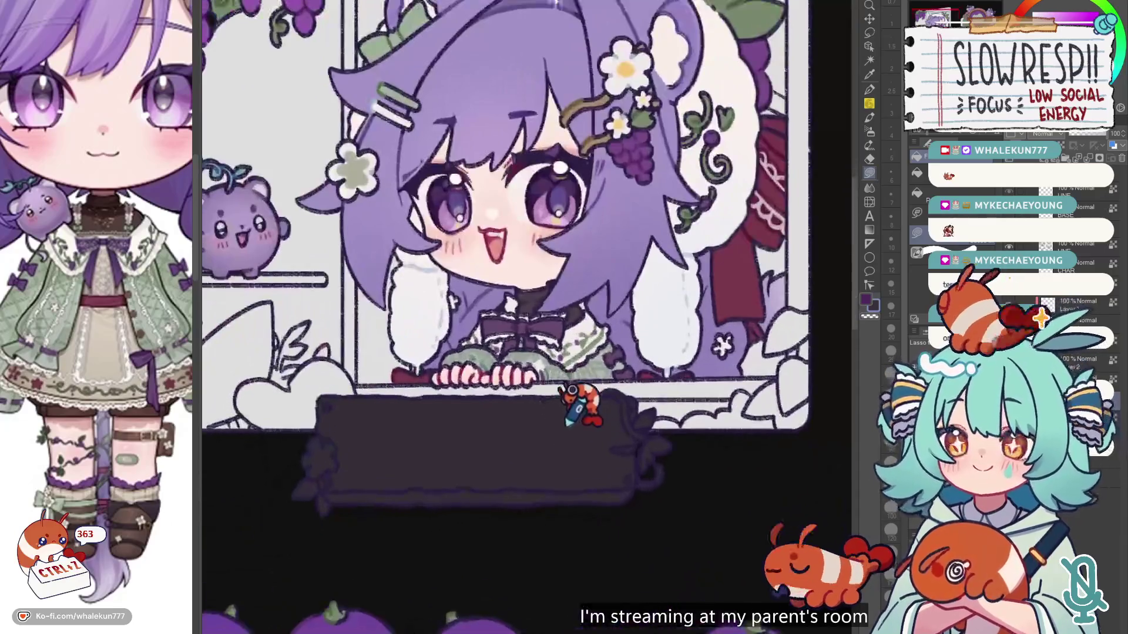
Step: Select the soft airbrush tool from the toolbar with the sticker sheet in view
{"action": "scroll", "coordinate": [555, 537], "scroll_direction": "down", "scroll_amount": 5}
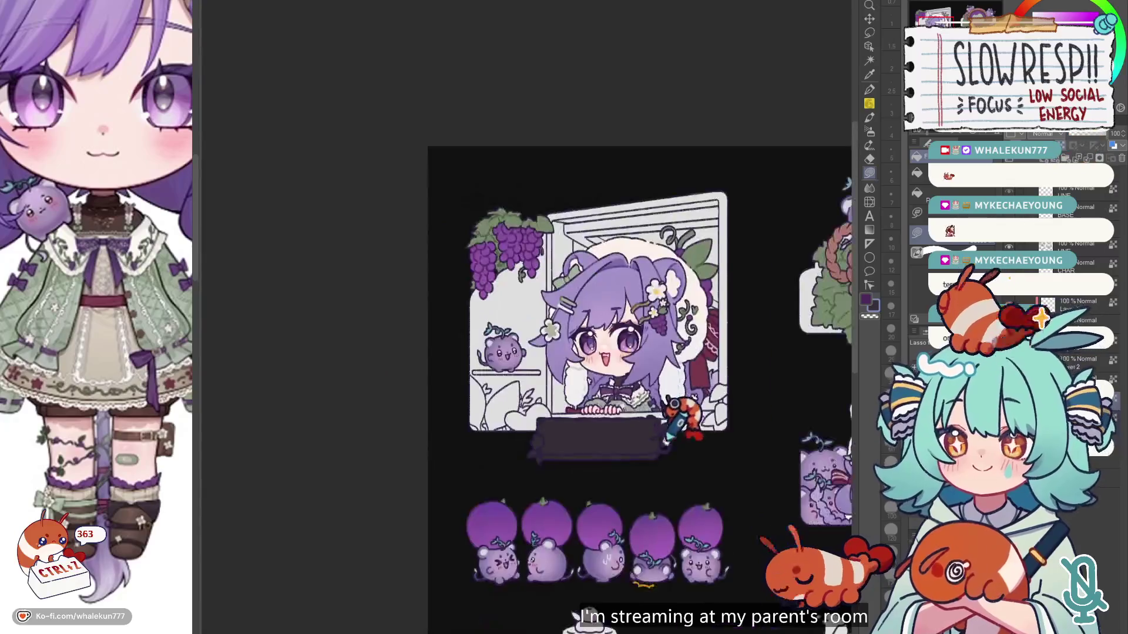
{"action": "scroll", "coordinate": [622, 522], "scroll_direction": "up", "scroll_amount": 3}
{"action": "scroll", "coordinate": [530, 478], "scroll_direction": "down", "scroll_amount": 3}
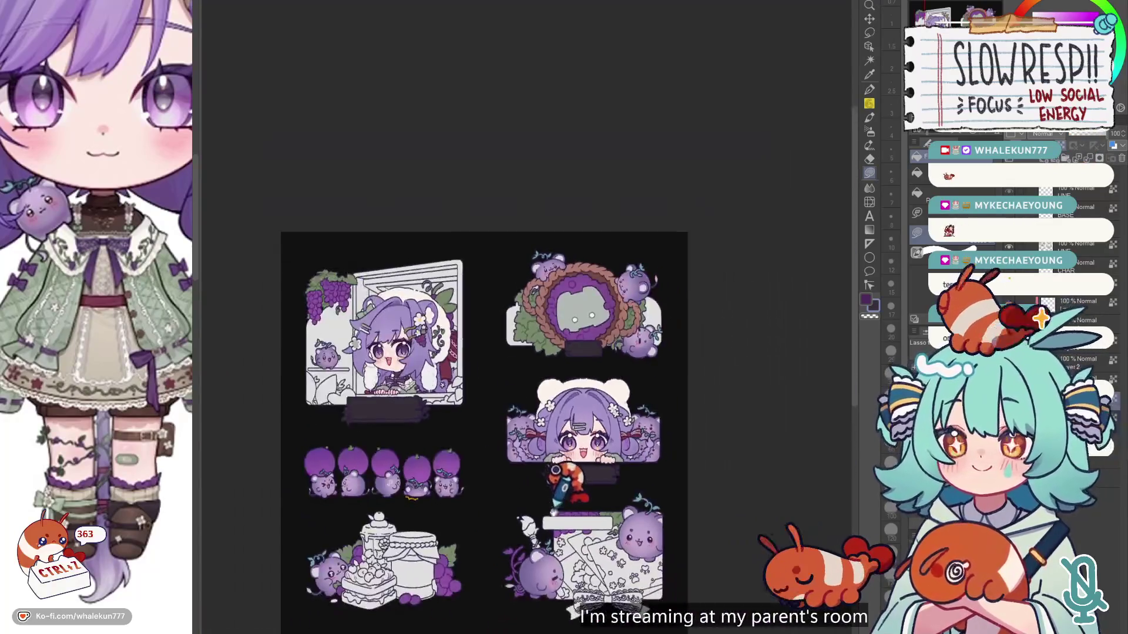
{"action": "scroll", "coordinate": [537, 435], "scroll_direction": "up", "scroll_amount": 4}
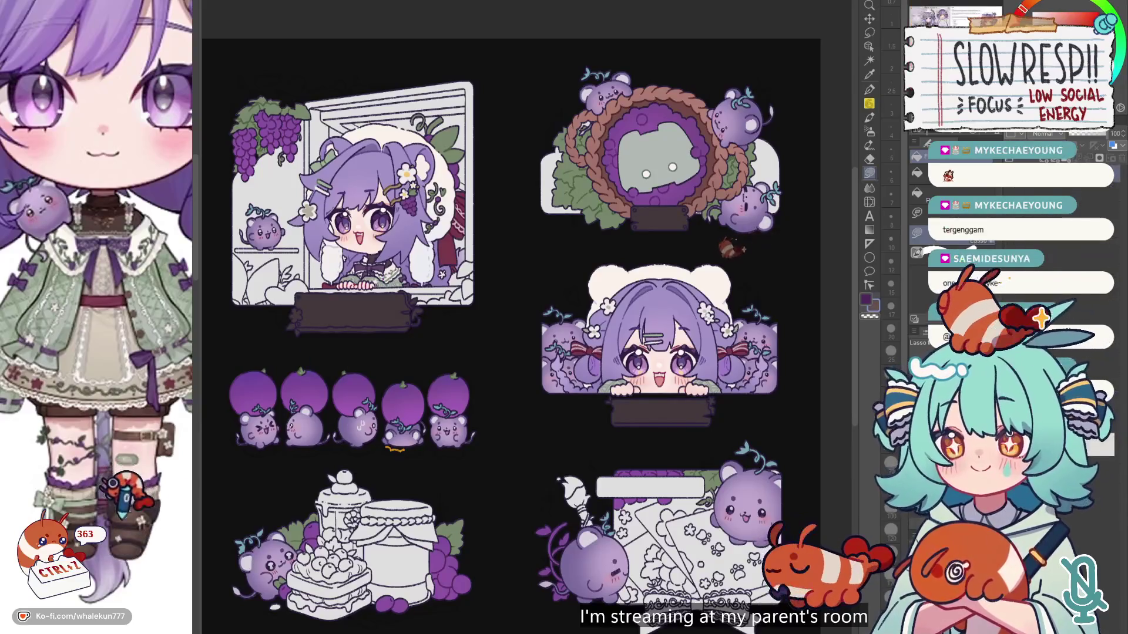
{"action": "left_click", "coordinate": [869, 130]}
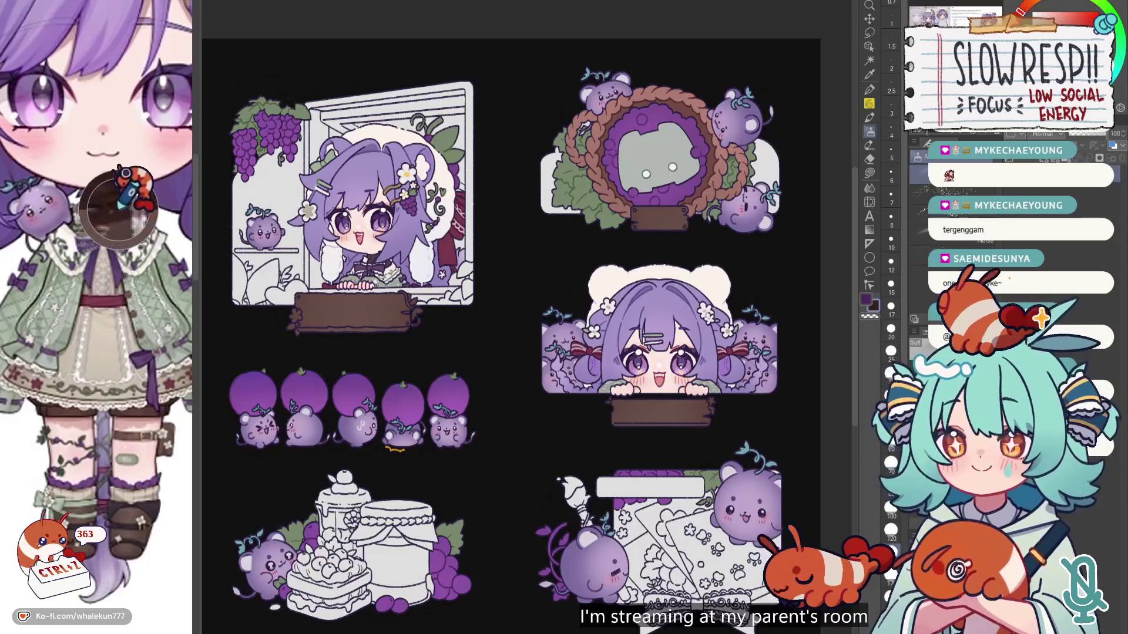
Step: Undo the last strokes, switch to Lasso Fill, and shade the peeking-girl sign's lower edge darker
{"action": "scroll", "coordinate": [317, 244], "scroll_direction": "up", "scroll_amount": 2}
{"action": "key", "text": "ctrl+z"}
{"action": "key", "text": "ctrl+z"}
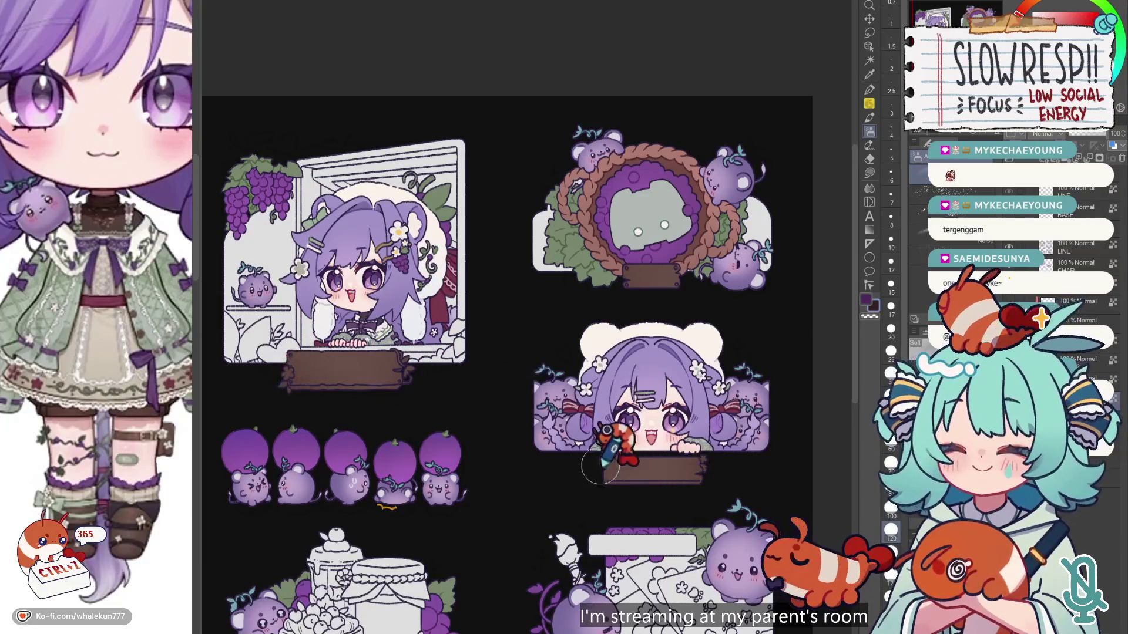
{"action": "left_click", "coordinate": [869, 174]}
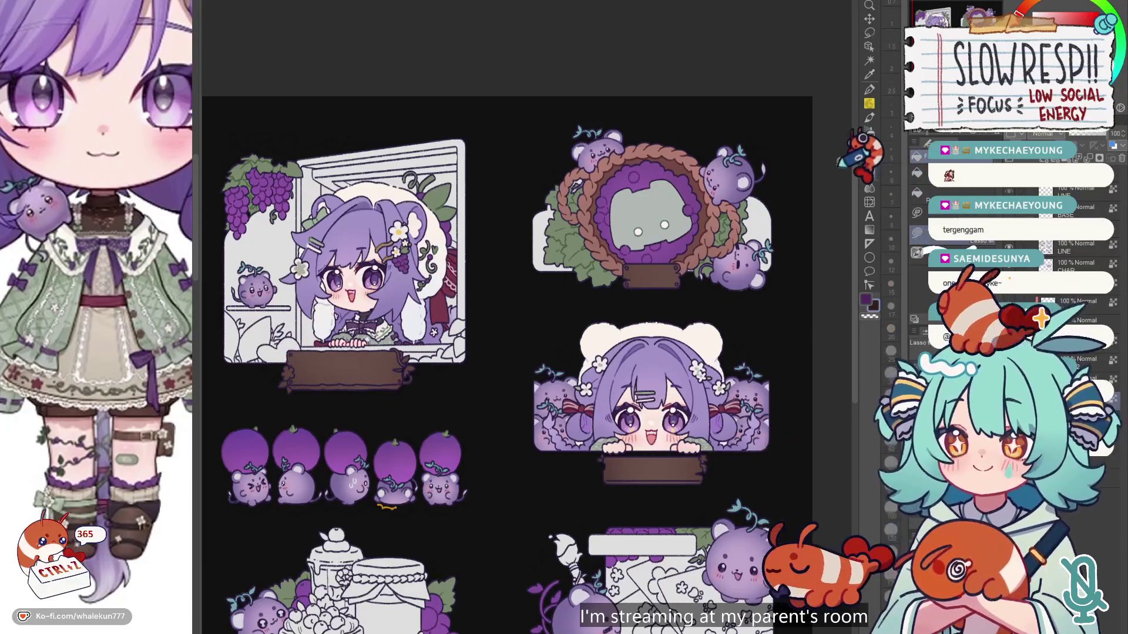
{"action": "key", "text": "ctrl+plus"}
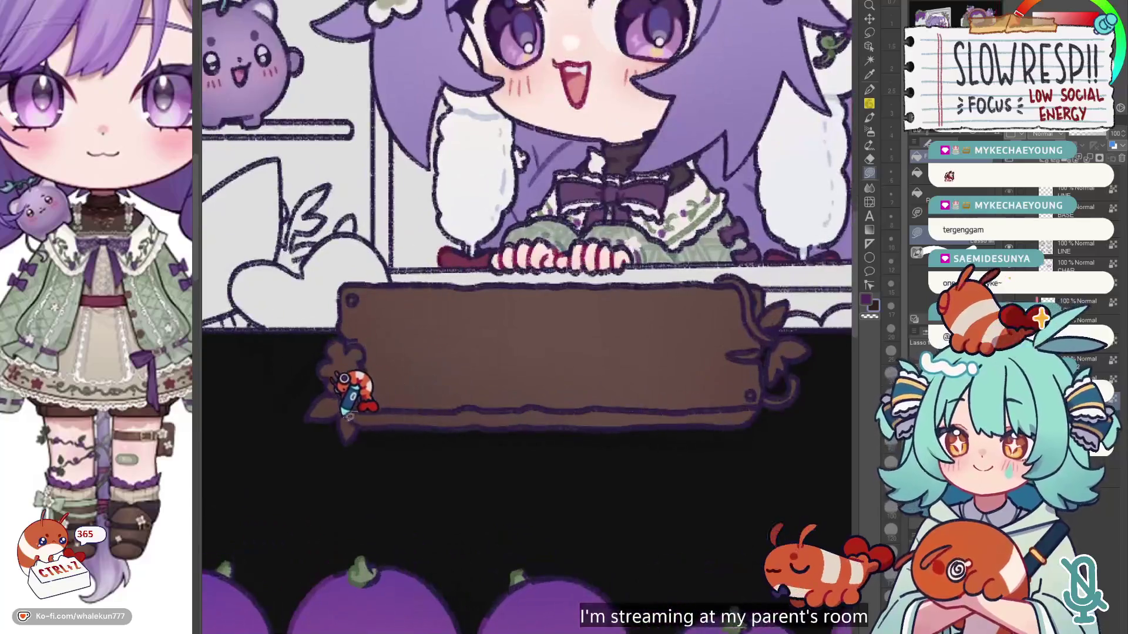
{"action": "mouse_move", "coordinate": [344, 411]}
{"action": "left_mouse_down"}
{"action": "mouse_move", "coordinate": [743, 445]}
{"action": "mouse_move", "coordinate": [767, 408]}
{"action": "left_mouse_up"}
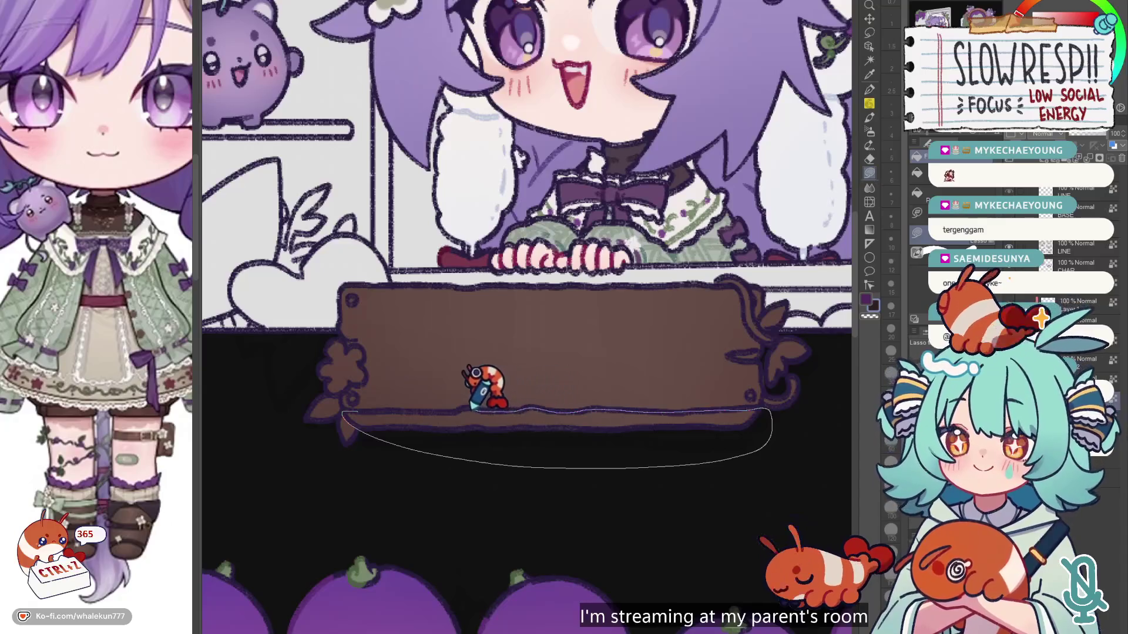
{"action": "scroll", "coordinate": [567, 466], "scroll_direction": "down", "scroll_amount": 5}
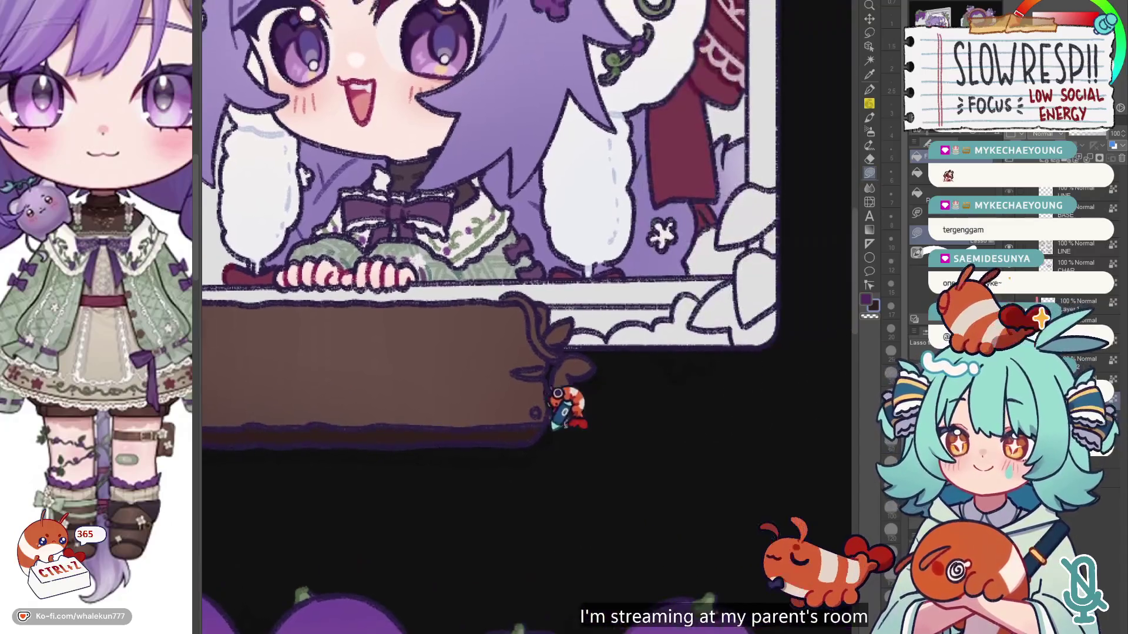
{"action": "scroll", "coordinate": [708, 432], "scroll_direction": "up", "scroll_amount": 5}
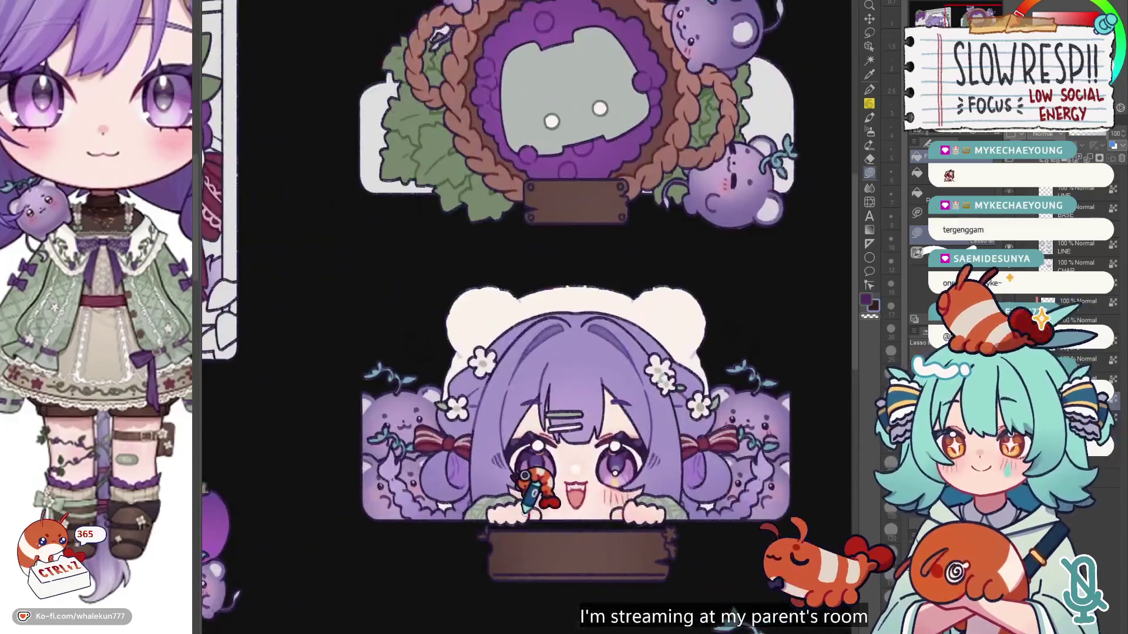
{"action": "scroll", "coordinate": [525, 510], "scroll_direction": "up", "scroll_amount": 5}
{"action": "mouse_move", "coordinate": [356, 449]}
{"action": "left_mouse_down"}
{"action": "mouse_move", "coordinate": [332, 470]}
{"action": "mouse_move", "coordinate": [821, 502]}
{"action": "left_mouse_up"}
{"action": "left_click_drag", "start_coordinate": [830, 449], "coordinate": [840, 452]}
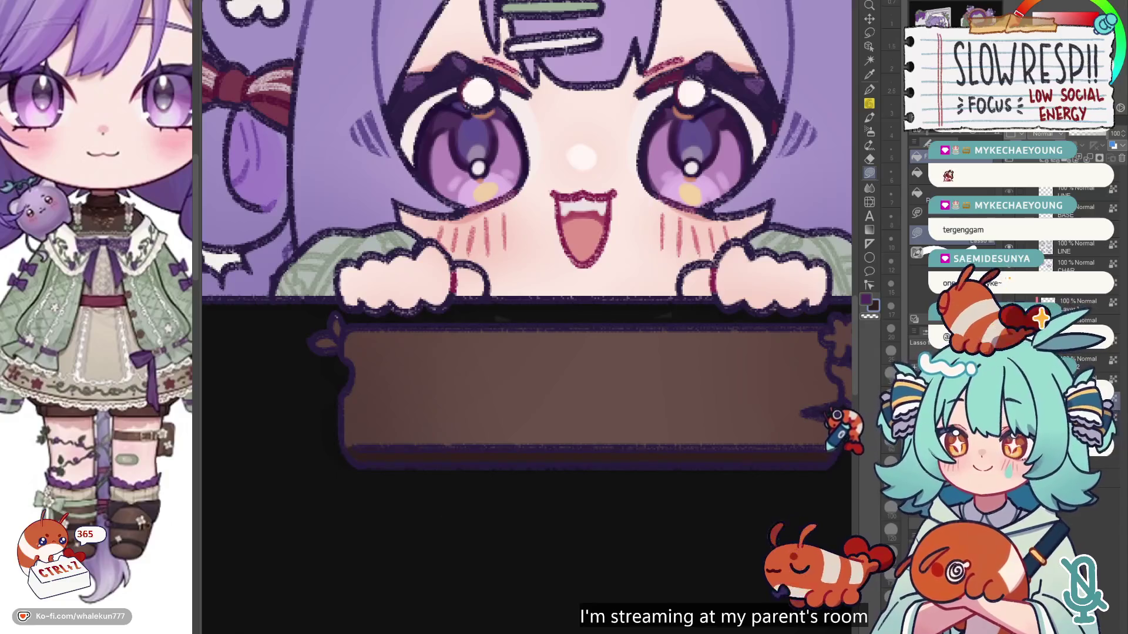
Step: Fill the wreath plaque's bottom-left and top-right screw holes dark
{"action": "scroll", "coordinate": [837, 464], "scroll_direction": "down", "scroll_amount": 5}
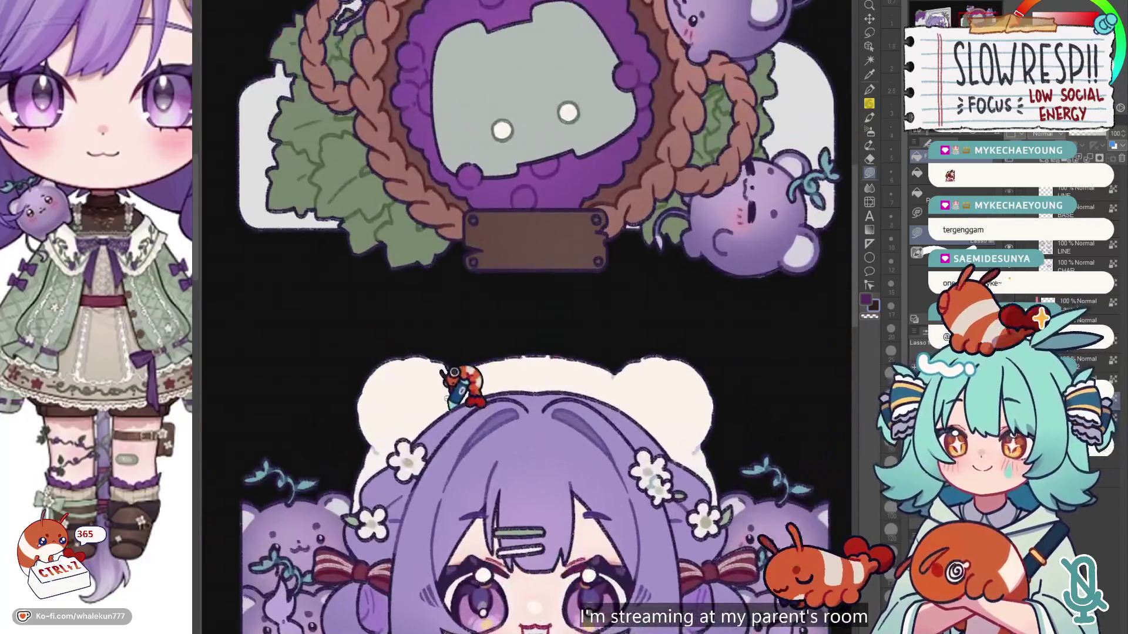
{"action": "scroll", "coordinate": [491, 289], "scroll_direction": "up", "scroll_amount": 5}
{"action": "scroll", "coordinate": [491, 288], "scroll_direction": "up", "scroll_amount": 5}
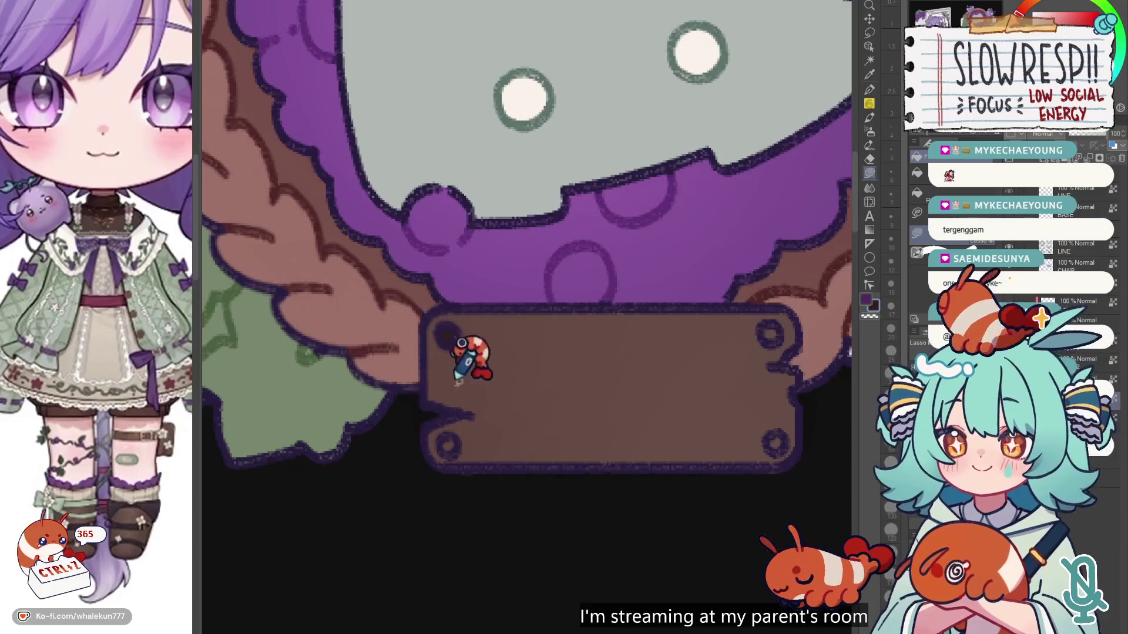
{"action": "left_click_drag", "start_coordinate": [437, 438], "coordinate": [464, 441]}
{"action": "left_click_drag", "start_coordinate": [769, 342], "coordinate": [781, 347]}
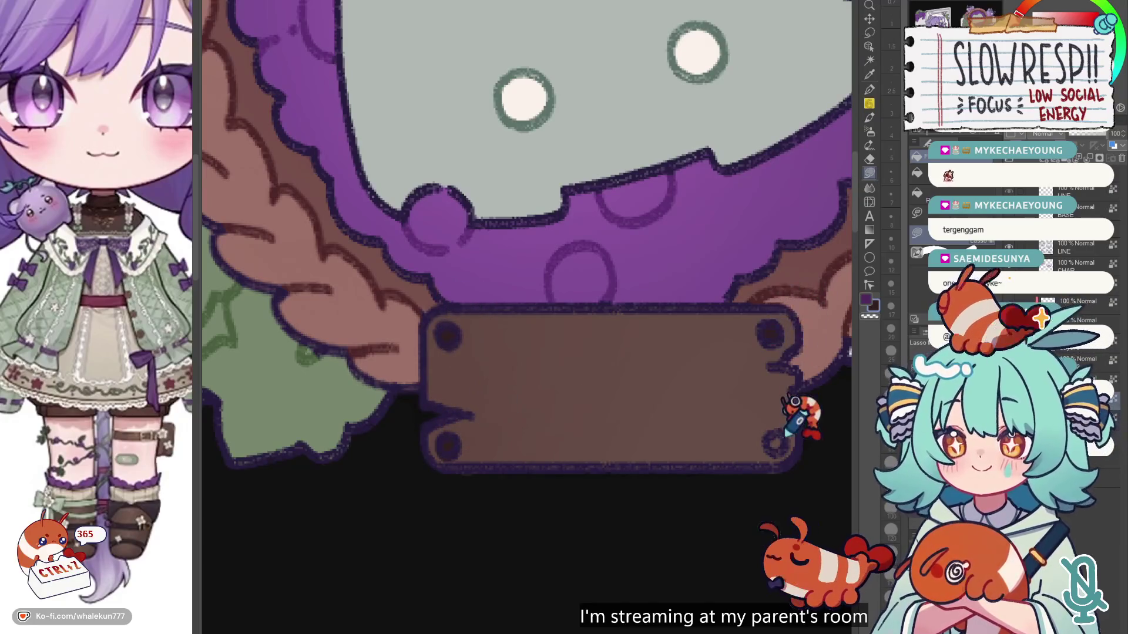
{"action": "scroll", "coordinate": [817, 406], "scroll_direction": "down", "scroll_amount": 5}
{"action": "scroll", "coordinate": [637, 383], "scroll_direction": "up", "scroll_amount": 6}
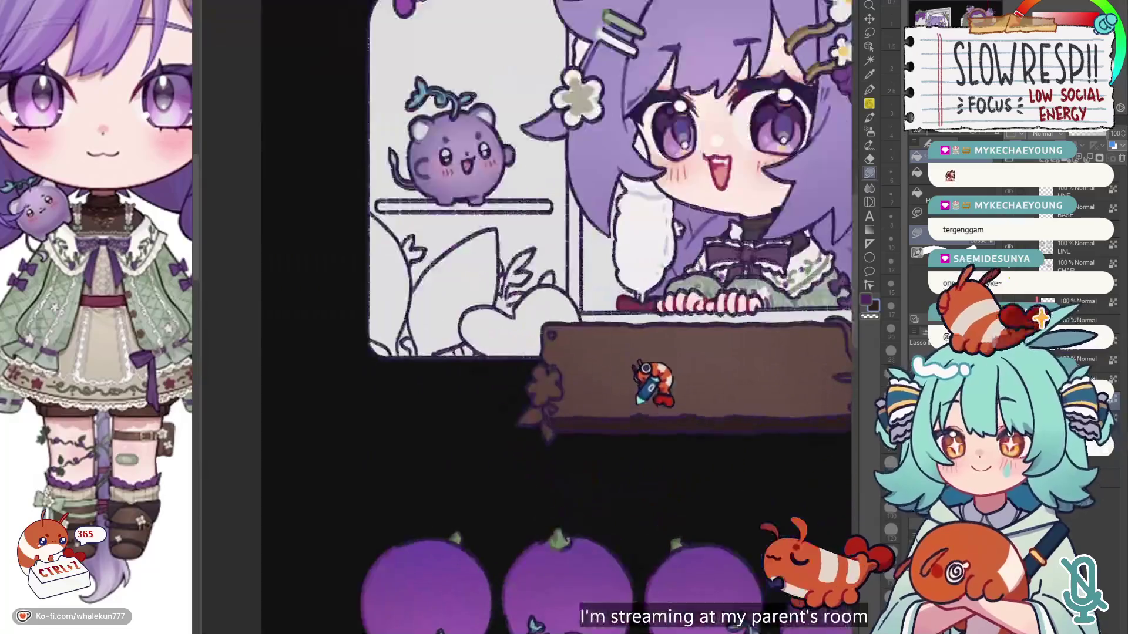
{"action": "scroll", "coordinate": [433, 476], "scroll_direction": "up", "scroll_amount": 2}
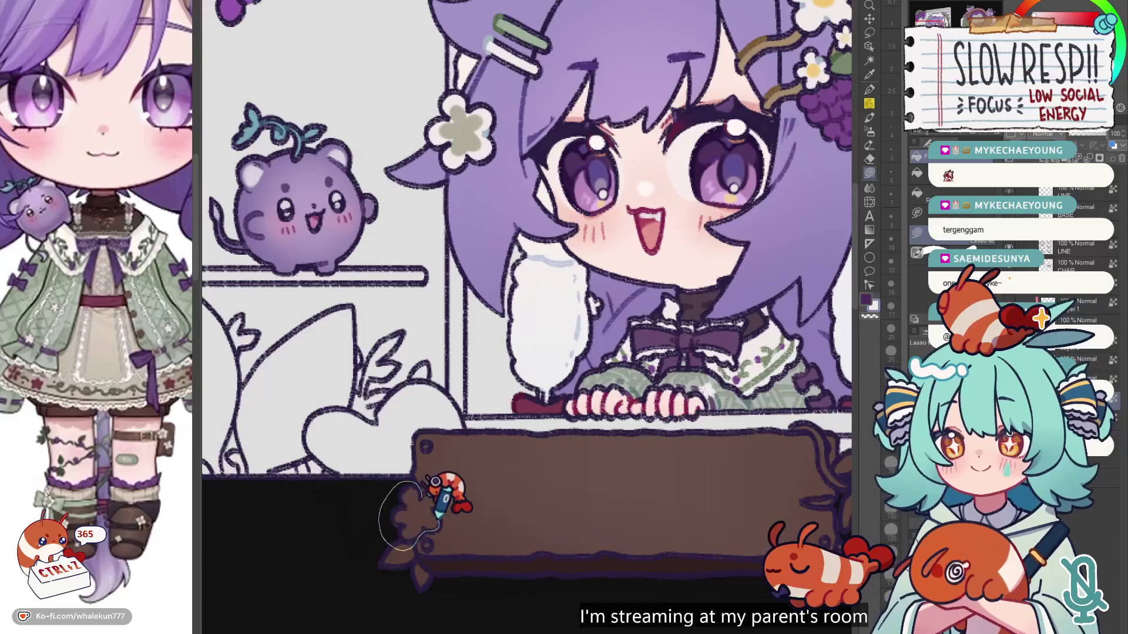
Step: Lasso-fill a white flower at the plaque's left end with leaves below in eggplant-stem green
{"action": "left_click_drag", "start_coordinate": [437, 492], "coordinate": [437, 494]}
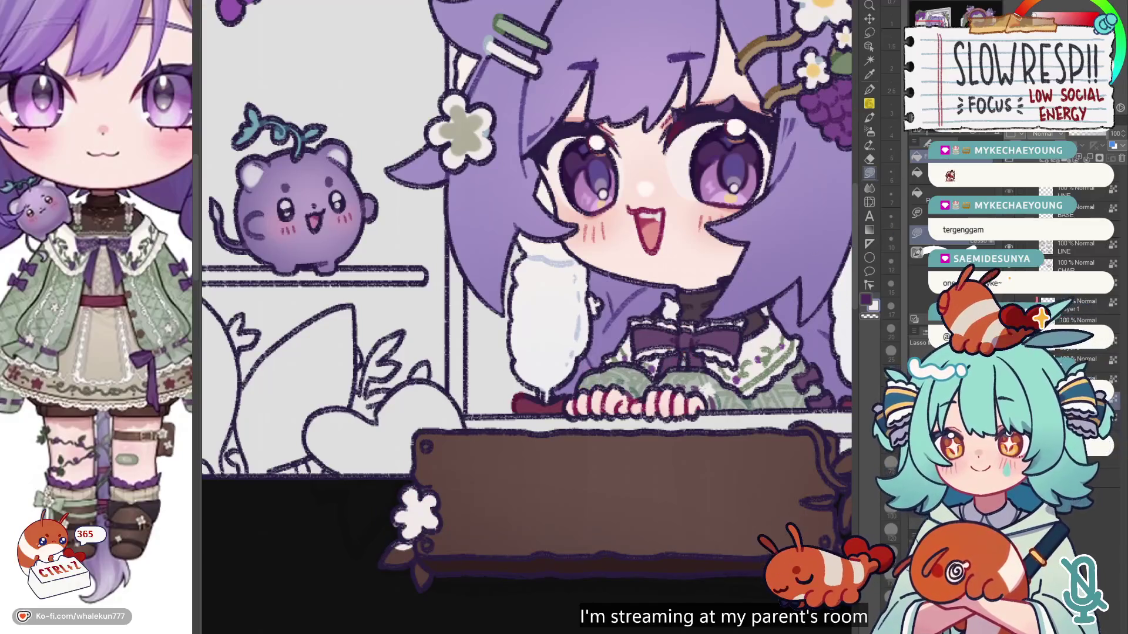
{"action": "left_click", "coordinate": [976, 15]}
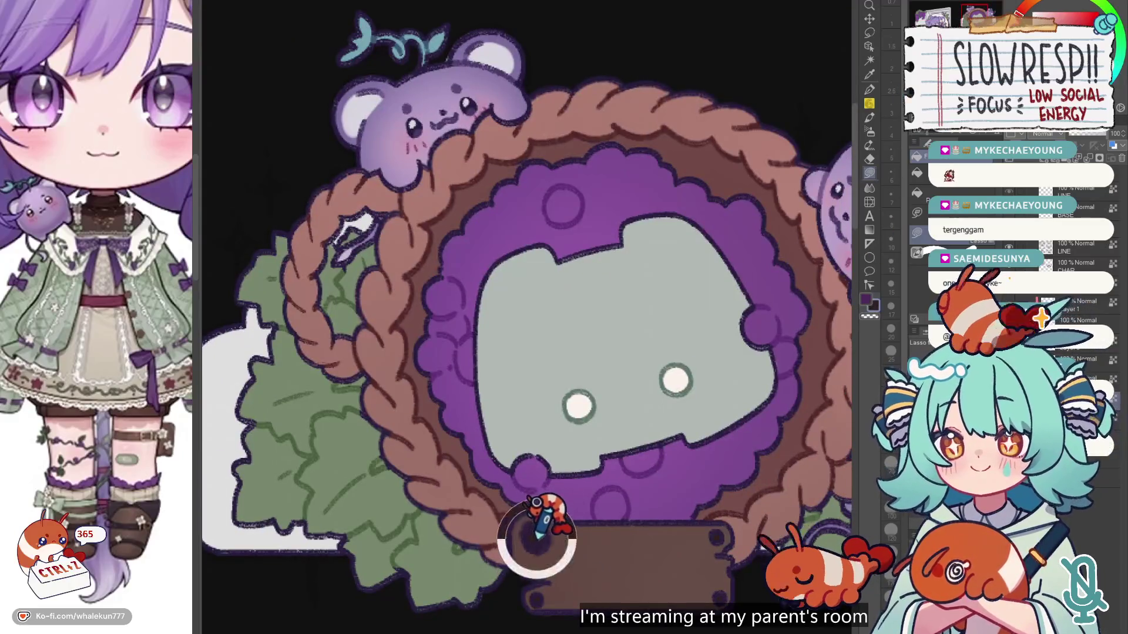
{"action": "left_click", "coordinate": [935, 18]}
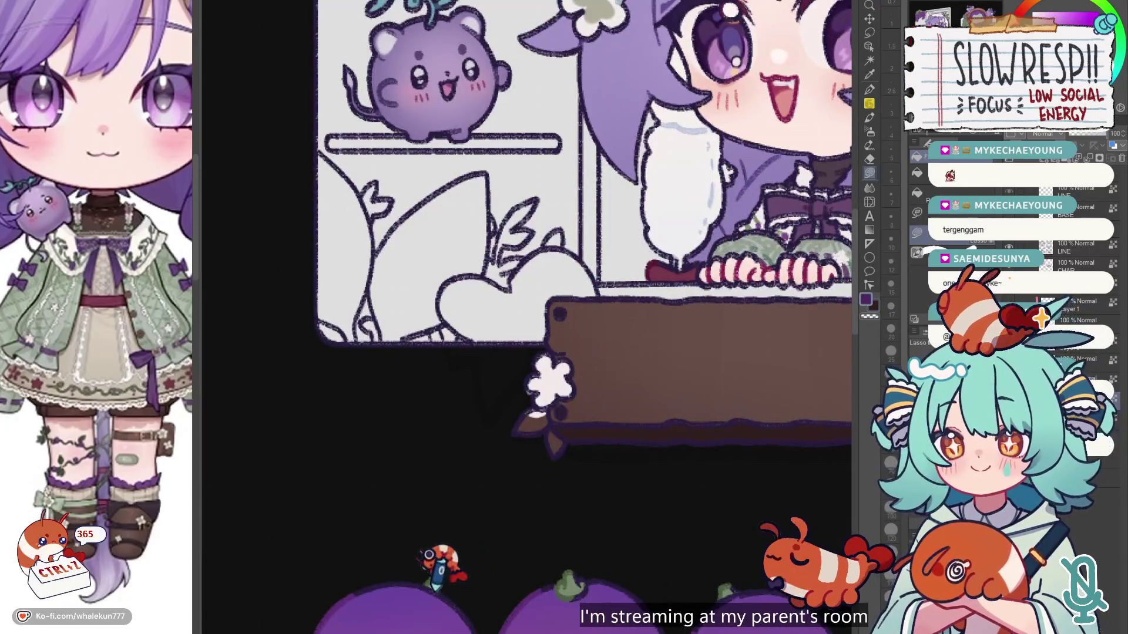
{"action": "left_click", "coordinate": [432, 580], "text": "alt"}
{"action": "mouse_move", "coordinate": [575, 423]}
{"action": "left_mouse_down"}
{"action": "mouse_move", "coordinate": [529, 378]}
{"action": "mouse_move", "coordinate": [567, 373]}
{"action": "left_mouse_up"}
Step: Lasso-fill a green vine stem over the plaque's right end
{"action": "scroll", "coordinate": [761, 362], "scroll_direction": "right", "scroll_amount": 2}
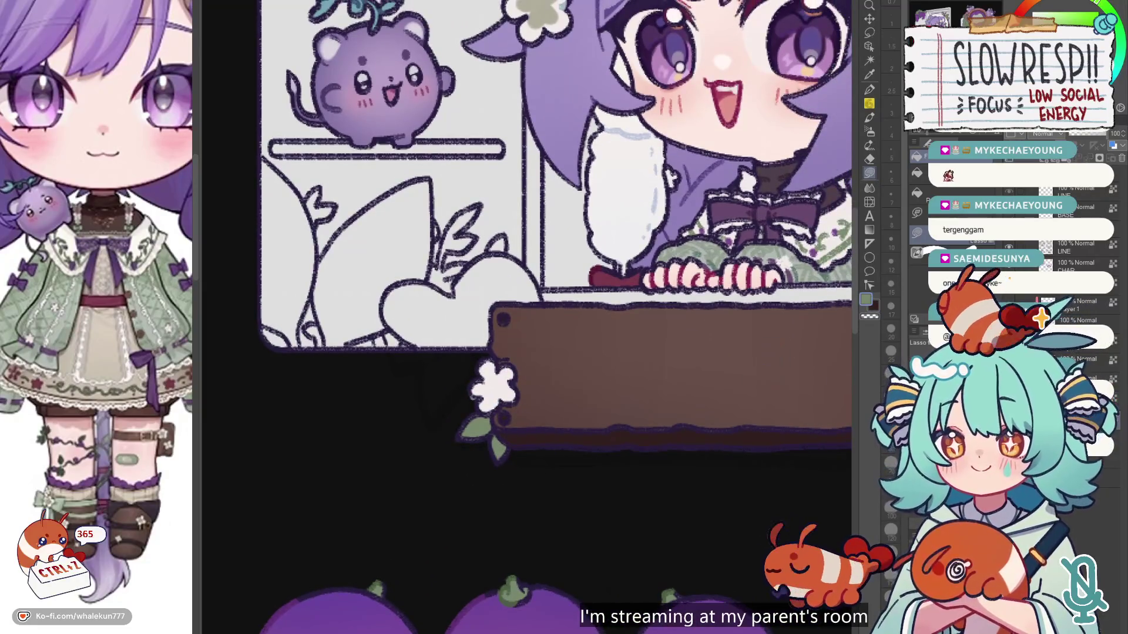
{"action": "scroll", "coordinate": [522, 413], "scroll_direction": "up", "scroll_amount": 2}
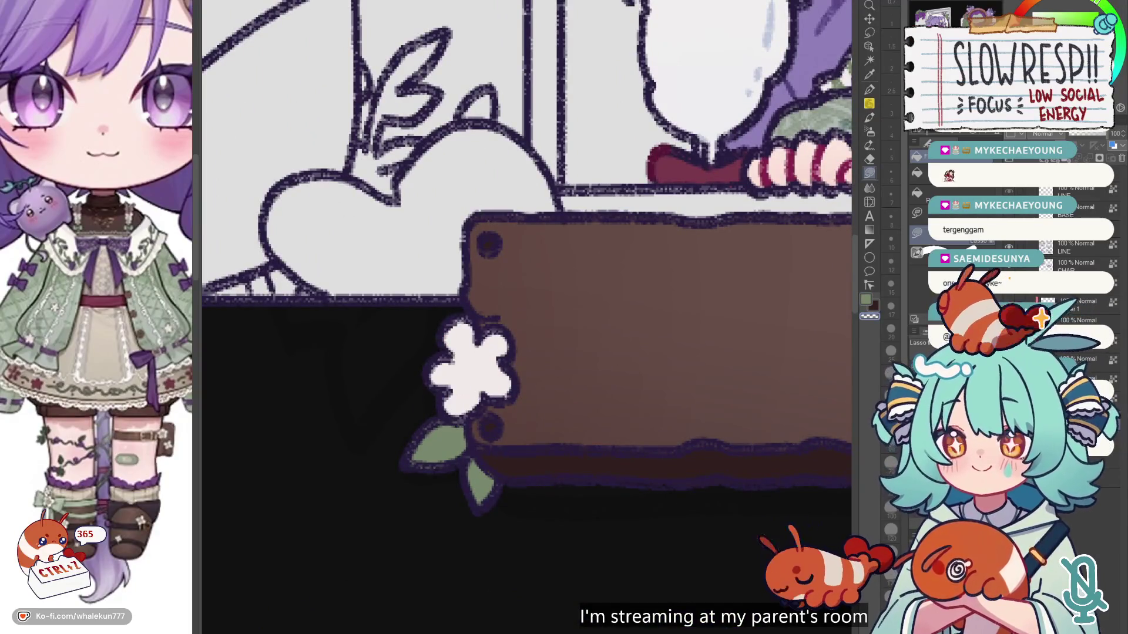
{"action": "scroll", "coordinate": [582, 405], "scroll_direction": "down", "scroll_amount": 3}
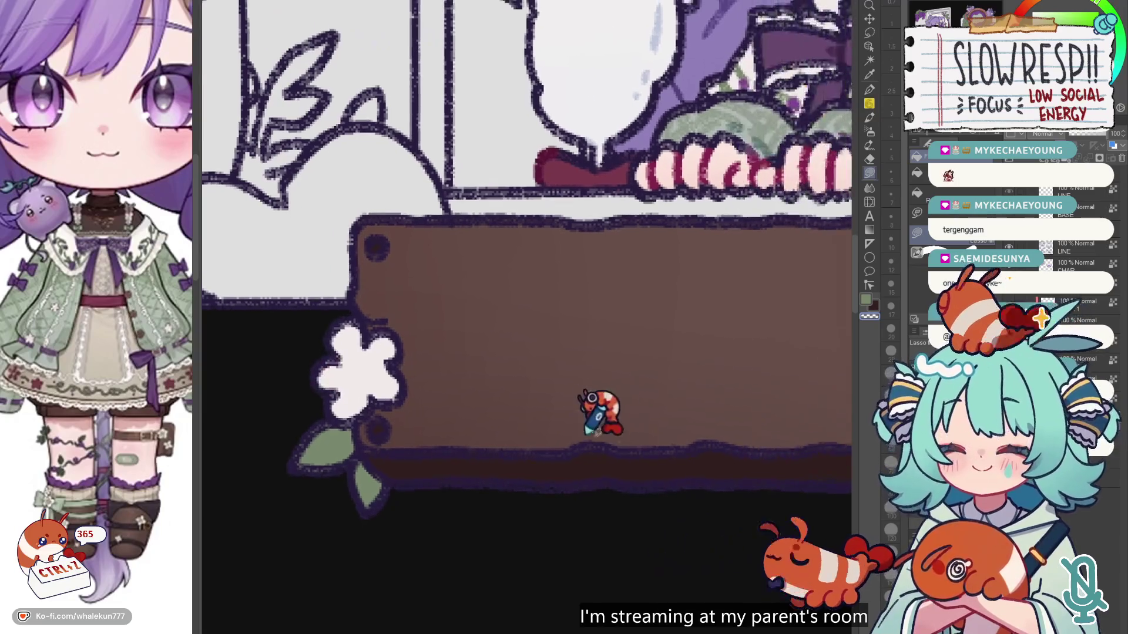
{"action": "scroll", "coordinate": [589, 453], "scroll_direction": "up", "scroll_amount": 3}
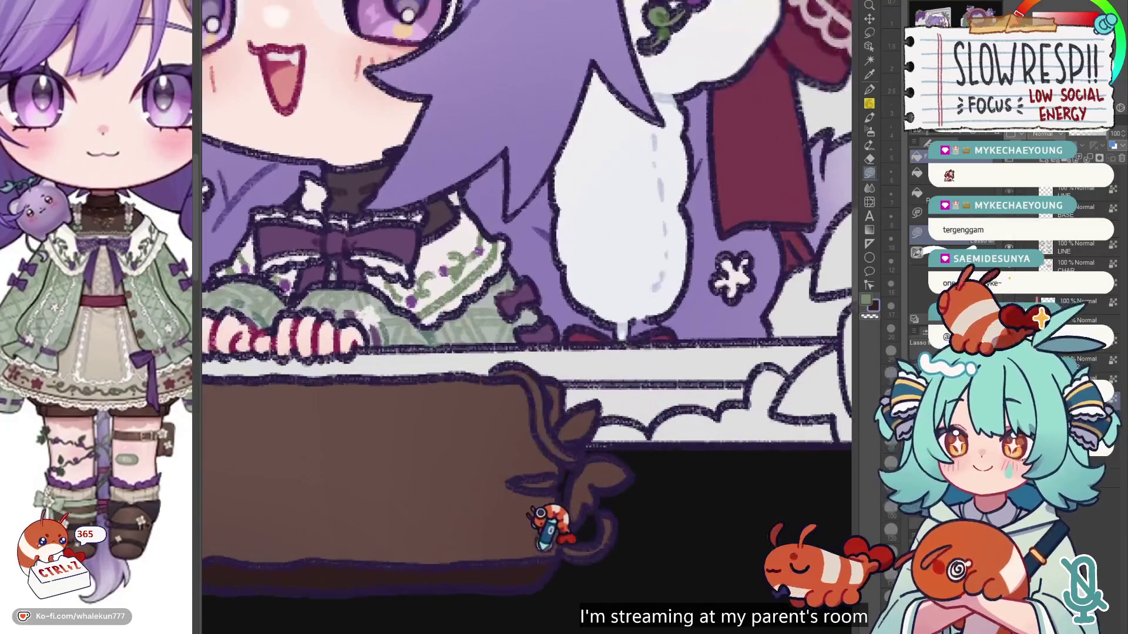
{"action": "mouse_move", "coordinate": [487, 375]}
{"action": "left_mouse_down"}
{"action": "mouse_move", "coordinate": [539, 342]}
{"action": "mouse_move", "coordinate": [531, 379]}
{"action": "mouse_move", "coordinate": [593, 441]}
{"action": "mouse_move", "coordinate": [587, 376]}
{"action": "mouse_move", "coordinate": [551, 391]}
{"action": "mouse_move", "coordinate": [538, 359]}
{"action": "left_mouse_up"}
{"action": "mouse_move", "coordinate": [581, 431]}
{"action": "left_mouse_down"}
{"action": "mouse_move", "coordinate": [567, 495]}
{"action": "mouse_move", "coordinate": [606, 437]}
{"action": "mouse_move", "coordinate": [577, 521]}
{"action": "mouse_move", "coordinate": [604, 433]}
{"action": "left_mouse_up"}
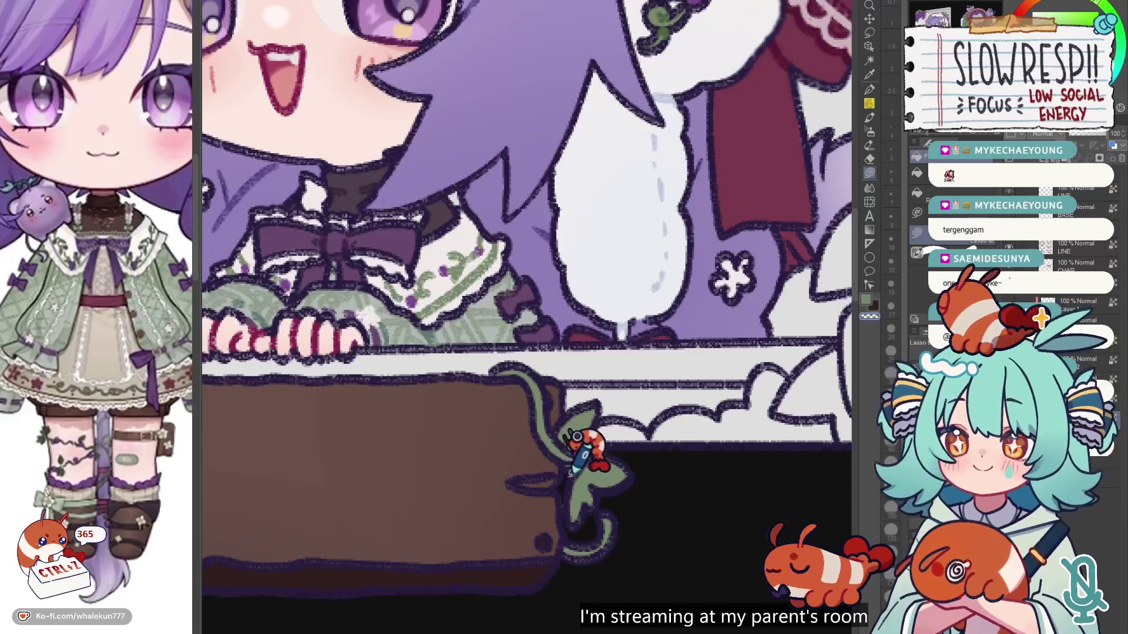
Step: Move to the plaque's left end and set the pen brush size to 10
{"action": "scroll", "coordinate": [646, 405], "scroll_direction": "down", "scroll_amount": 4}
{"action": "scroll", "coordinate": [604, 415], "scroll_direction": "up", "scroll_amount": 3}
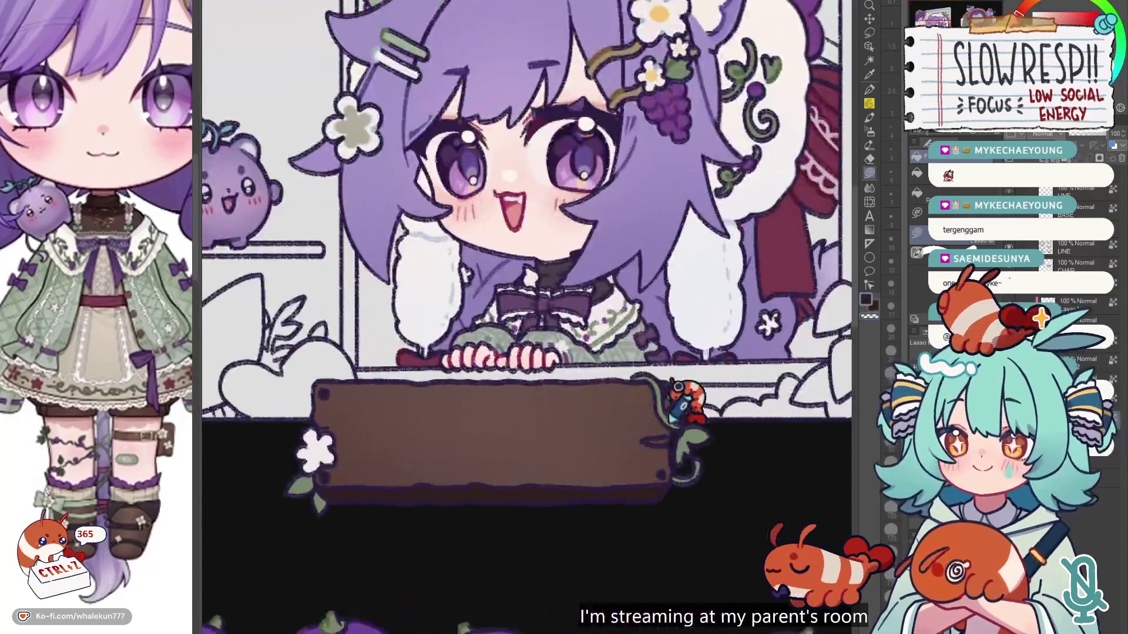
{"action": "scroll", "coordinate": [659, 398], "scroll_direction": "up", "scroll_amount": 2}
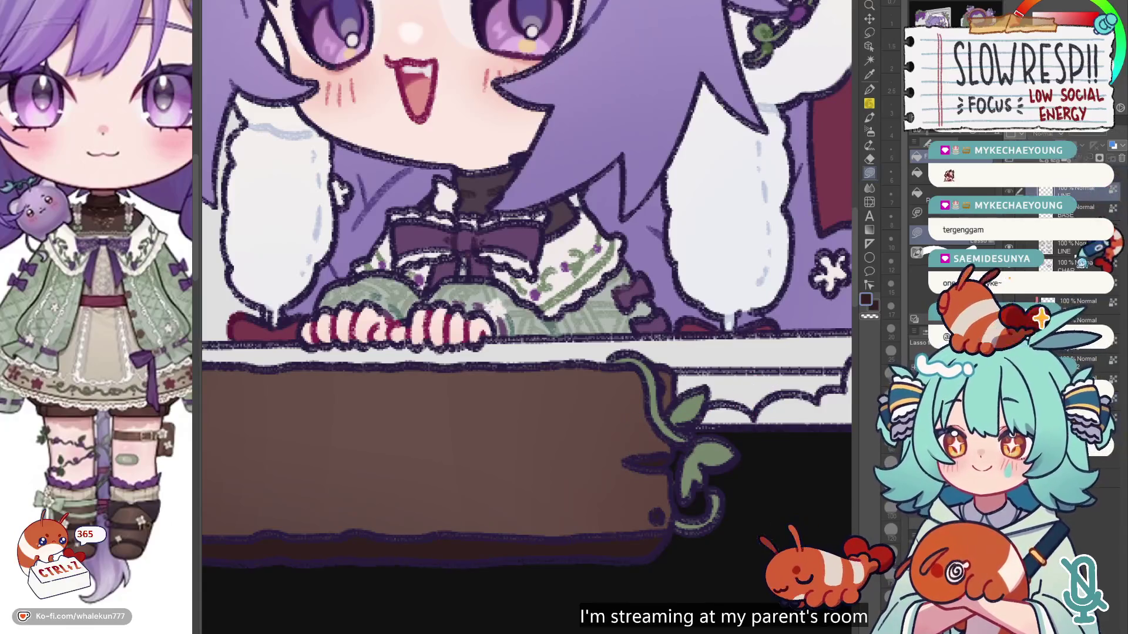
{"action": "scroll", "coordinate": [770, 376], "scroll_direction": "down", "scroll_amount": 4}
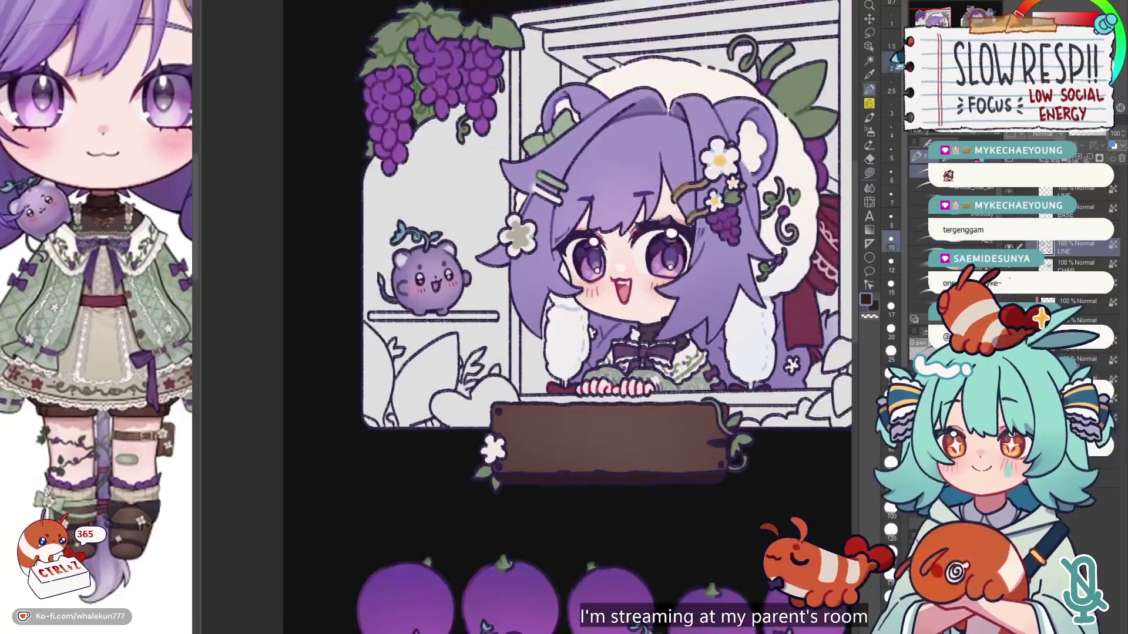
{"action": "scroll", "coordinate": [516, 430], "scroll_direction": "up", "scroll_amount": 3}
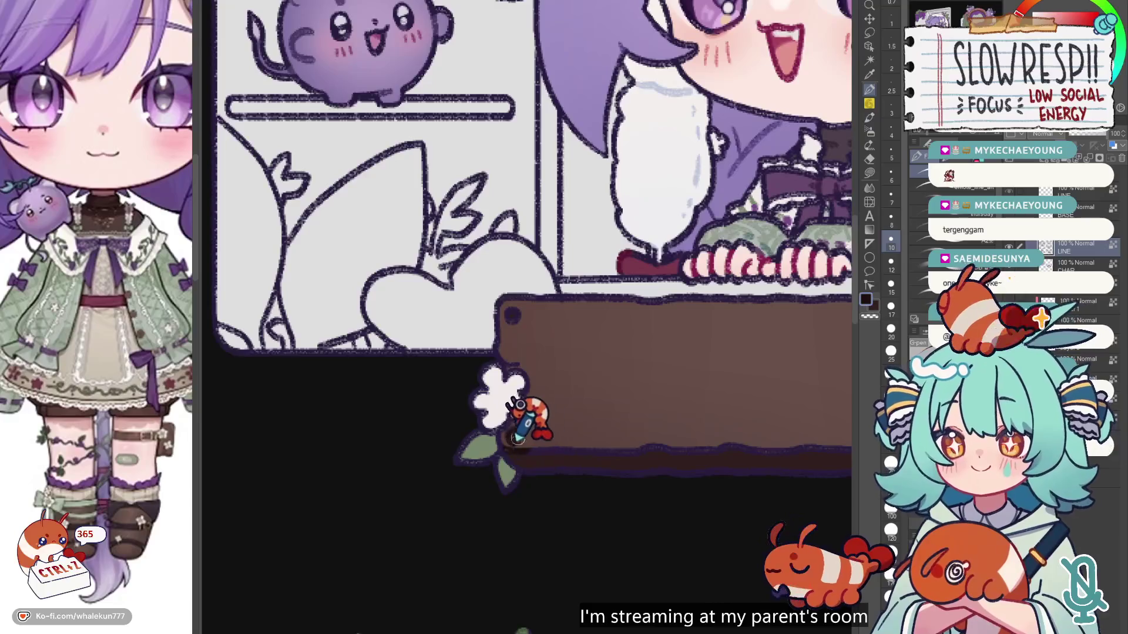
{"action": "left_click_drag", "start_coordinate": [592, 348], "coordinate": [488, 339]}
{"action": "key", "text": "bracketleft"}
{"action": "key", "text": "bracketleft"}
{"action": "key", "text": "bracketleft"}
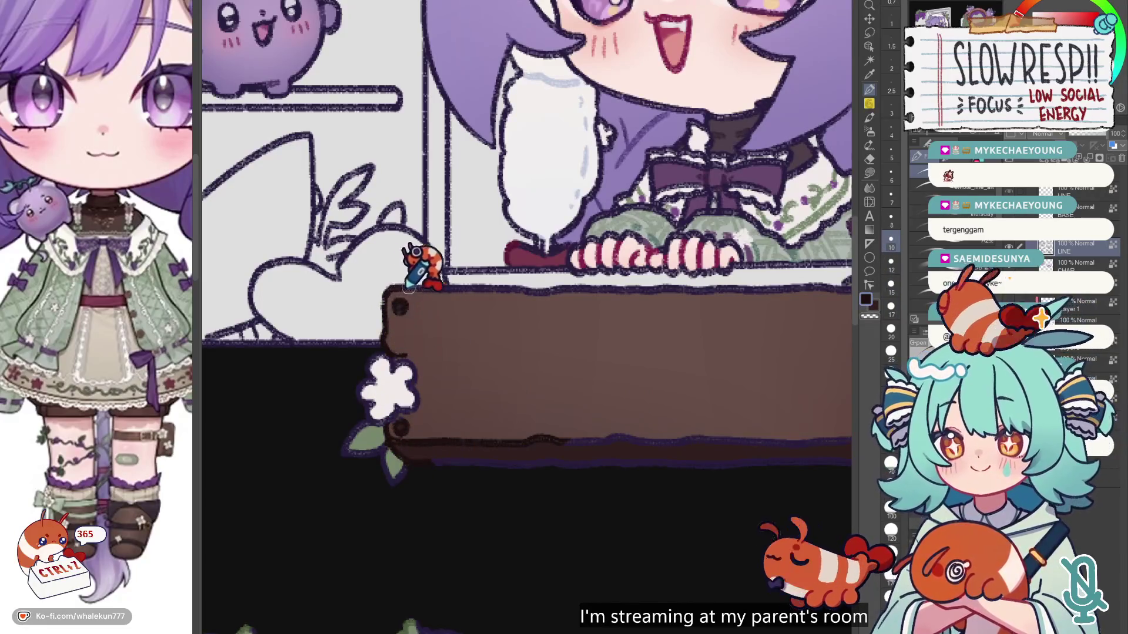
{"action": "scroll", "coordinate": [404, 288], "scroll_direction": "up", "scroll_amount": 2}
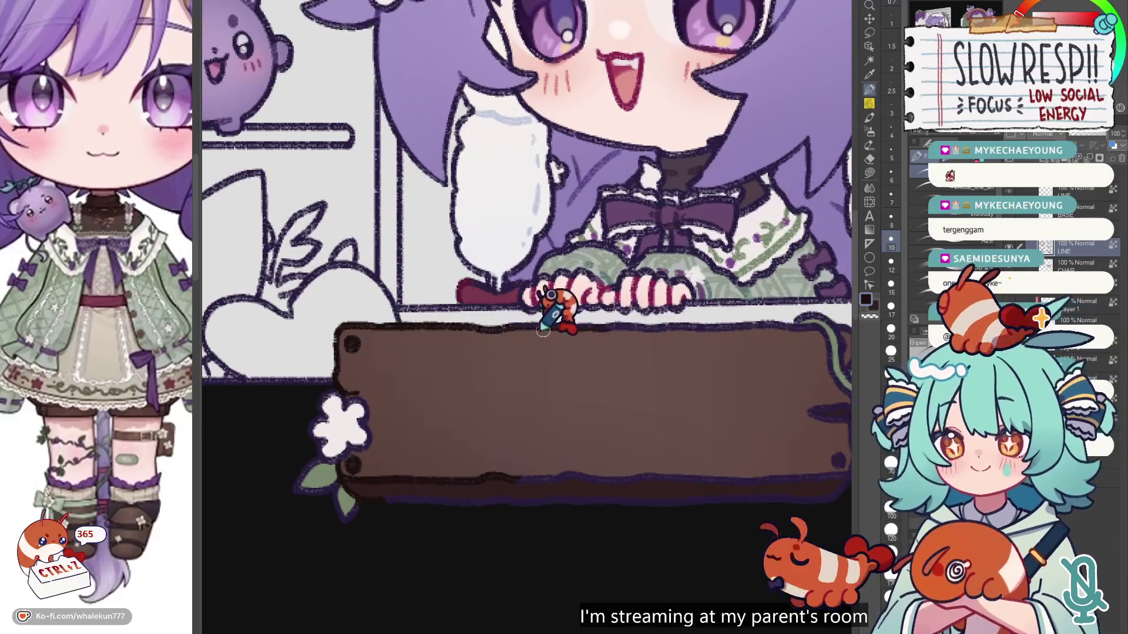
{"action": "scroll", "coordinate": [517, 335], "scroll_direction": "right", "scroll_amount": 4}
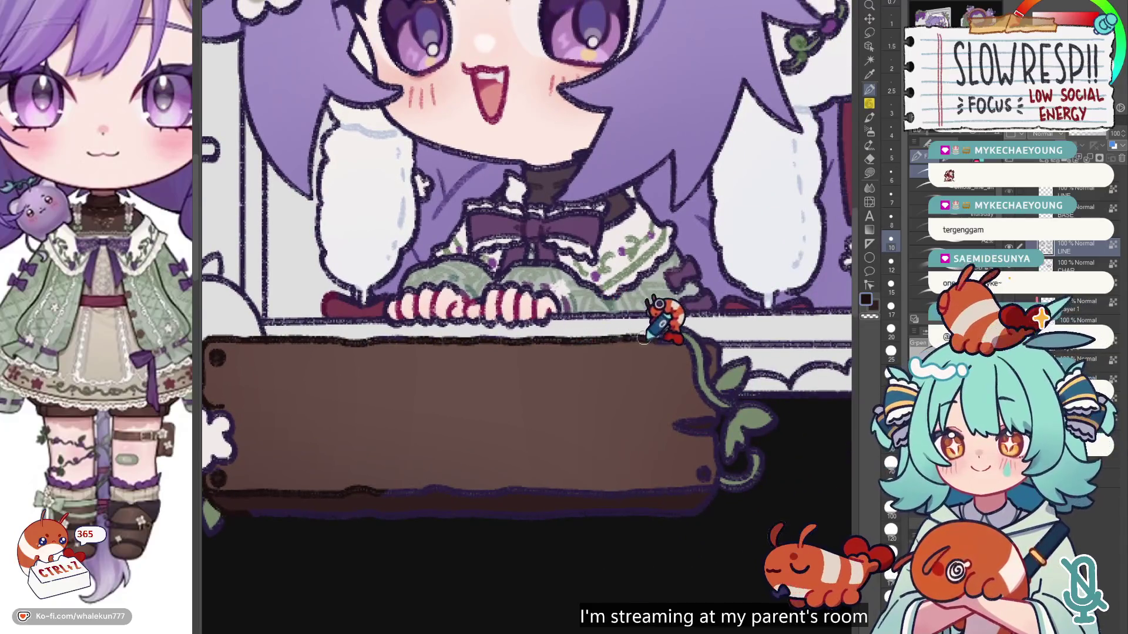
{"action": "scroll", "coordinate": [674, 345], "scroll_direction": "up", "scroll_amount": 5}
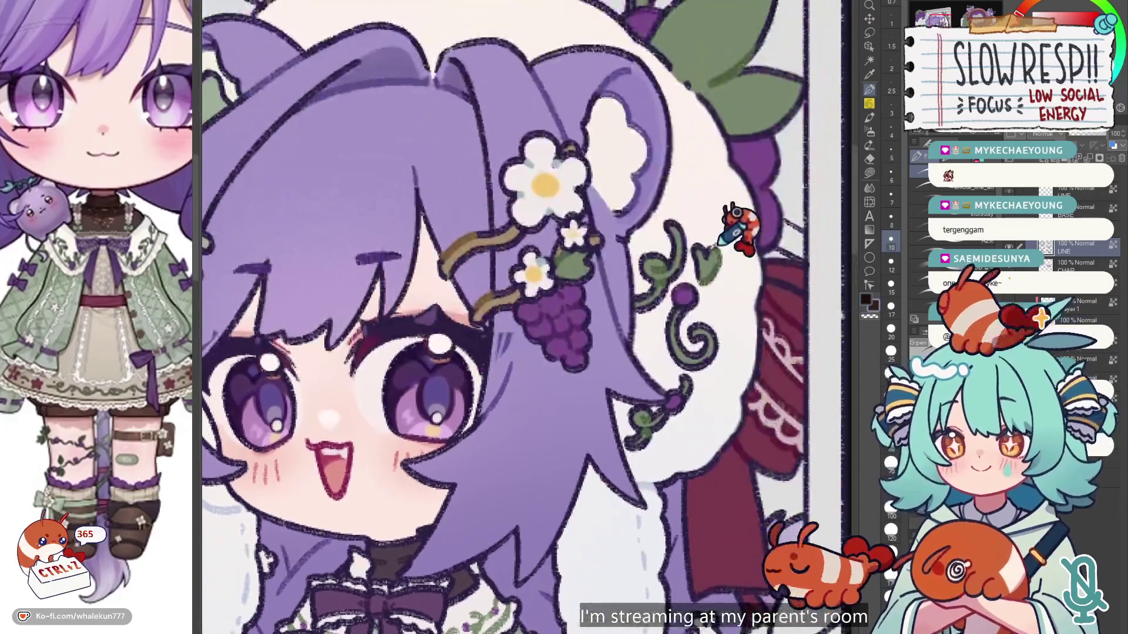
{"action": "scroll", "coordinate": [667, 267], "scroll_direction": "down", "scroll_amount": 5}
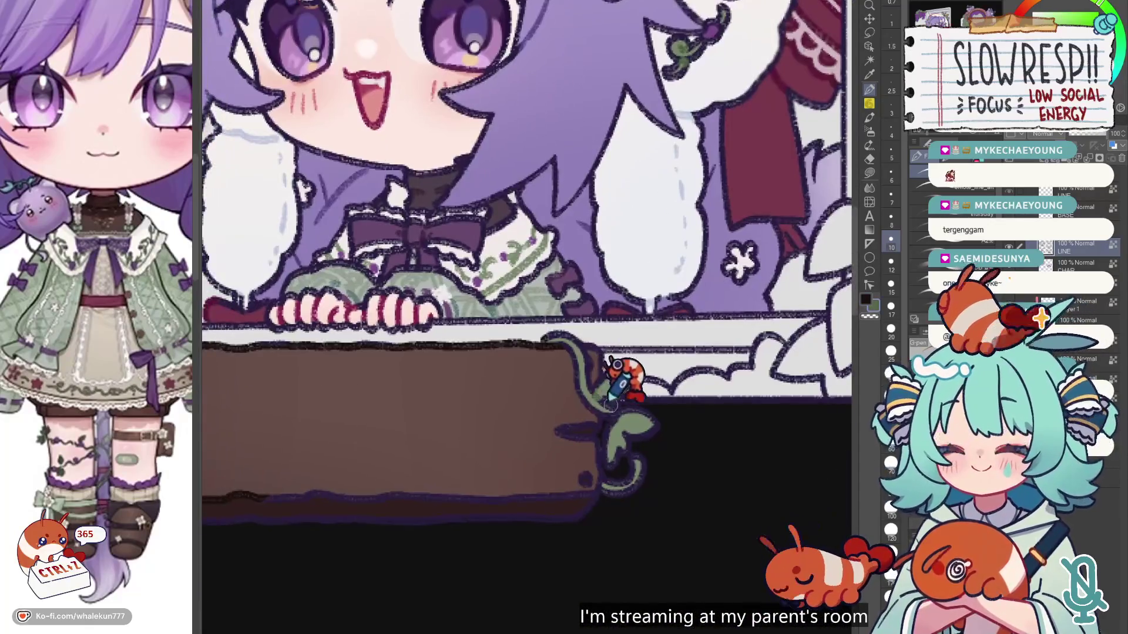
{"action": "scroll", "coordinate": [617, 364], "scroll_direction": "up", "scroll_amount": 8}
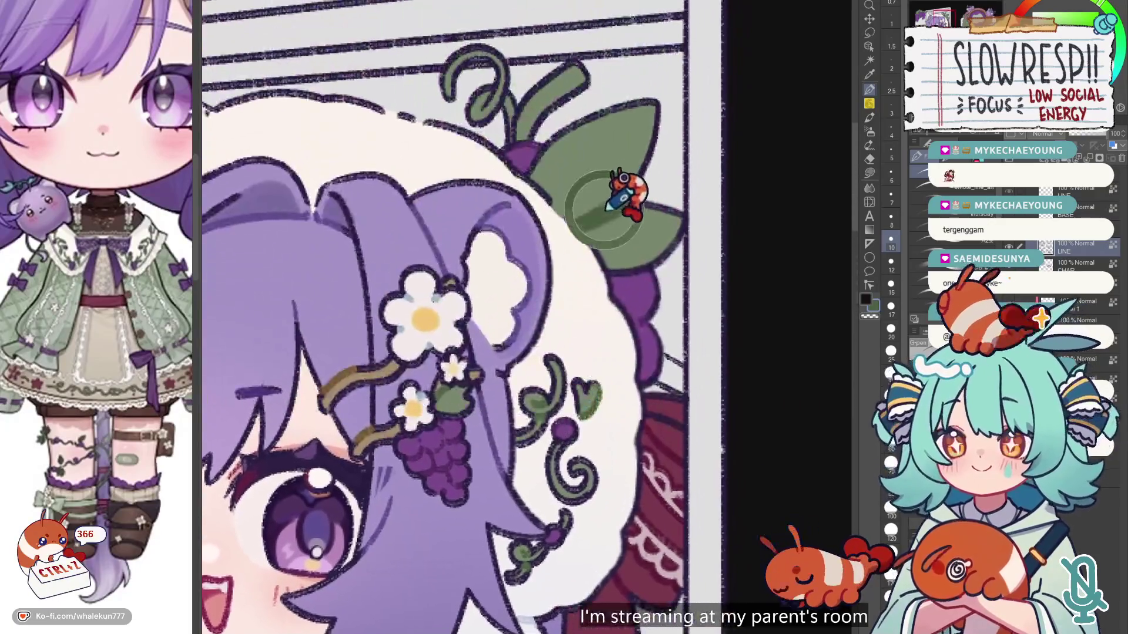
{"action": "scroll", "coordinate": [529, 464], "scroll_direction": "down", "scroll_amount": 7}
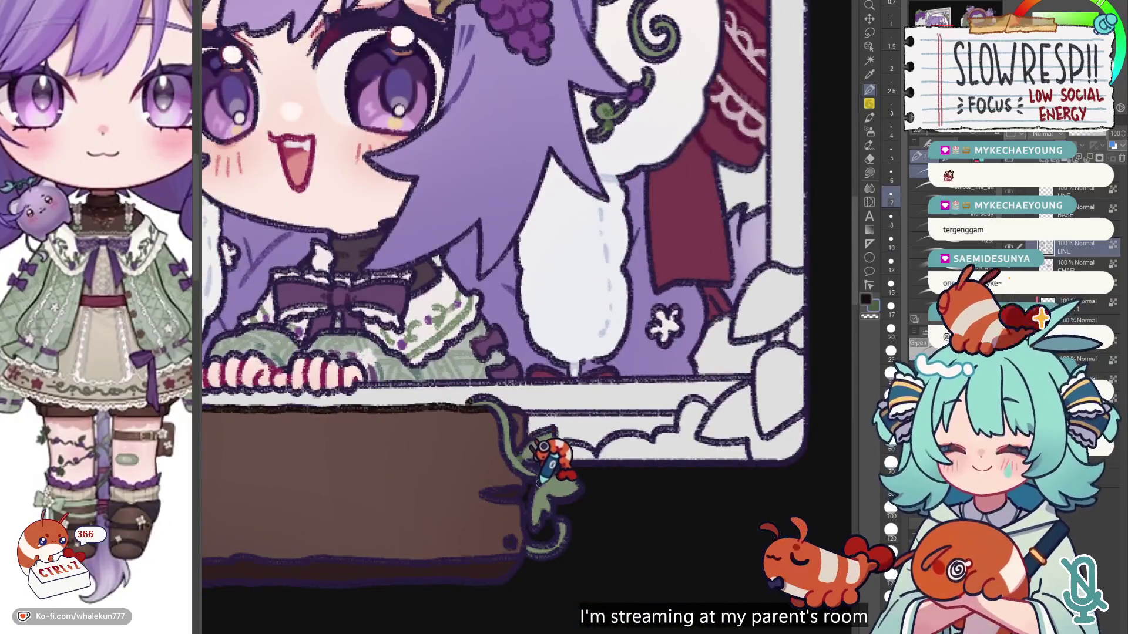
{"action": "key", "text": "bracketright"}
{"action": "key", "text": "bracketright"}
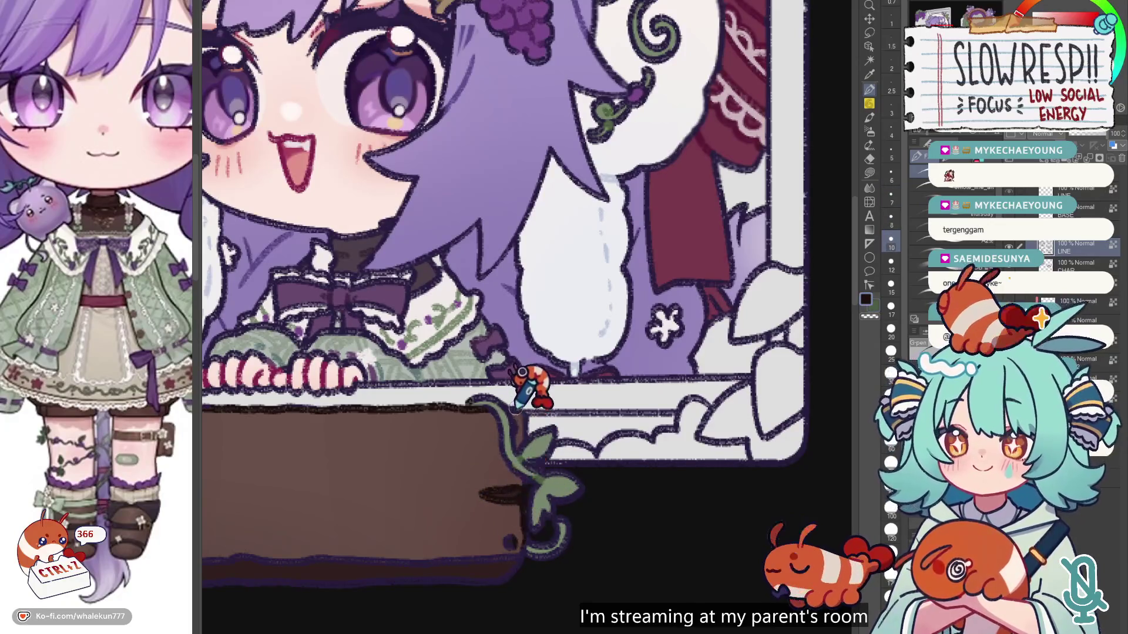
{"action": "scroll", "coordinate": [524, 438], "scroll_direction": "down", "scroll_amount": 3}
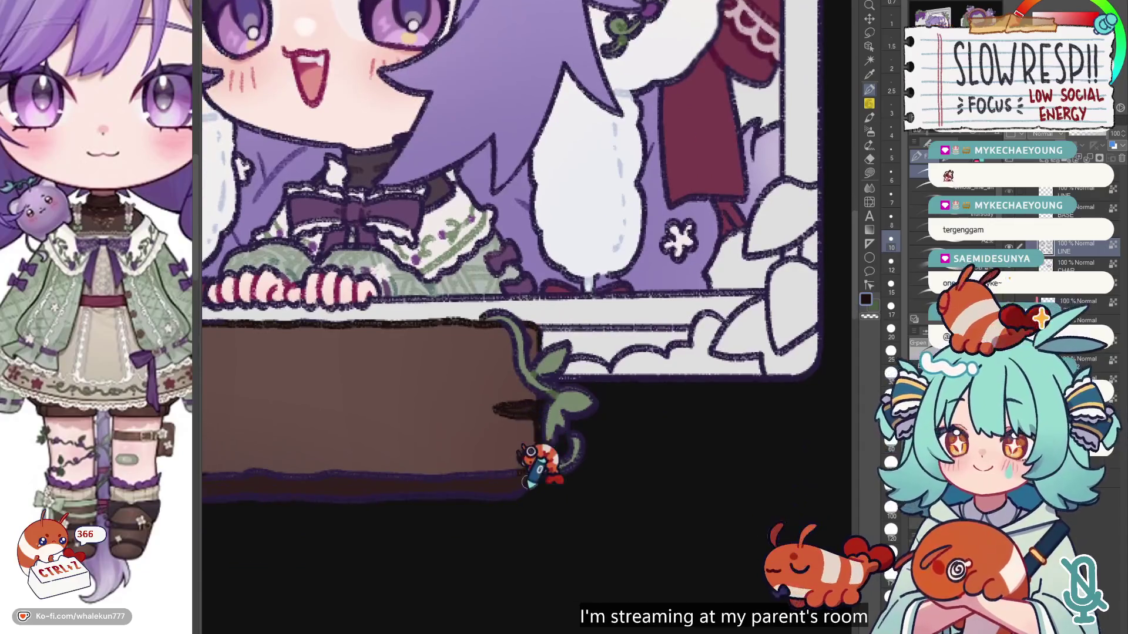
Step: Eyedrop the sign's dark edge colour and paint over the blue tint along its bottom edge
{"action": "left_click", "coordinate": [544, 472], "text": "alt"}
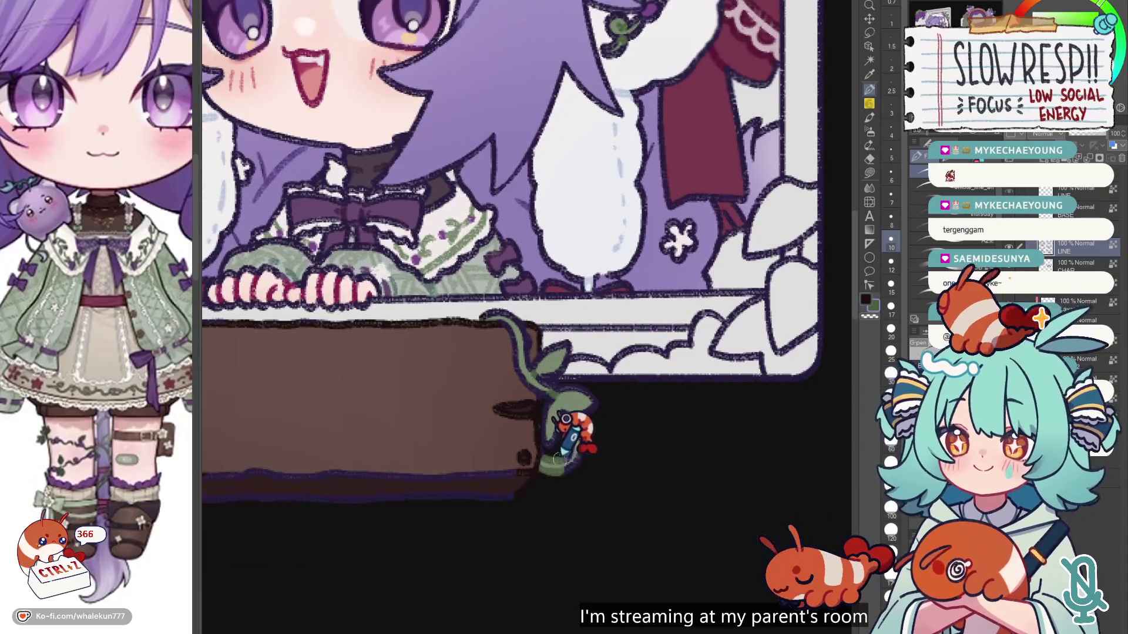
{"action": "left_click_drag", "start_coordinate": [563, 454], "coordinate": [700, 403]}
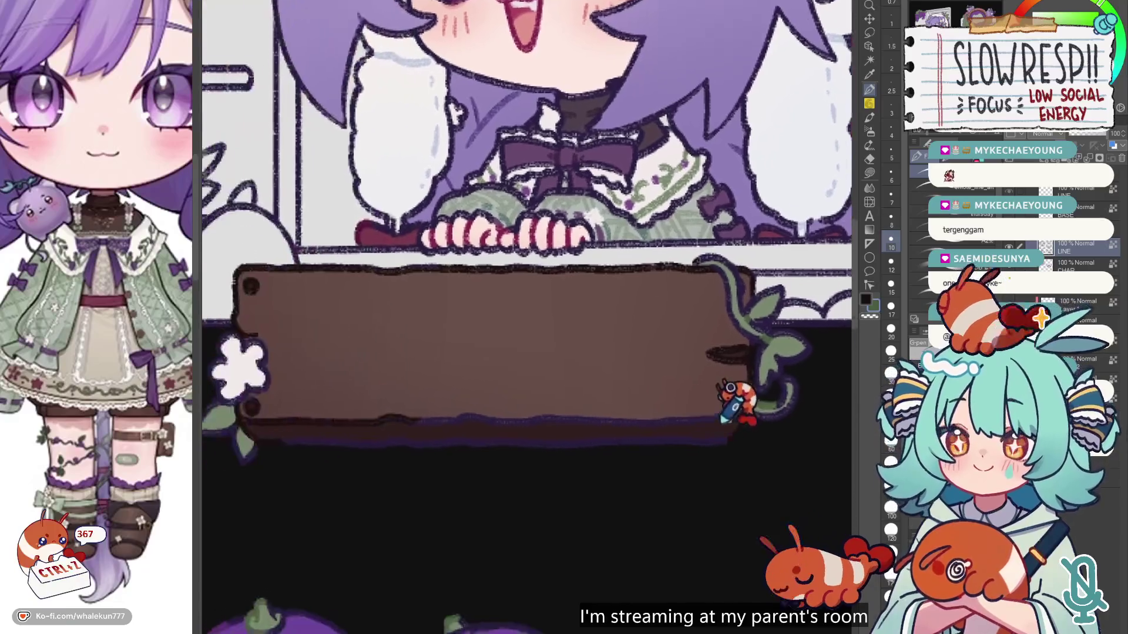
{"action": "left_click", "coordinate": [247, 414], "text": "alt"}
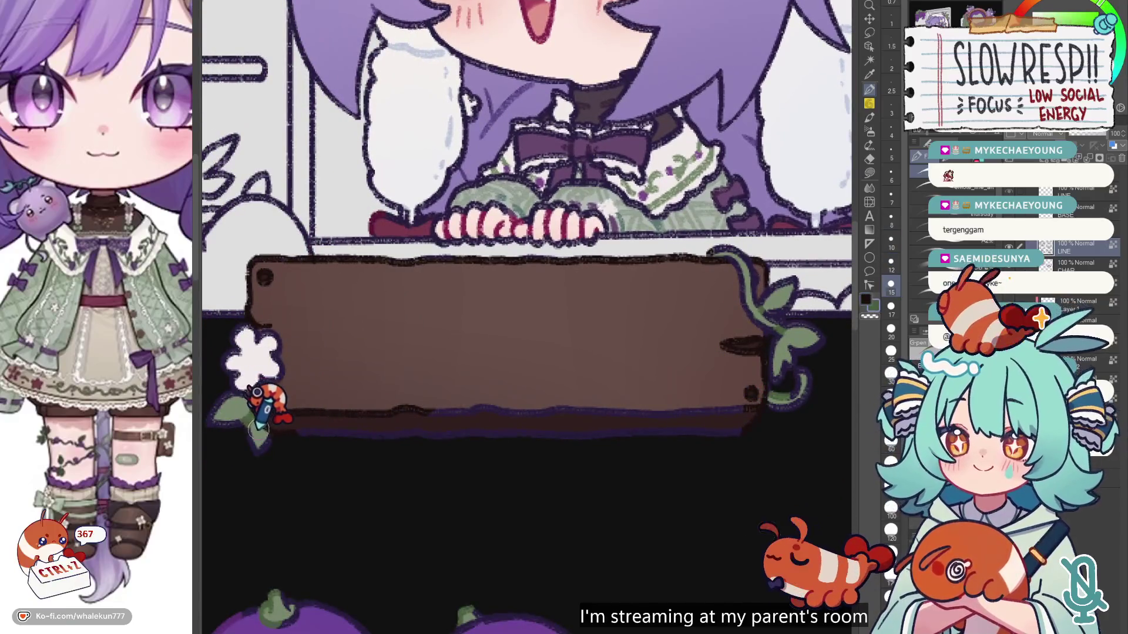
{"action": "key", "text": "ctrl+z"}
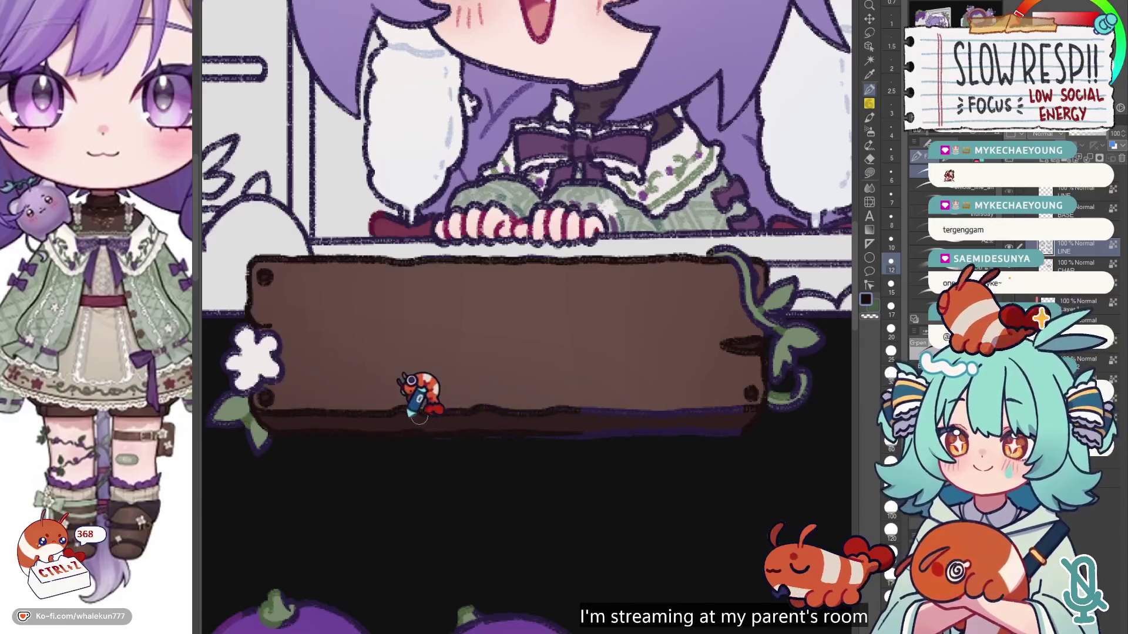
{"action": "mouse_move", "coordinate": [411, 414]}
{"action": "left_mouse_down"}
{"action": "mouse_move", "coordinate": [705, 414]}
{"action": "mouse_move", "coordinate": [692, 414]}
{"action": "left_mouse_up"}
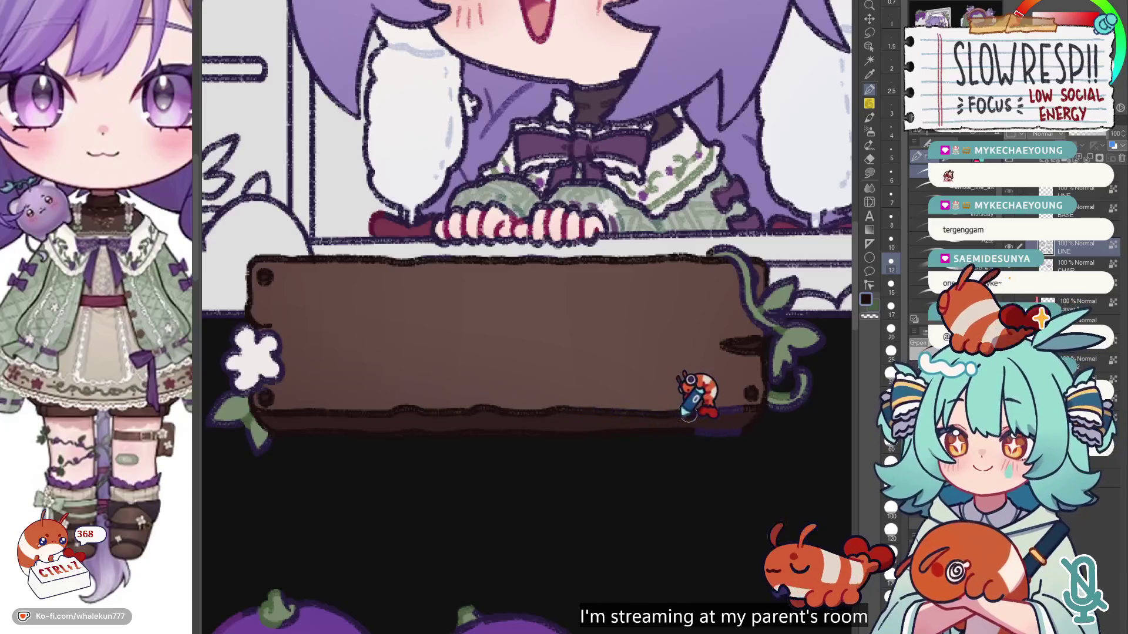
{"action": "scroll", "coordinate": [756, 376], "scroll_direction": "down", "scroll_amount": 5}
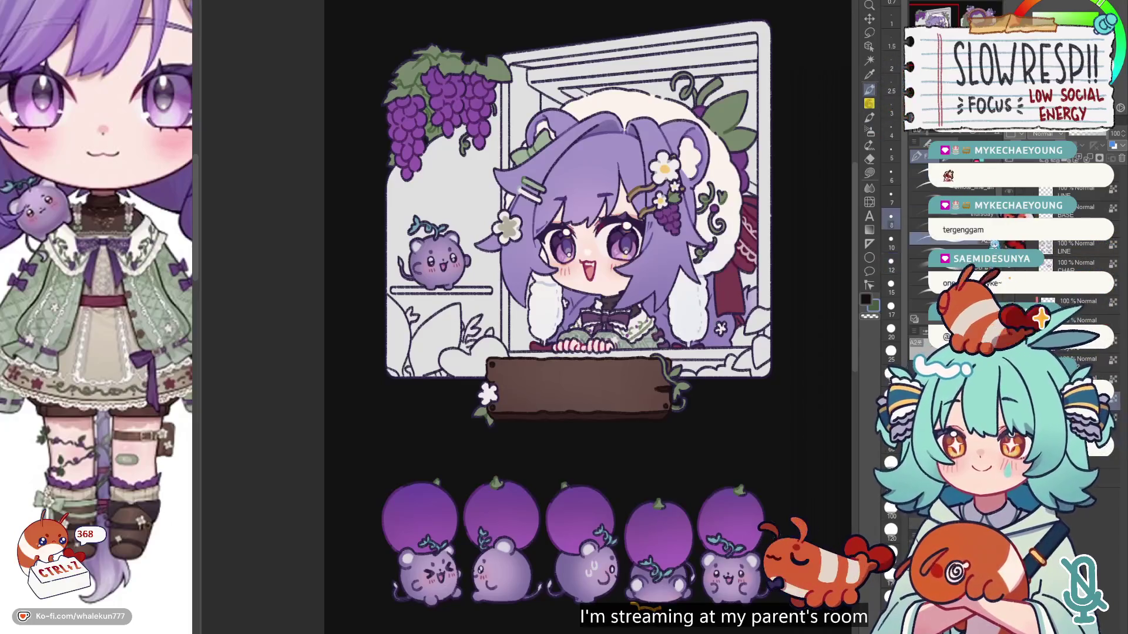
Step: Zoom in on the grape wreath's plaque and trace a darker outline along its top edge
{"action": "scroll", "coordinate": [563, 362], "scroll_direction": "up", "scroll_amount": 5}
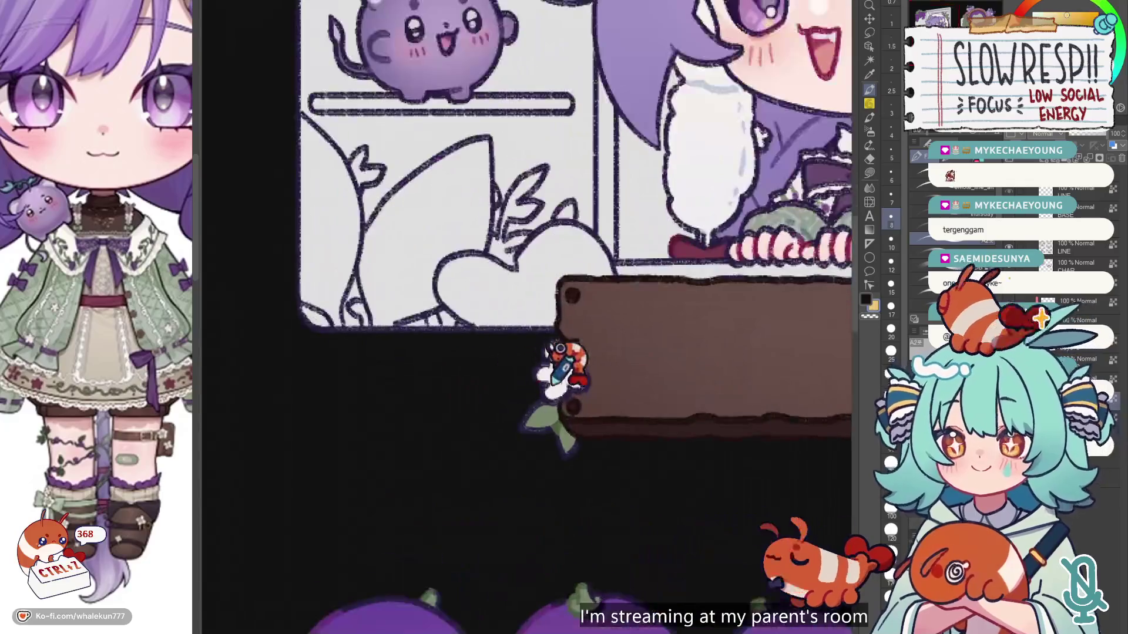
{"action": "scroll", "coordinate": [572, 315], "scroll_direction": "down", "scroll_amount": 5}
{"action": "scroll", "coordinate": [658, 353], "scroll_direction": "up", "scroll_amount": 2}
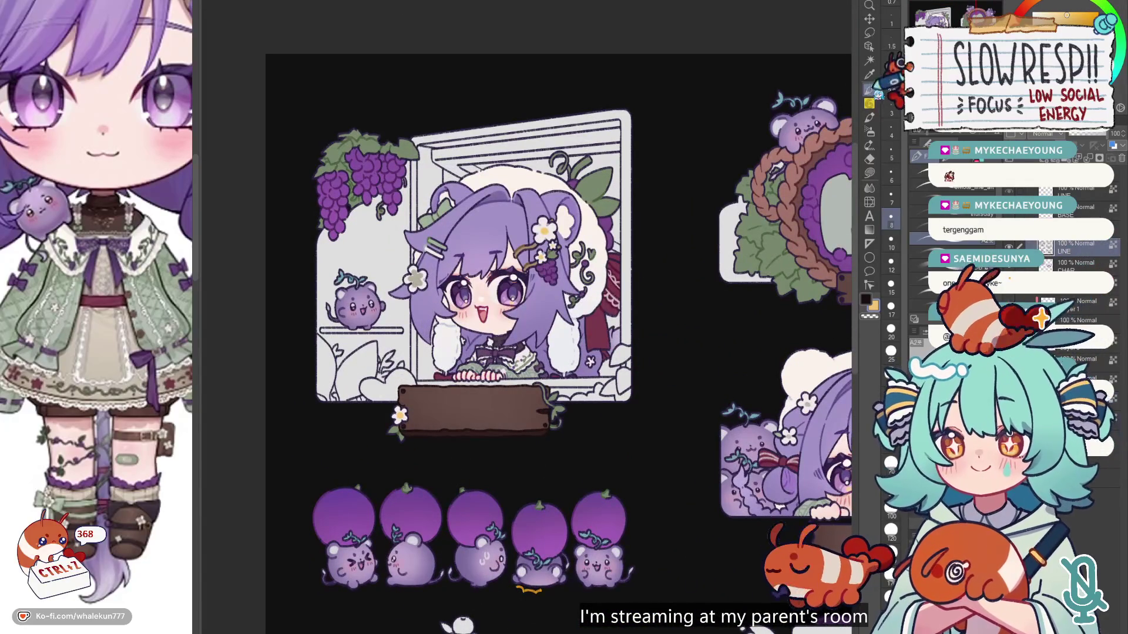
{"action": "left_click_drag", "start_coordinate": [746, 299], "coordinate": [503, 291]}
{"action": "scroll", "coordinate": [614, 259], "scroll_direction": "up", "scroll_amount": 3}
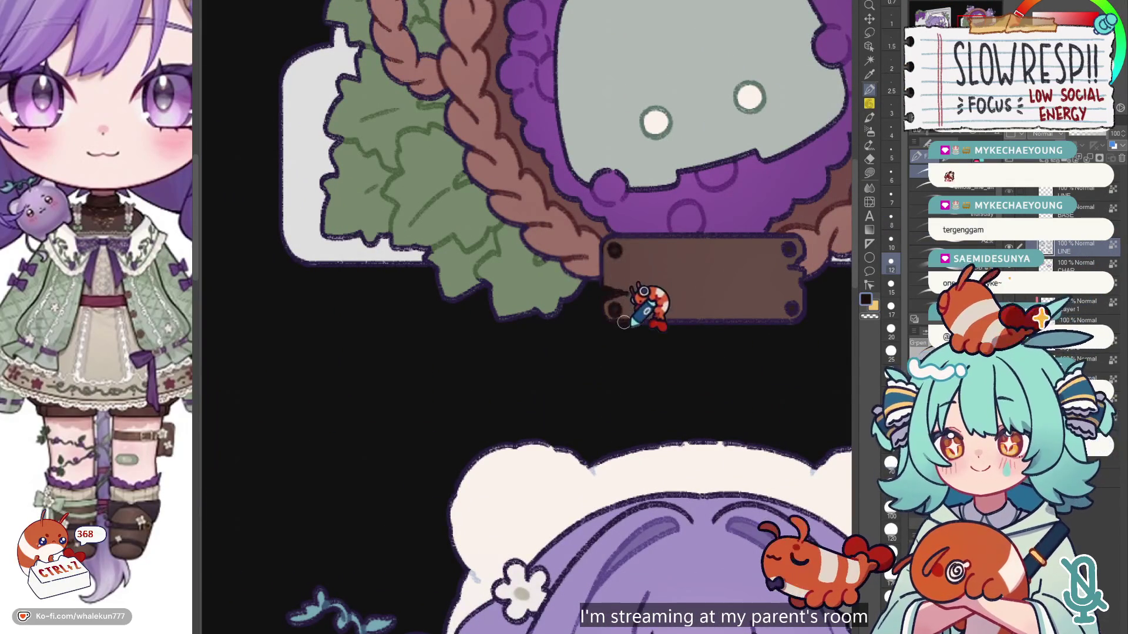
{"action": "left_click_drag", "start_coordinate": [773, 297], "coordinate": [678, 335]}
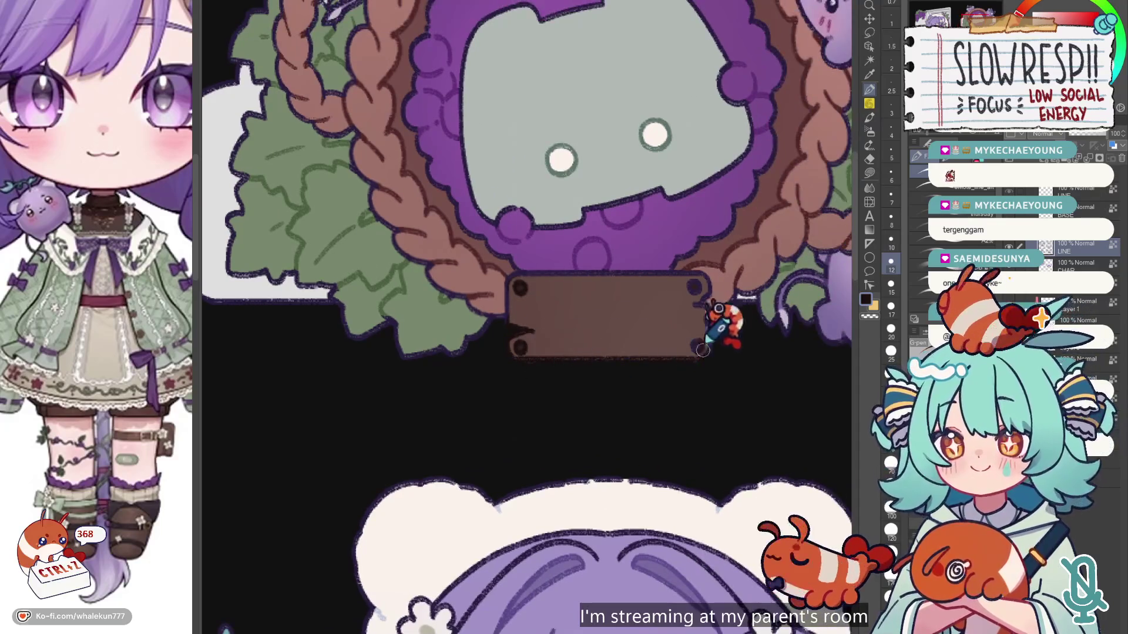
{"action": "scroll", "coordinate": [692, 351], "scroll_direction": "up", "scroll_amount": 3}
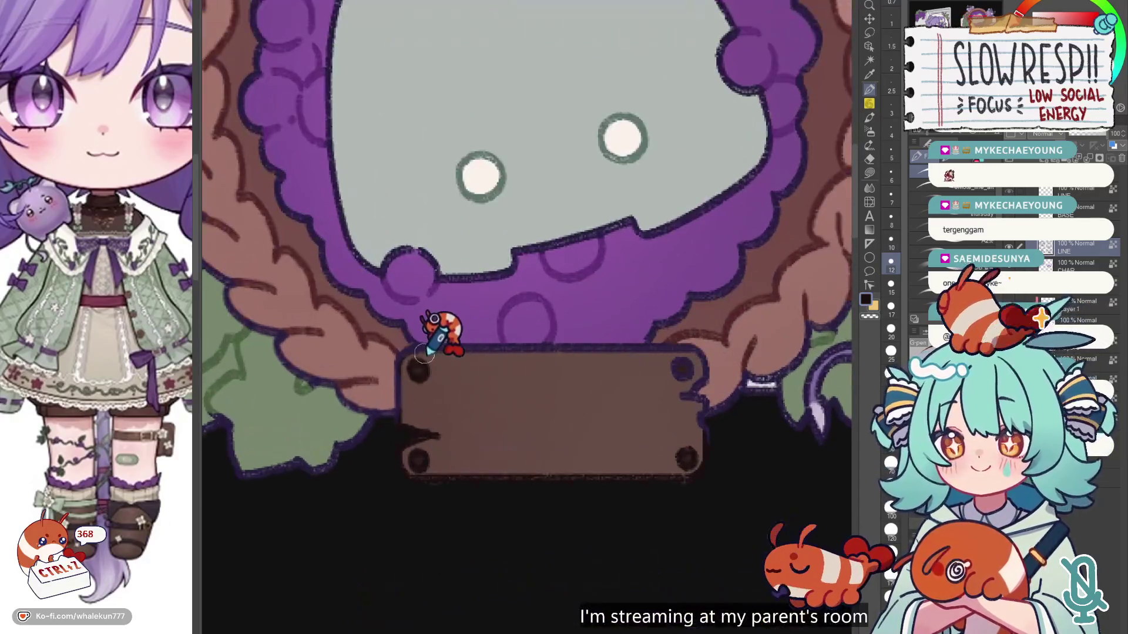
{"action": "left_click_drag", "start_coordinate": [410, 357], "coordinate": [692, 350]}
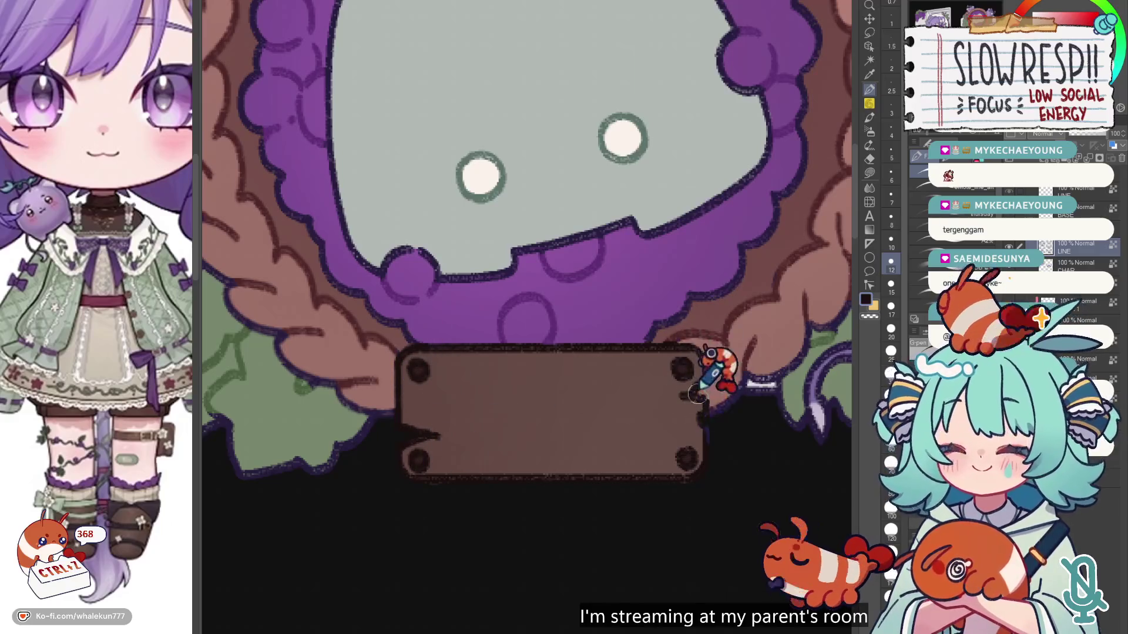
{"action": "scroll", "coordinate": [705, 378], "scroll_direction": "down", "scroll_amount": 3}
{"action": "scroll", "coordinate": [646, 378], "scroll_direction": "down", "scroll_amount": 3}
{"action": "scroll", "coordinate": [614, 383], "scroll_direction": "down", "scroll_amount": 3}
{"action": "scroll", "coordinate": [475, 410], "scroll_direction": "up", "scroll_amount": 3}
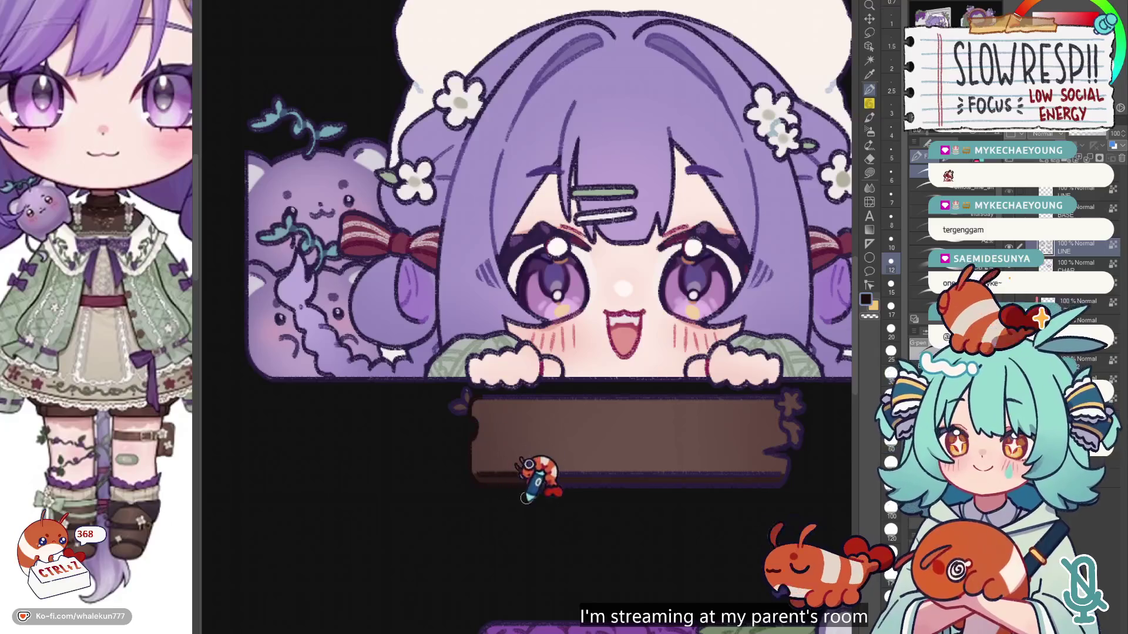
Step: Paint dark edges along the bottom and top of the brown sign
{"action": "key", "text": "bracketright"}
{"action": "left_click_drag", "start_coordinate": [538, 477], "coordinate": [726, 479]}
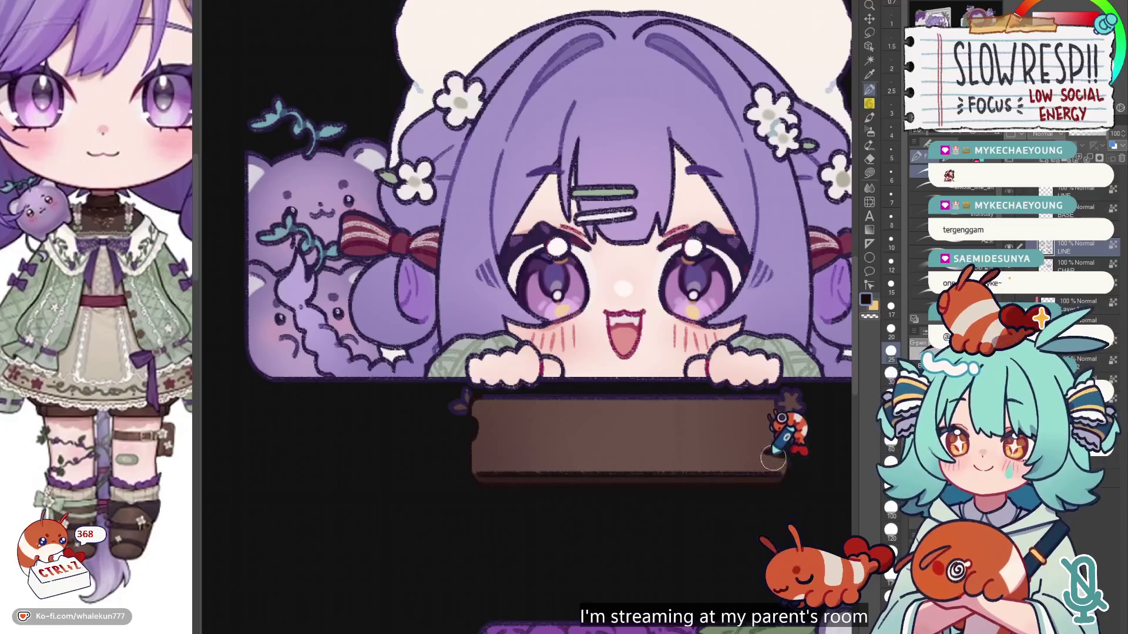
{"action": "key", "text": "bracketleft"}
{"action": "left_click_drag", "start_coordinate": [453, 397], "coordinate": [739, 398]}
Step: Set up a smaller white Lasso Fill for the flower at the sign's right end
{"action": "scroll", "coordinate": [738, 355], "scroll_direction": "up", "scroll_amount": 2}
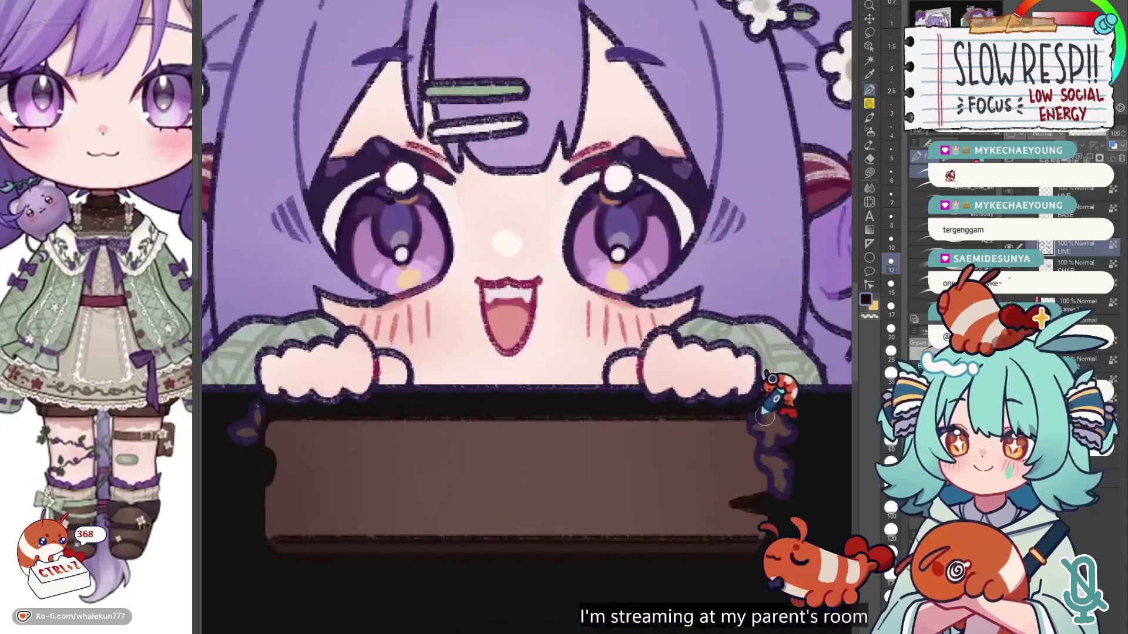
{"action": "key", "text": "bracketleft"}
{"action": "key", "text": "bracketleft"}
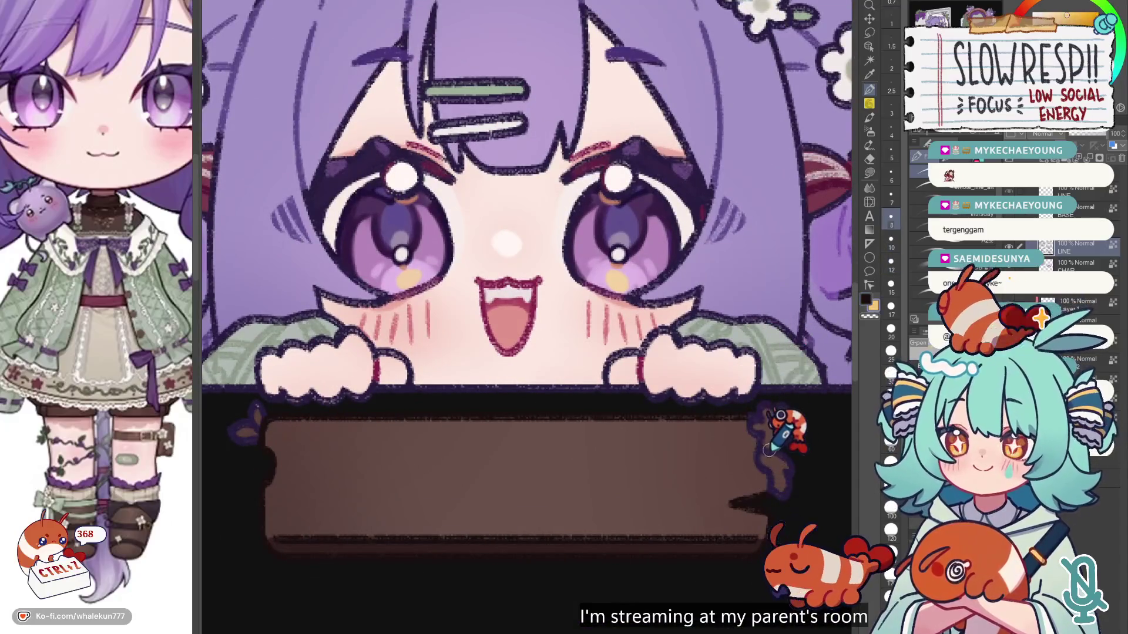
{"action": "scroll", "coordinate": [685, 221], "scroll_direction": "up", "scroll_amount": 5}
{"action": "scroll", "coordinate": [755, 189], "scroll_direction": "down", "scroll_amount": 2}
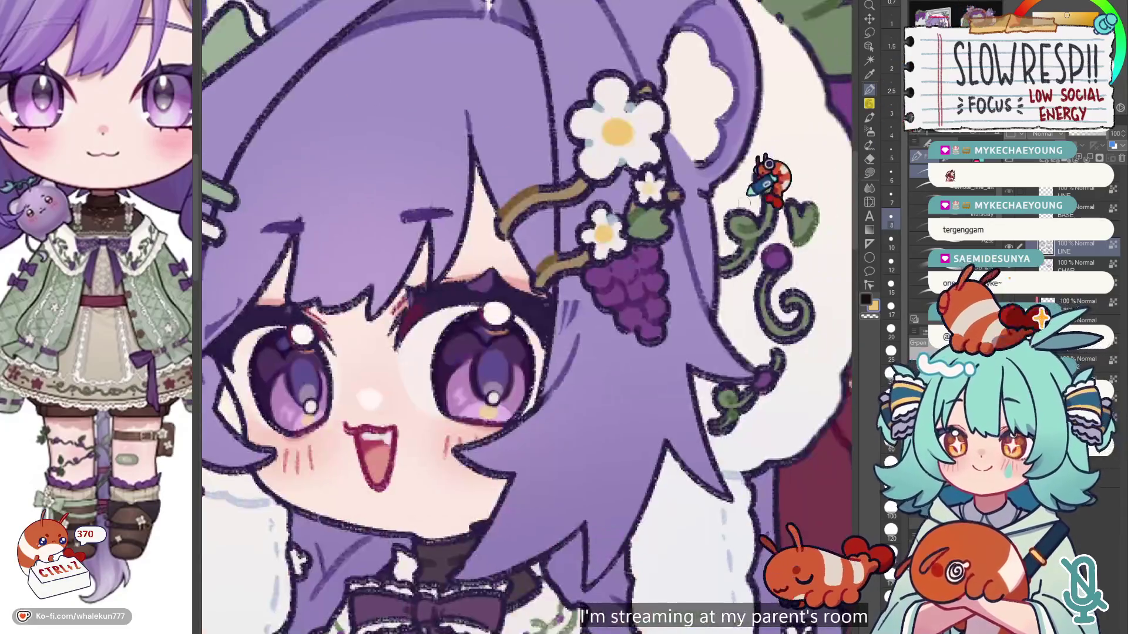
{"action": "scroll", "coordinate": [780, 171], "scroll_direction": "up", "scroll_amount": 1}
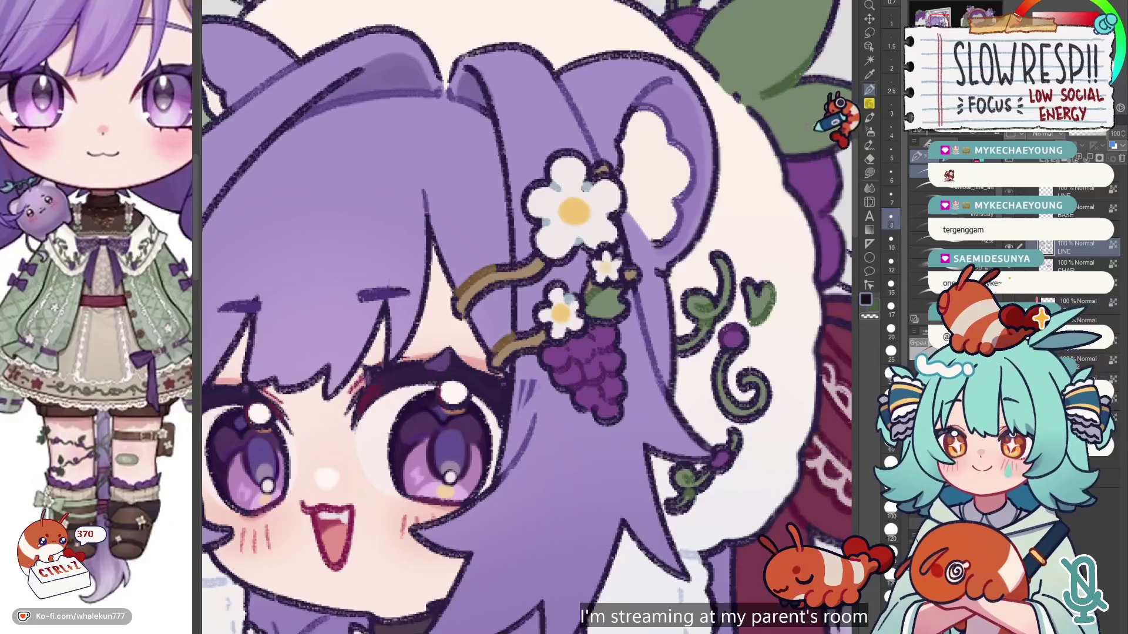
{"action": "scroll", "coordinate": [588, 307], "scroll_direction": "down", "scroll_amount": 5}
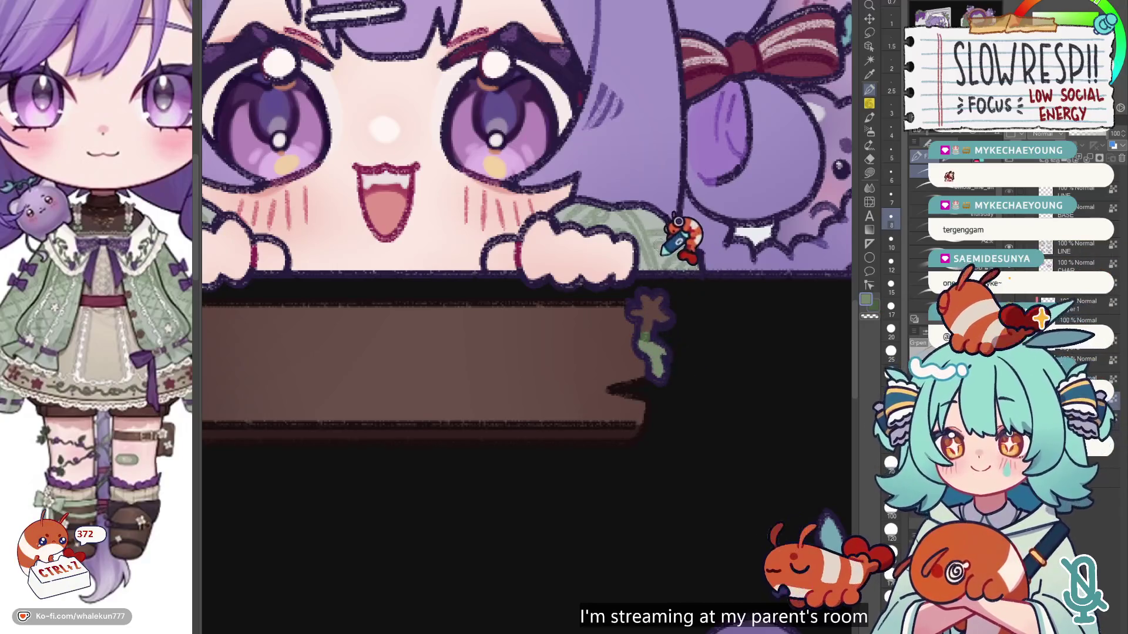
{"action": "scroll", "coordinate": [680, 239], "scroll_direction": "up", "scroll_amount": 4}
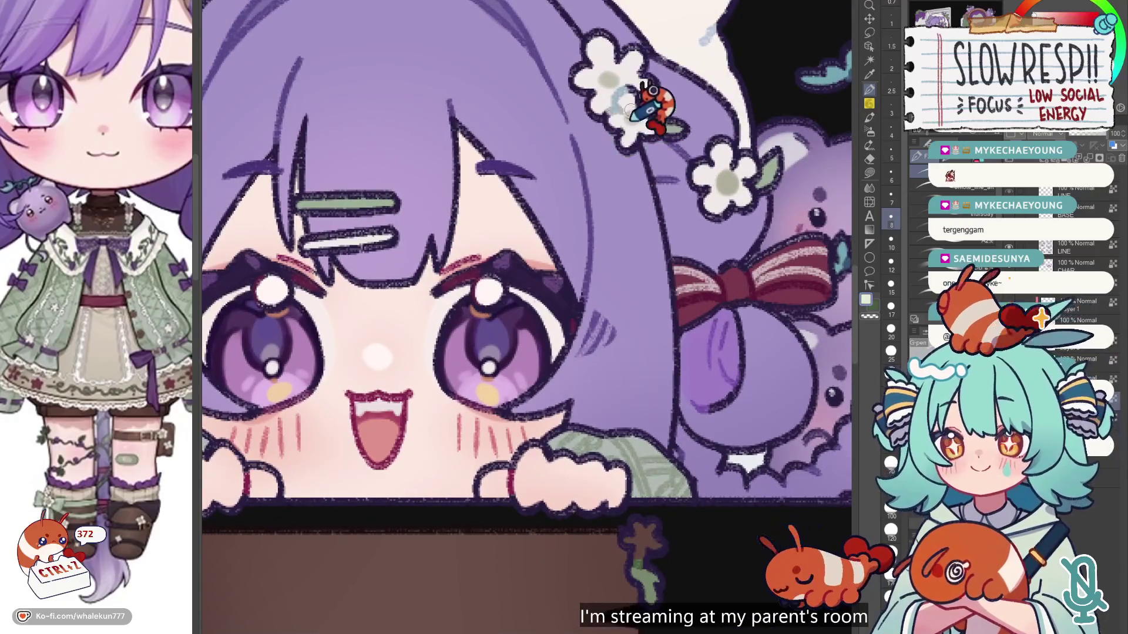
{"action": "scroll", "coordinate": [652, 241], "scroll_direction": "down", "scroll_amount": 2}
{"action": "key", "text": "x"}
{"action": "left_click", "coordinate": [869, 173]}
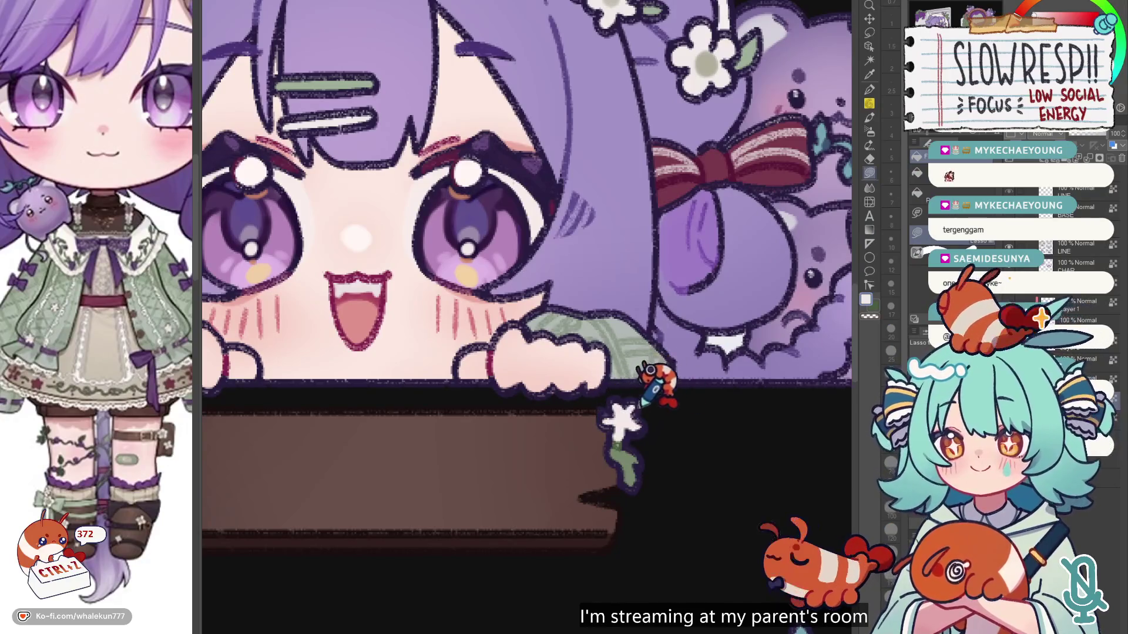
{"action": "scroll", "coordinate": [619, 416], "scroll_direction": "down", "scroll_amount": 3}
{"action": "scroll", "coordinate": [650, 410], "scroll_direction": "up", "scroll_amount": 3}
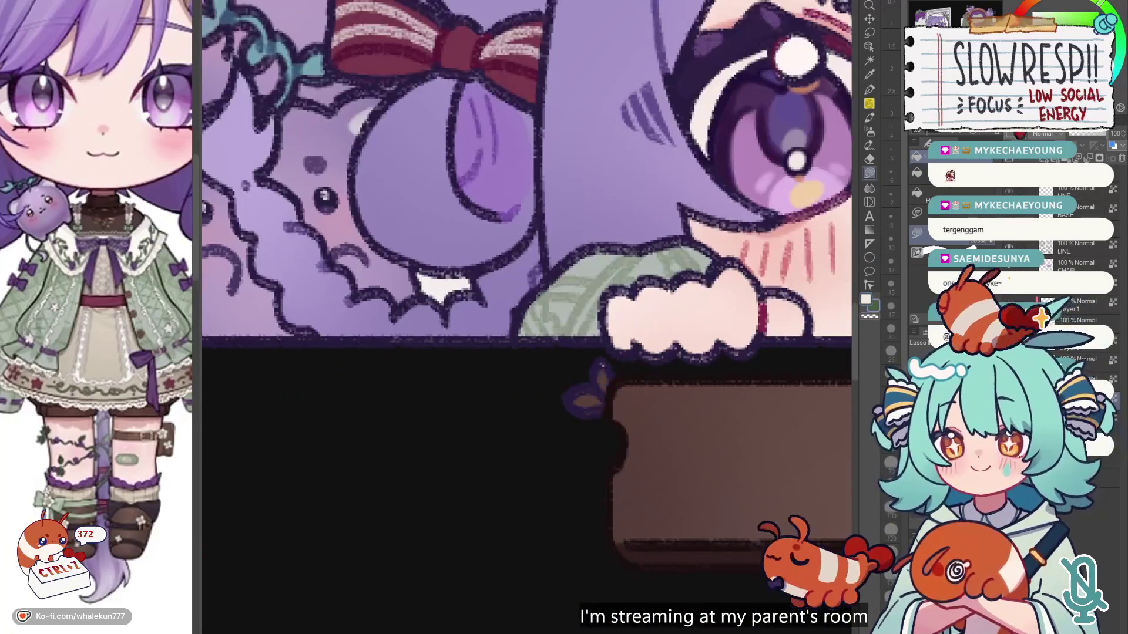
Step: Add the small white flower at the sign's right end, checking it on a flipped canvas
{"action": "key", "text": "h"}
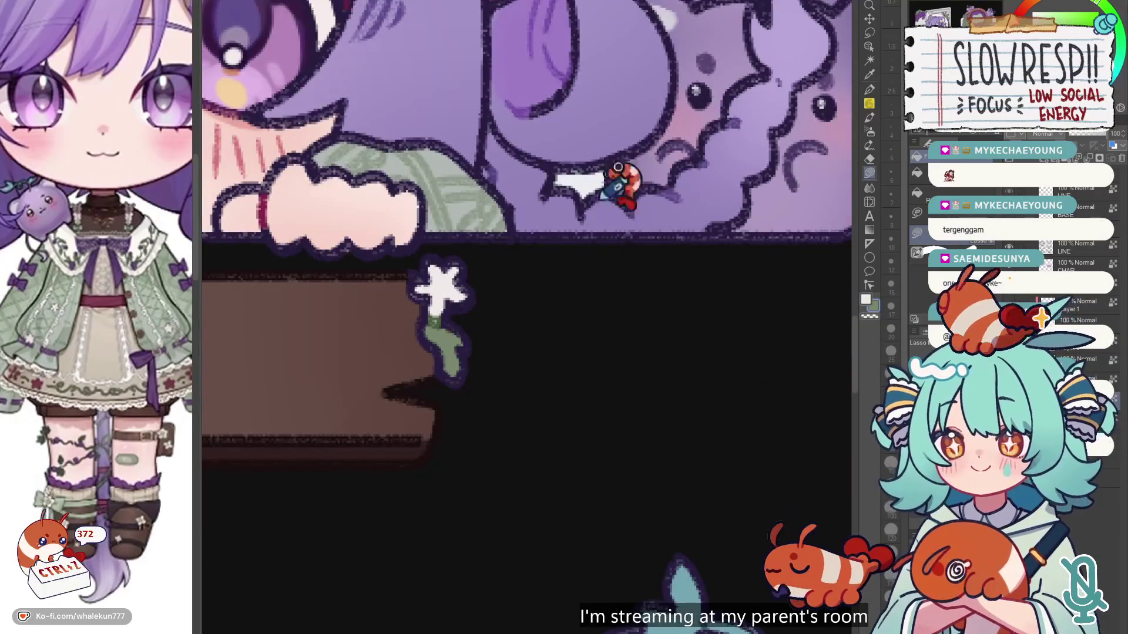
{"action": "key", "text": "h"}
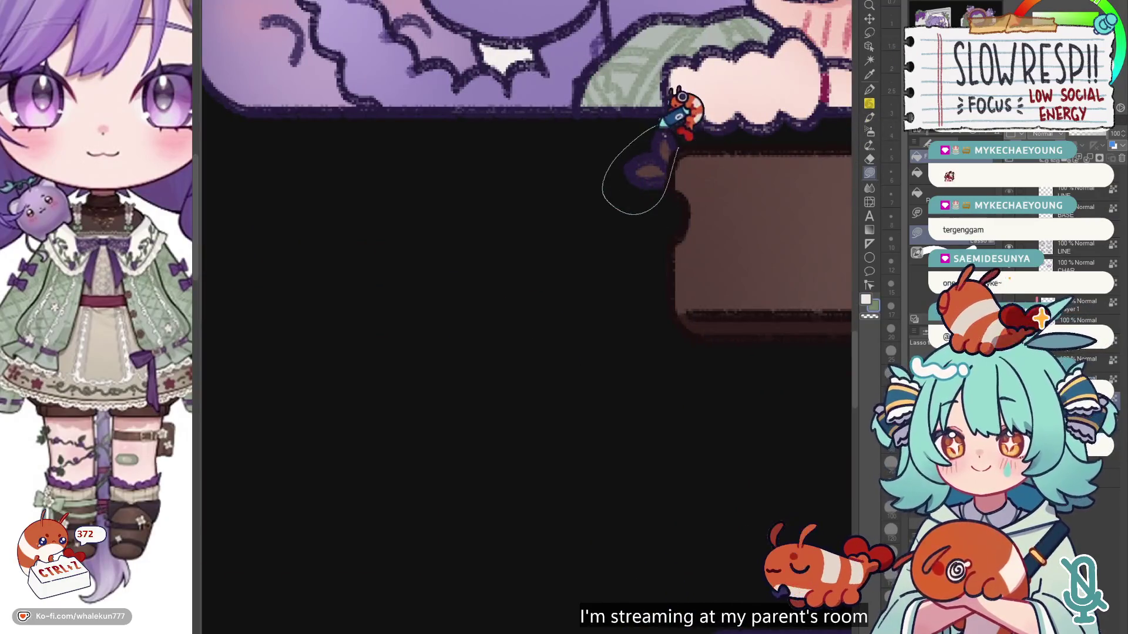
{"action": "left_click_drag", "start_coordinate": [717, 163], "coordinate": [607, 249]}
{"action": "key", "text": "h"}
{"action": "left_click_drag", "start_coordinate": [676, 408], "coordinate": [453, 327]}
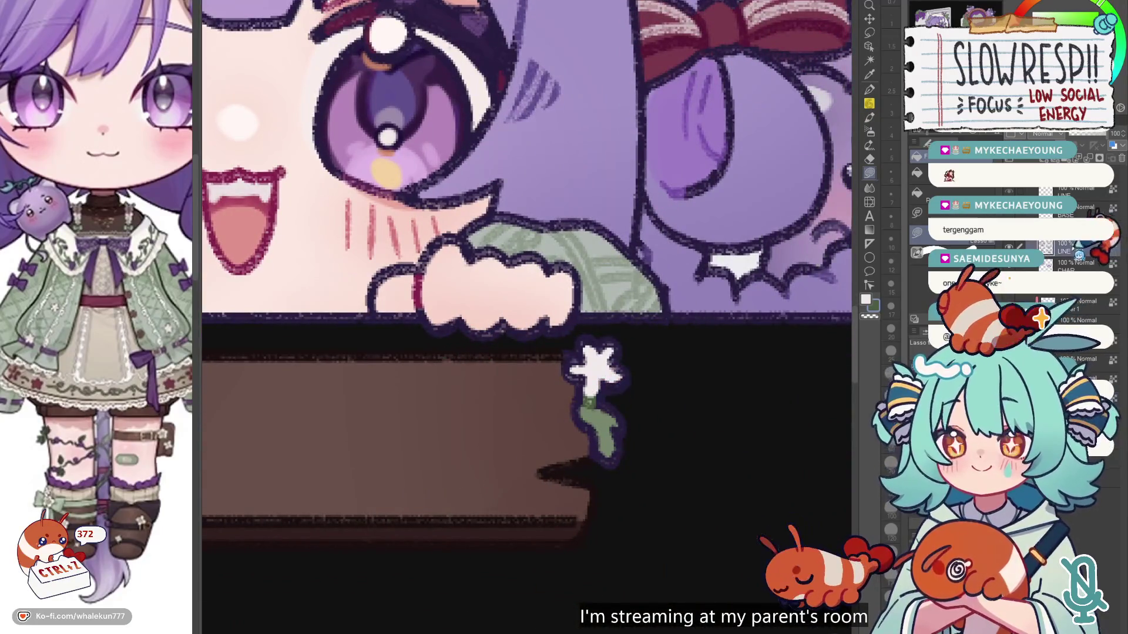
{"action": "key", "text": "h"}
{"action": "scroll", "coordinate": [692, 308], "scroll_direction": "down", "scroll_amount": 5}
{"action": "scroll", "coordinate": [681, 267], "scroll_direction": "up", "scroll_amount": 5}
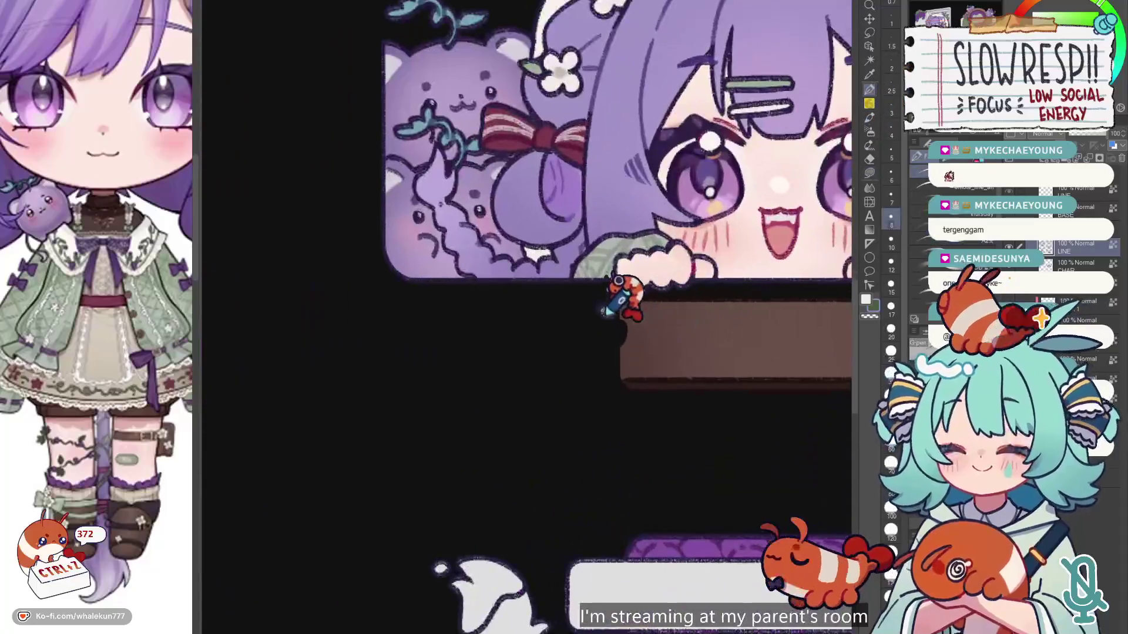
{"action": "scroll", "coordinate": [675, 282], "scroll_direction": "down", "scroll_amount": 3}
{"action": "scroll", "coordinate": [781, 411], "scroll_direction": "up", "scroll_amount": 3}
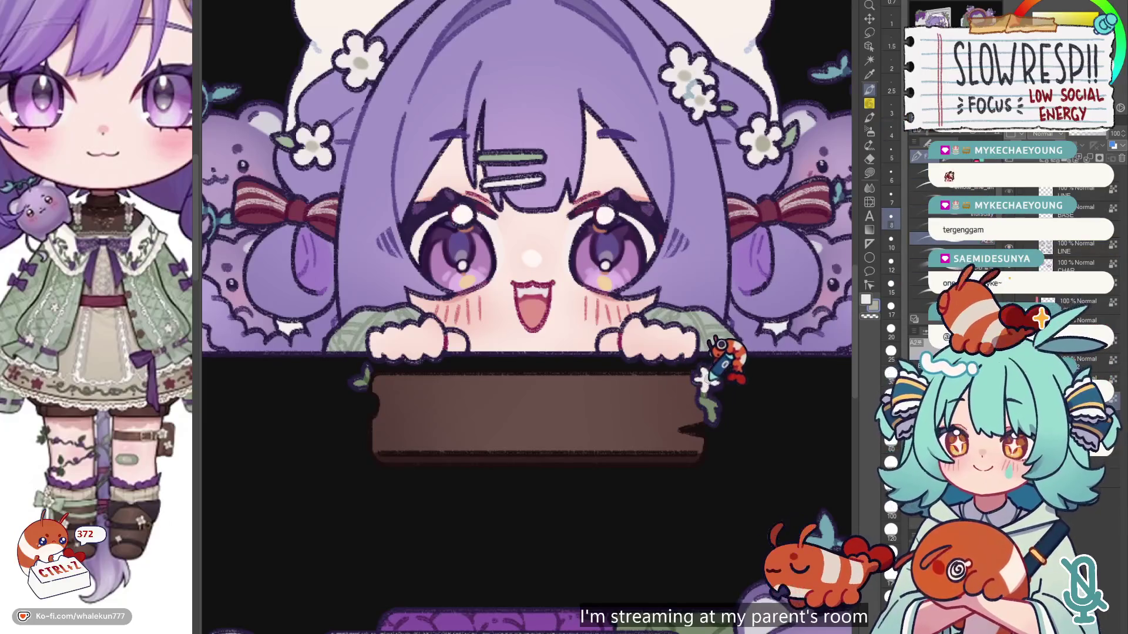
{"action": "scroll", "coordinate": [727, 325], "scroll_direction": "down", "scroll_amount": 3}
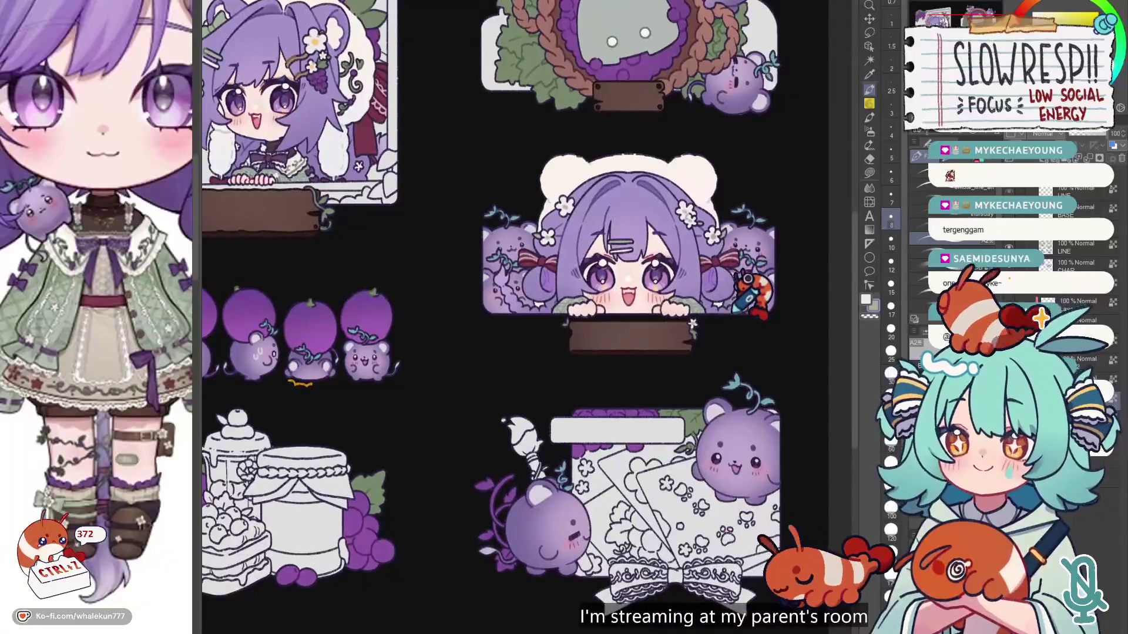
Step: Pan the full sticker sheet, select Lasso Fill, and zoom onto the lower-right card's lace bow
{"action": "scroll", "coordinate": [752, 311], "scroll_direction": "down", "scroll_amount": 3}
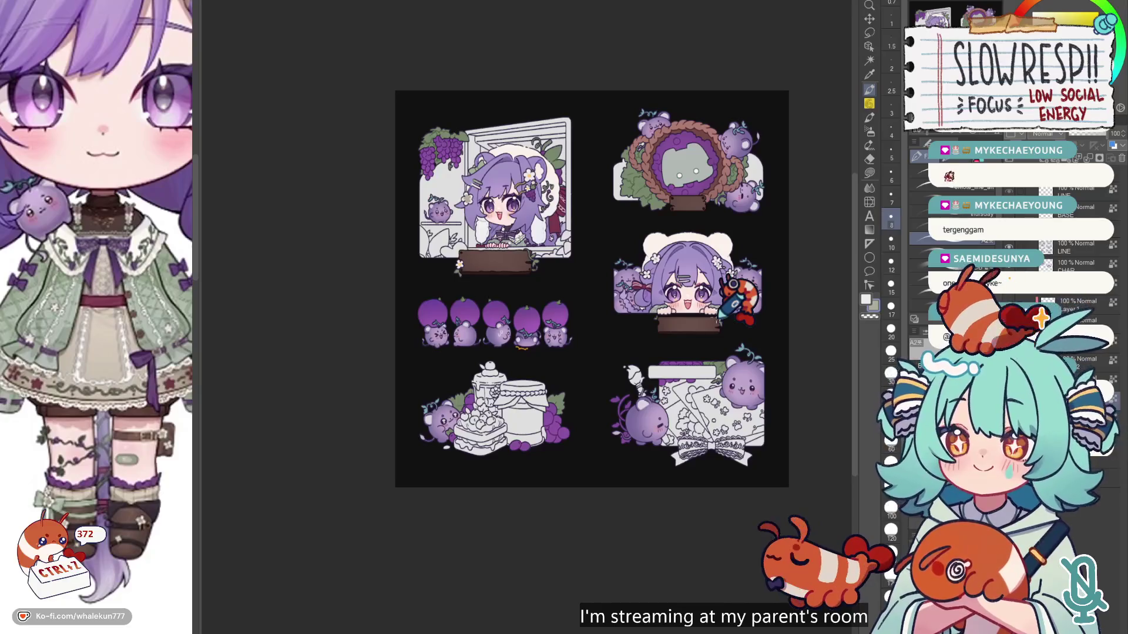
{"action": "left_click_drag", "start_coordinate": [733, 284], "coordinate": [657, 341]}
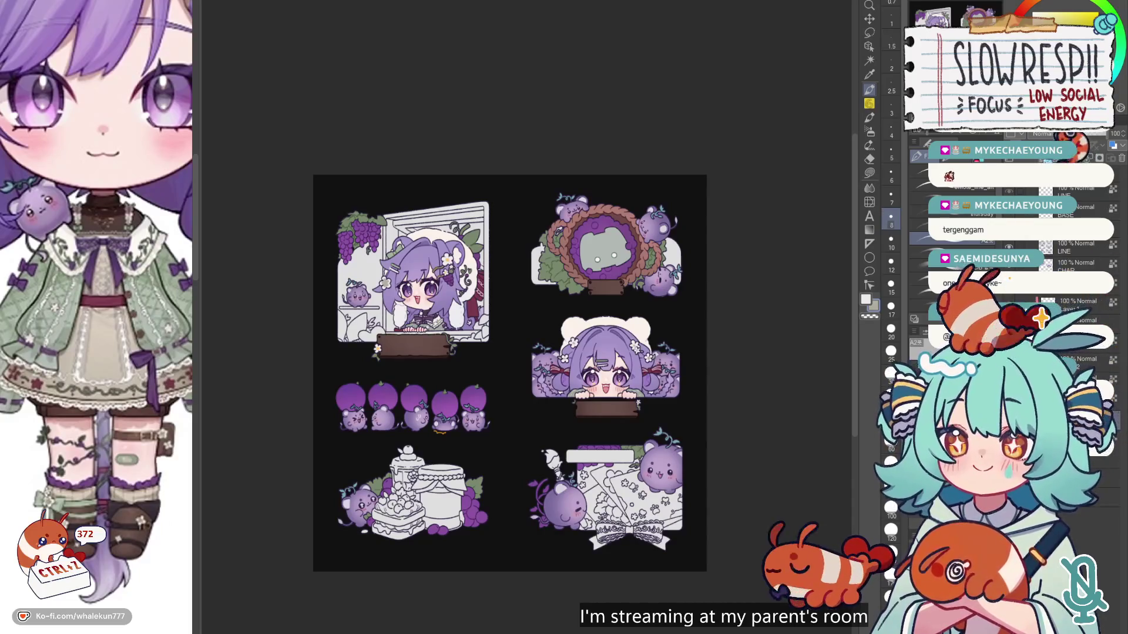
{"action": "left_click", "coordinate": [870, 174]}
{"action": "scroll", "coordinate": [652, 376], "scroll_direction": "up", "scroll_amount": 3}
{"action": "scroll", "coordinate": [668, 368], "scroll_direction": "down", "scroll_amount": 6}
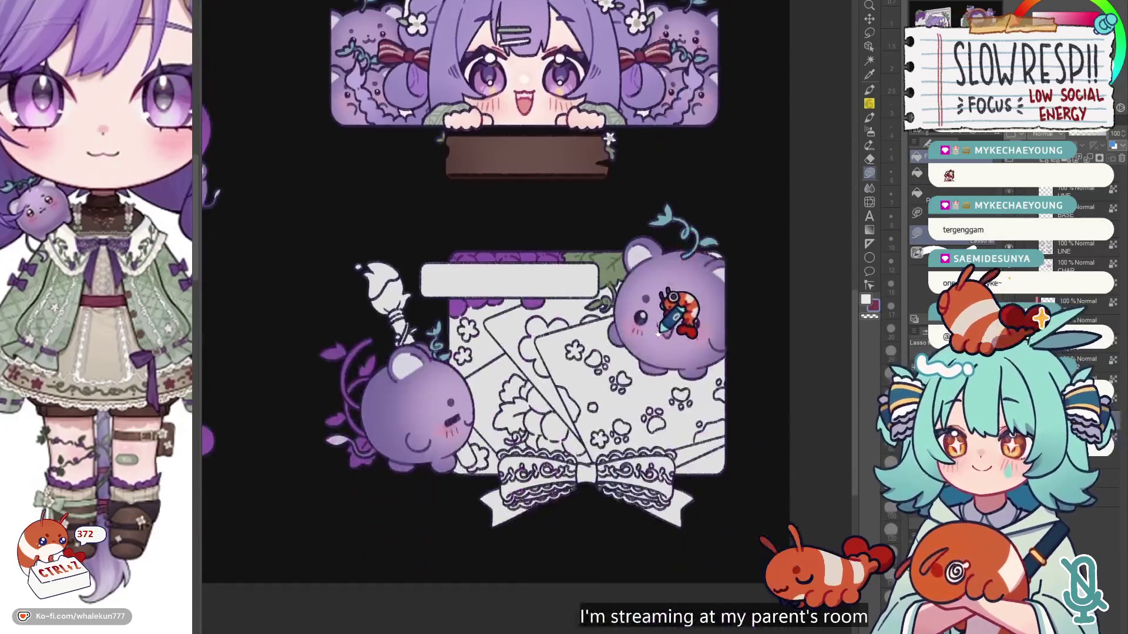
{"action": "scroll", "coordinate": [594, 262], "scroll_direction": "down", "scroll_amount": 5}
{"action": "scroll", "coordinate": [587, 294], "scroll_direction": "up", "scroll_amount": 8}
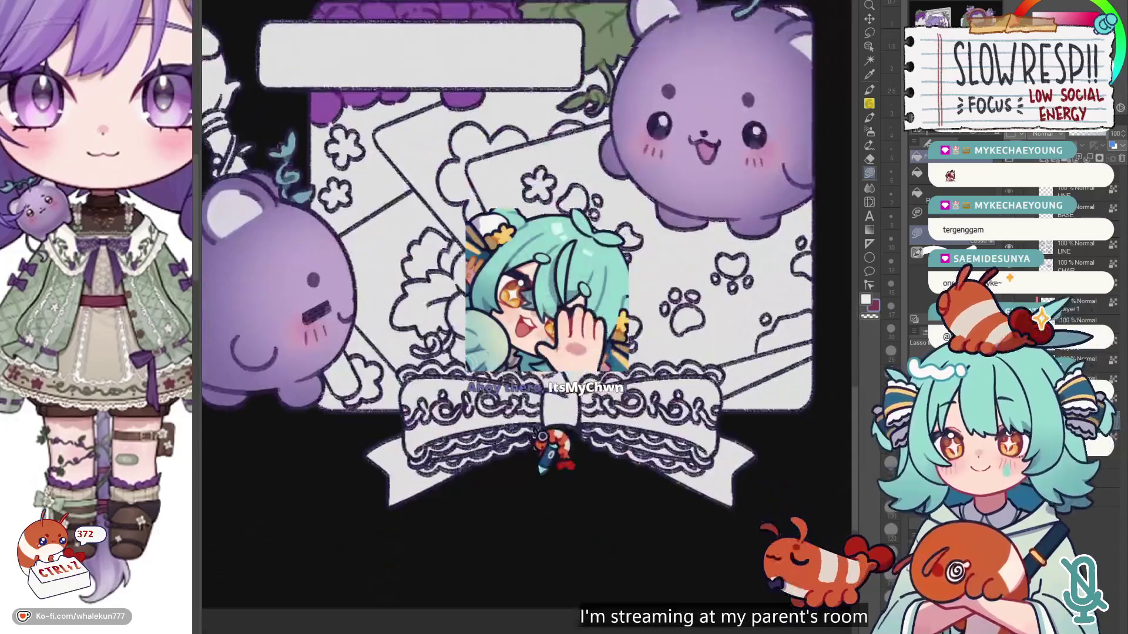
{"action": "scroll", "coordinate": [542, 470], "scroll_direction": "up", "scroll_amount": 2}
Step: Lasso-fill the bow's left half and its lace trim dark red
{"action": "mouse_move", "coordinate": [366, 340]}
{"action": "left_mouse_down"}
{"action": "mouse_move", "coordinate": [272, 473]}
{"action": "mouse_move", "coordinate": [559, 458]}
{"action": "mouse_move", "coordinate": [621, 406]}
{"action": "mouse_move", "coordinate": [588, 356]}
{"action": "mouse_move", "coordinate": [400, 339]}
{"action": "left_mouse_up"}
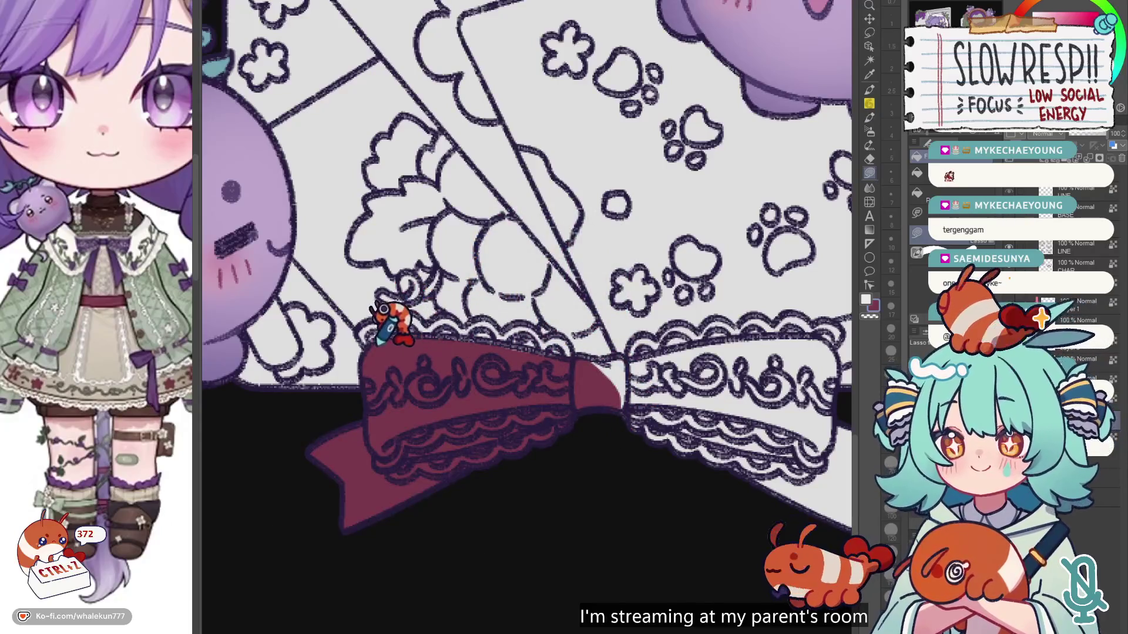
{"action": "scroll", "coordinate": [559, 433], "scroll_direction": "up", "scroll_amount": 3}
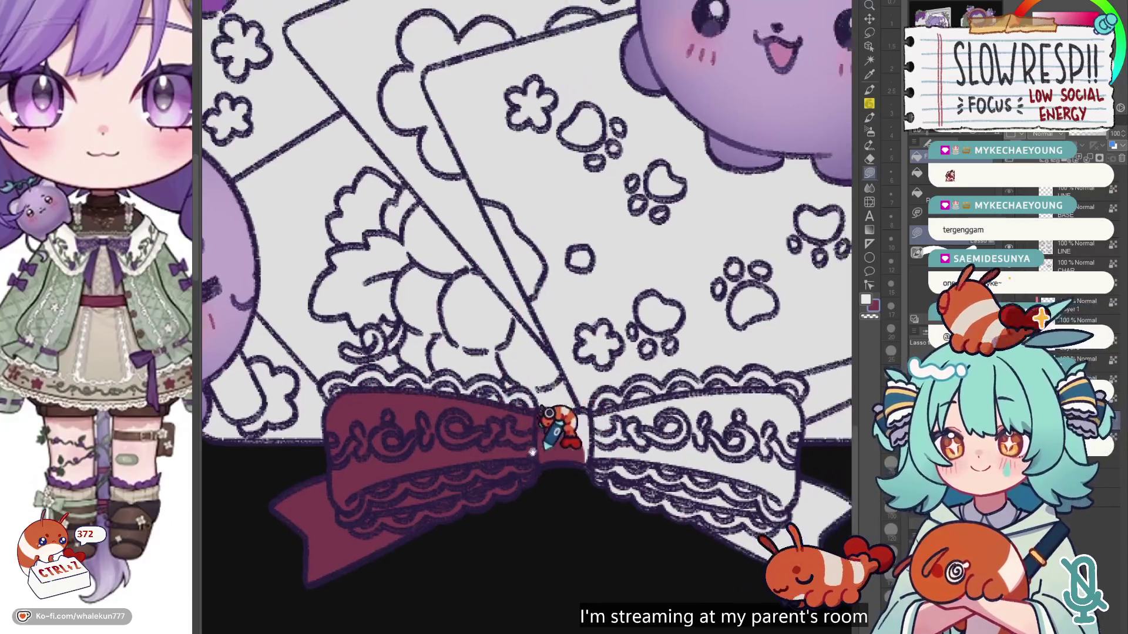
{"action": "key", "text": "c"}
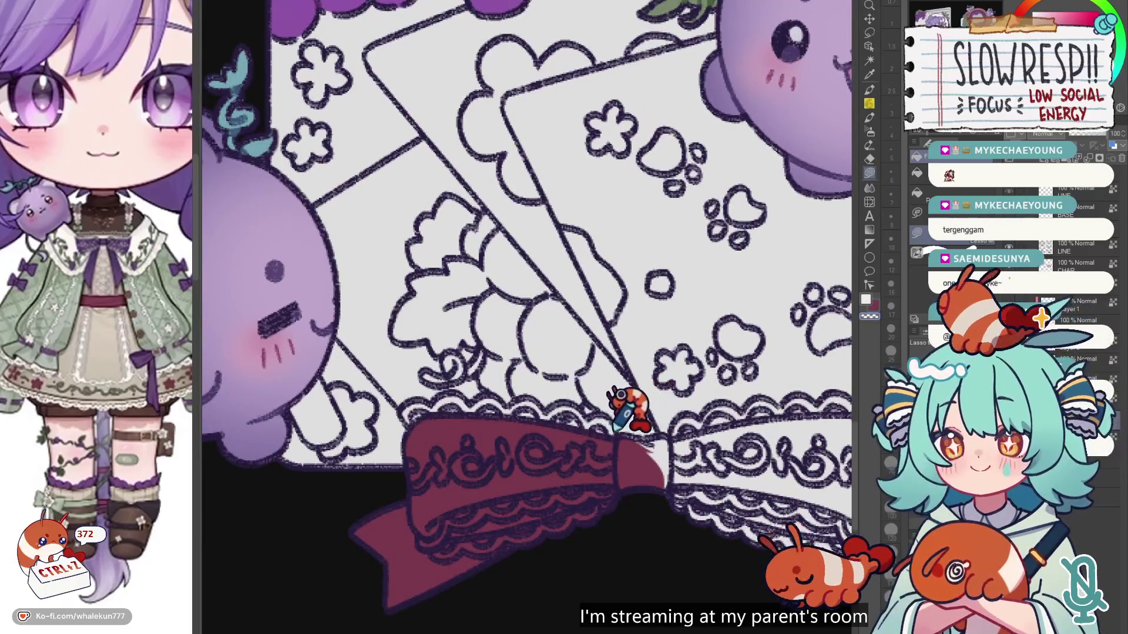
{"action": "scroll", "coordinate": [433, 425], "scroll_direction": "up", "scroll_amount": 2}
{"action": "mouse_move", "coordinate": [405, 432]}
{"action": "left_mouse_down"}
{"action": "mouse_move", "coordinate": [405, 448]}
{"action": "mouse_move", "coordinate": [383, 412]}
{"action": "mouse_move", "coordinate": [449, 380]}
{"action": "mouse_move", "coordinate": [520, 400]}
{"action": "mouse_move", "coordinate": [529, 414]}
{"action": "left_mouse_up"}
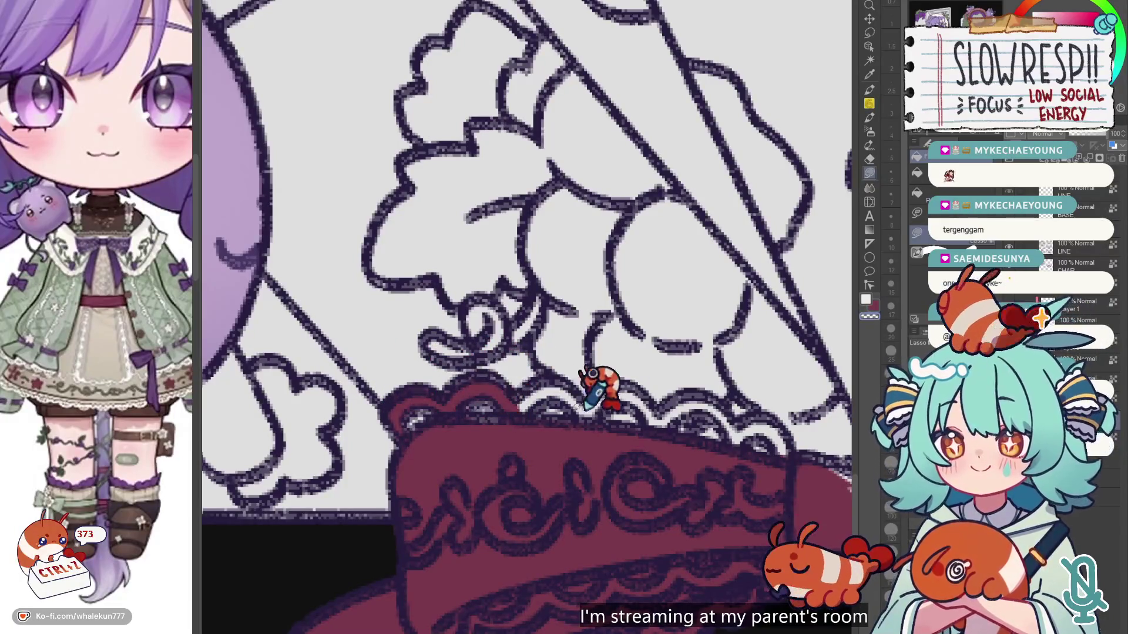
{"action": "mouse_move", "coordinate": [467, 378]}
{"action": "left_mouse_down"}
{"action": "mouse_move", "coordinate": [546, 376]}
{"action": "mouse_move", "coordinate": [555, 356]}
{"action": "mouse_move", "coordinate": [605, 391]}
{"action": "mouse_move", "coordinate": [603, 361]}
{"action": "mouse_move", "coordinate": [670, 368]}
{"action": "mouse_move", "coordinate": [640, 352]}
{"action": "mouse_move", "coordinate": [665, 376]}
{"action": "mouse_move", "coordinate": [743, 405]}
{"action": "mouse_move", "coordinate": [734, 438]}
{"action": "mouse_move", "coordinate": [639, 390]}
{"action": "mouse_move", "coordinate": [633, 411]}
{"action": "mouse_move", "coordinate": [695, 464]}
{"action": "mouse_move", "coordinate": [675, 427]}
{"action": "left_mouse_up"}
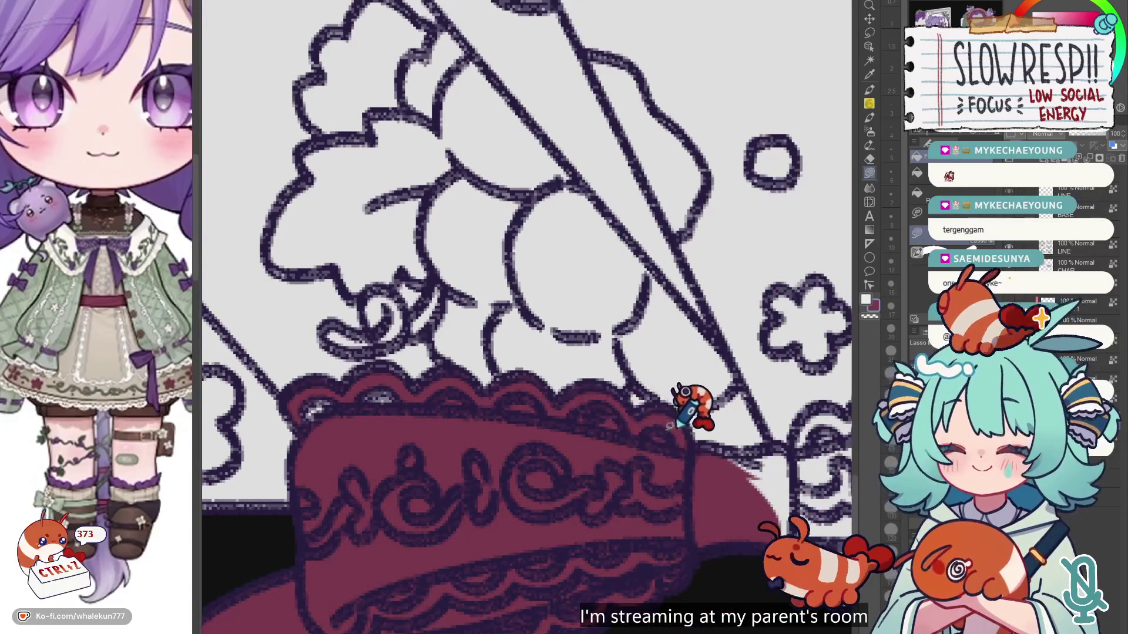
{"action": "left_click_drag", "start_coordinate": [574, 421], "coordinate": [506, 405]}
{"action": "left_click_drag", "start_coordinate": [557, 434], "coordinate": [446, 399]}
{"action": "scroll", "coordinate": [464, 405], "scroll_direction": "right", "scroll_amount": 5}
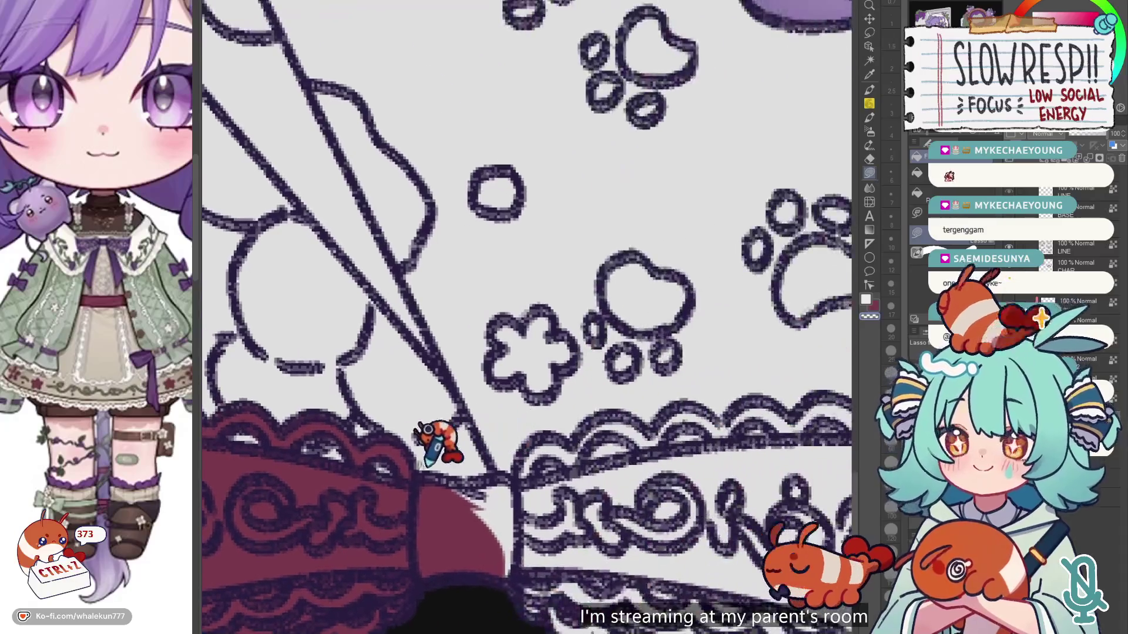
{"action": "scroll", "coordinate": [596, 427], "scroll_direction": "right", "scroll_amount": 2}
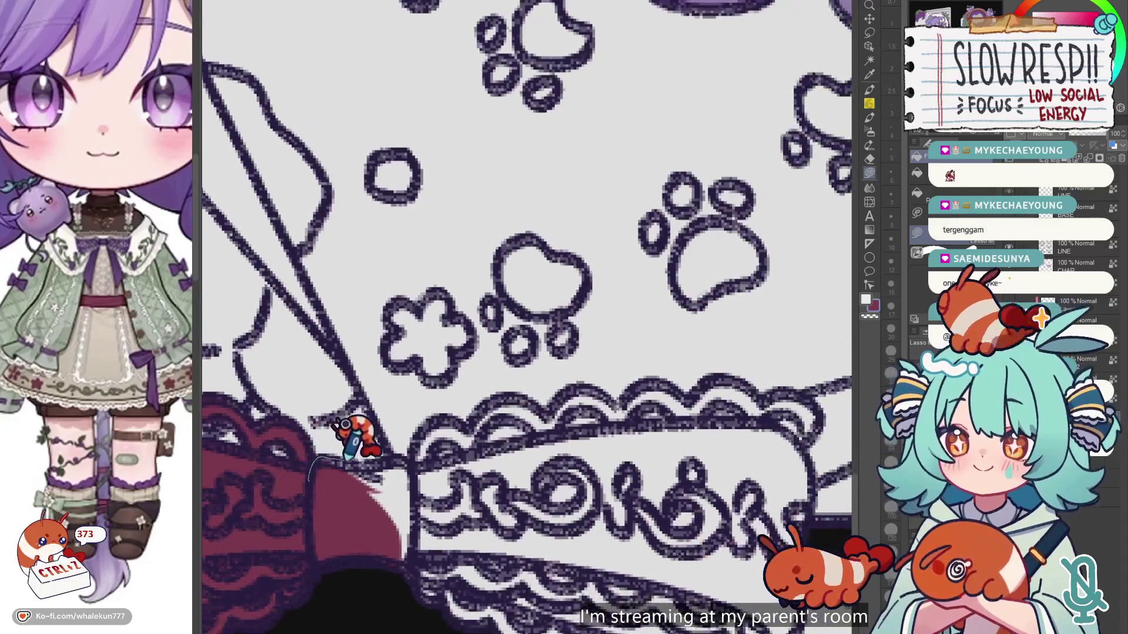
Step: Fill the rest of the bow's scalloped band dark red, stretch by stretch
{"action": "mouse_move", "coordinate": [412, 467]}
{"action": "left_mouse_down"}
{"action": "mouse_move", "coordinate": [423, 429]}
{"action": "mouse_move", "coordinate": [528, 397]}
{"action": "mouse_move", "coordinate": [370, 511]}
{"action": "left_mouse_up"}
{"action": "left_click_drag", "start_coordinate": [429, 461], "coordinate": [448, 442]}
{"action": "left_click_drag", "start_coordinate": [493, 405], "coordinate": [561, 375]}
{"action": "left_click_drag", "start_coordinate": [545, 421], "coordinate": [549, 496]}
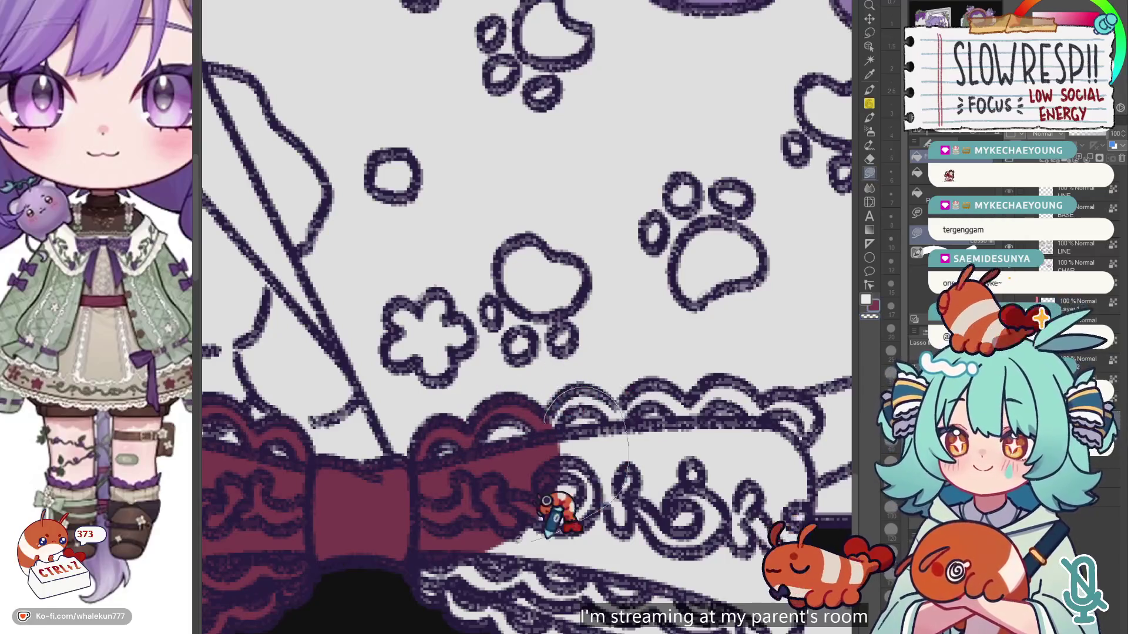
{"action": "left_click_drag", "start_coordinate": [604, 403], "coordinate": [522, 449]}
{"action": "mouse_move", "coordinate": [497, 407]}
{"action": "left_mouse_down"}
{"action": "mouse_move", "coordinate": [579, 432]}
{"action": "mouse_move", "coordinate": [524, 407]}
{"action": "left_mouse_up"}
{"action": "mouse_move", "coordinate": [540, 453]}
{"action": "left_mouse_down"}
{"action": "mouse_move", "coordinate": [584, 426]}
{"action": "mouse_move", "coordinate": [447, 457]}
{"action": "mouse_move", "coordinate": [499, 483]}
{"action": "mouse_move", "coordinate": [590, 407]}
{"action": "mouse_move", "coordinate": [579, 455]}
{"action": "mouse_move", "coordinate": [584, 400]}
{"action": "mouse_move", "coordinate": [536, 487]}
{"action": "left_mouse_up"}
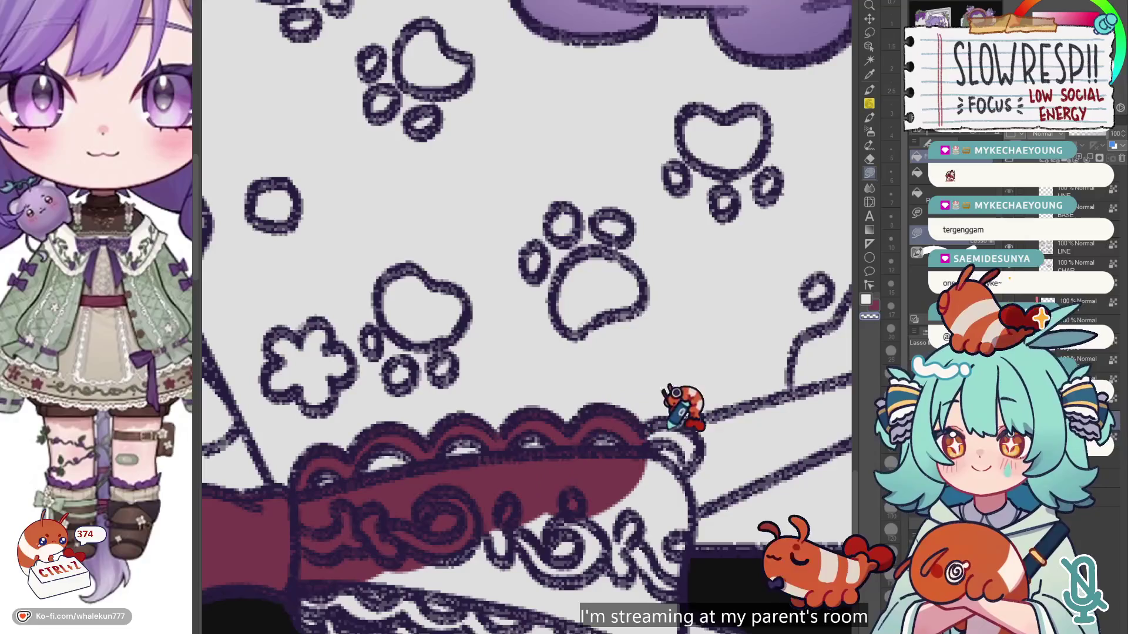
{"action": "mouse_move", "coordinate": [633, 445]}
{"action": "left_mouse_down"}
{"action": "mouse_move", "coordinate": [649, 414]}
{"action": "mouse_move", "coordinate": [700, 463]}
{"action": "mouse_move", "coordinate": [664, 447]}
{"action": "mouse_move", "coordinate": [676, 406]}
{"action": "mouse_move", "coordinate": [652, 374]}
{"action": "mouse_move", "coordinate": [655, 552]}
{"action": "mouse_move", "coordinate": [611, 613]}
{"action": "mouse_move", "coordinate": [223, 517]}
{"action": "left_mouse_up"}
{"action": "scroll", "coordinate": [622, 373], "scroll_direction": "down", "scroll_amount": 5}
{"action": "mouse_move", "coordinate": [675, 315]}
{"action": "left_mouse_down"}
{"action": "mouse_move", "coordinate": [534, 536]}
{"action": "mouse_move", "coordinate": [237, 320]}
{"action": "left_mouse_up"}
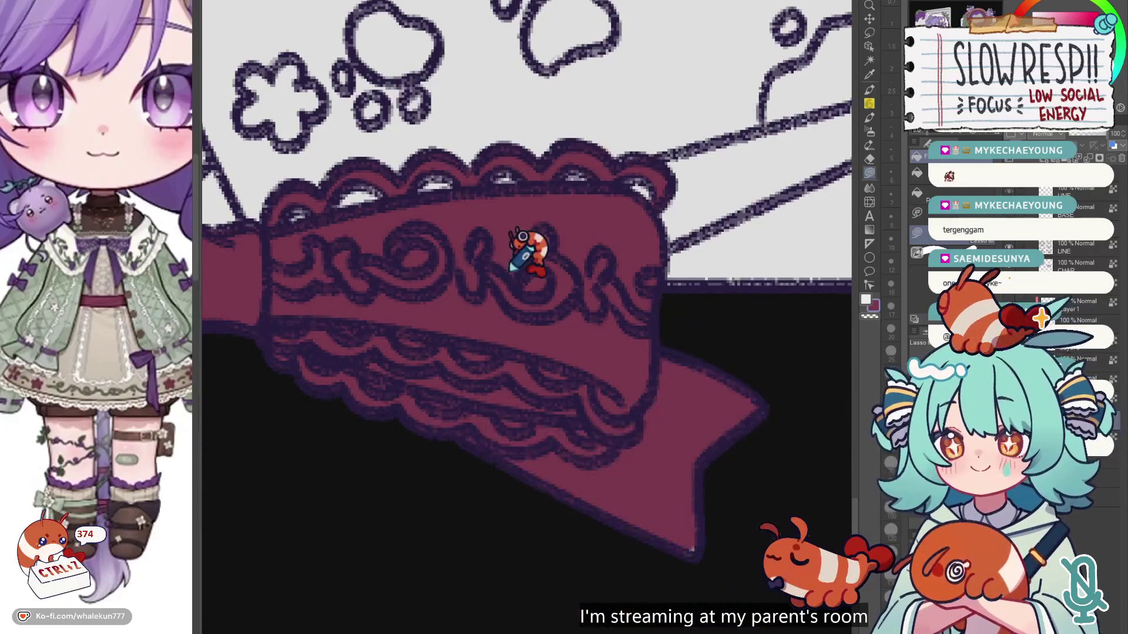
{"action": "scroll", "coordinate": [510, 269], "scroll_direction": "down", "scroll_amount": 5}
{"action": "scroll", "coordinate": [655, 418], "scroll_direction": "down", "scroll_amount": 4}
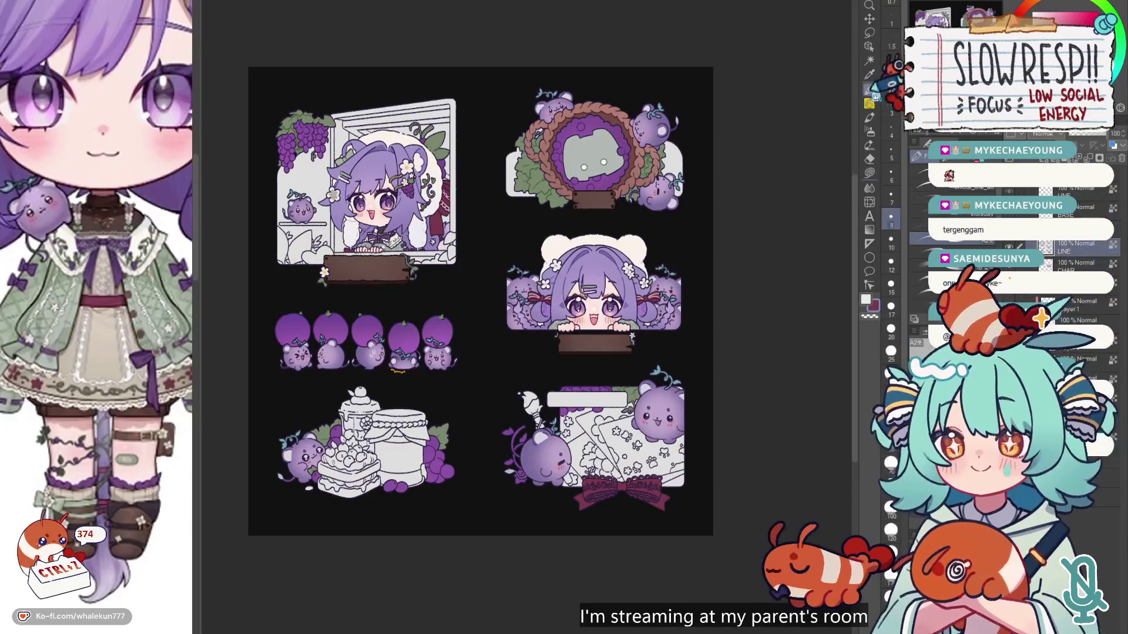
Step: Undo the last change and bucket-fill the bow purple
{"action": "scroll", "coordinate": [664, 241], "scroll_direction": "up", "scroll_amount": 8}
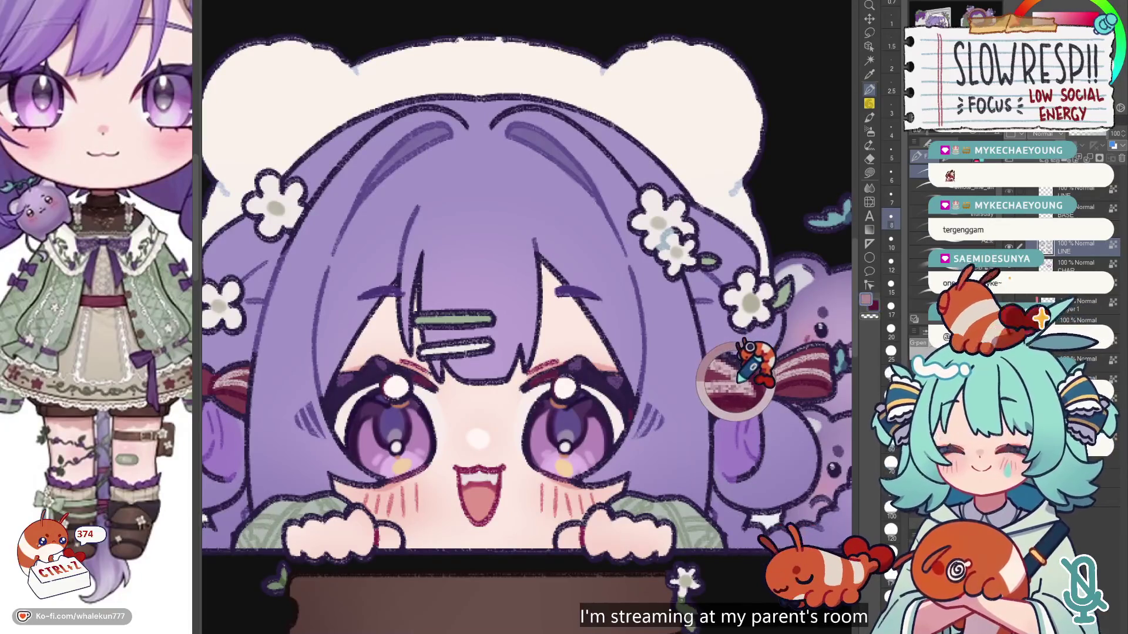
{"action": "scroll", "coordinate": [526, 317], "scroll_direction": "down", "scroll_amount": 5}
{"action": "scroll", "coordinate": [574, 456], "scroll_direction": "down", "scroll_amount": 4}
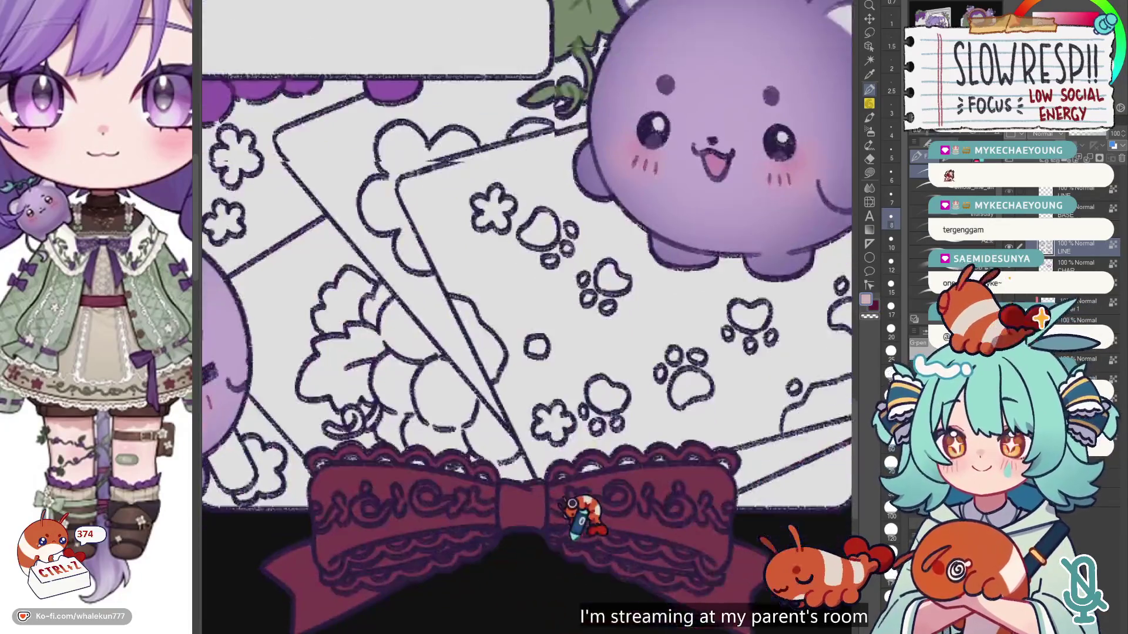
{"action": "scroll", "coordinate": [486, 390], "scroll_direction": "left", "scroll_amount": 3}
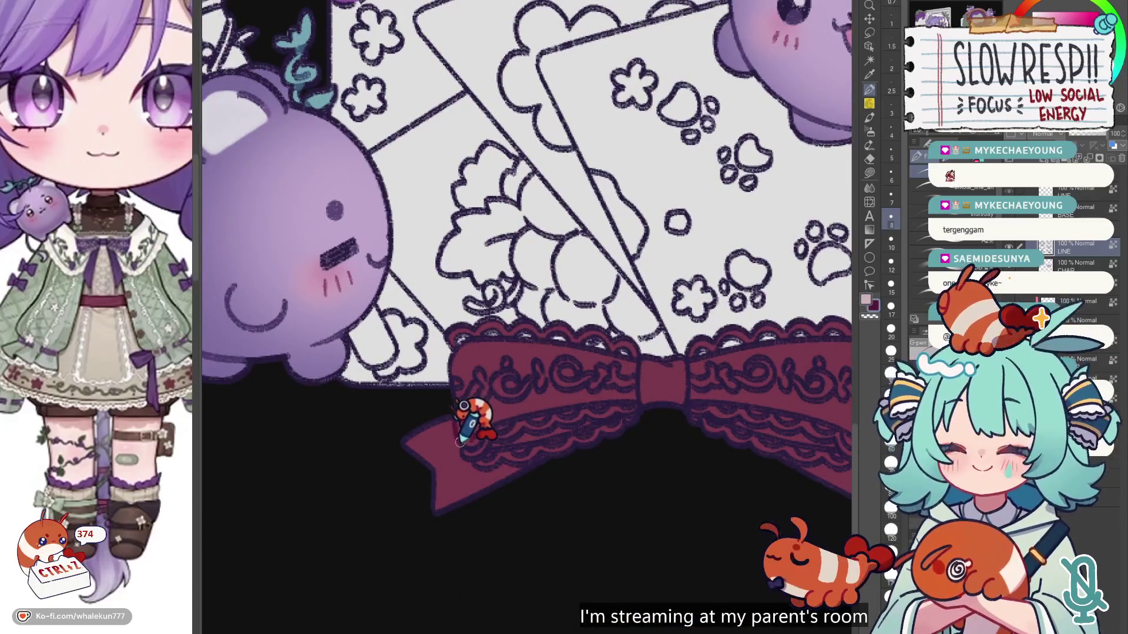
{"action": "scroll", "coordinate": [587, 352], "scroll_direction": "right", "scroll_amount": 2}
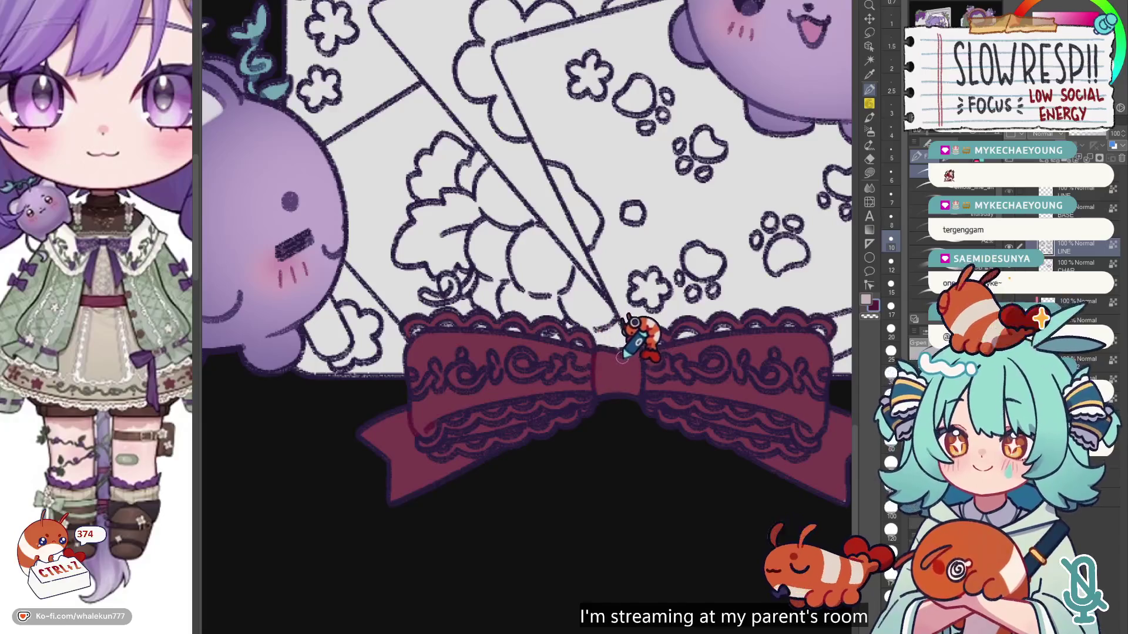
{"action": "scroll", "coordinate": [661, 376], "scroll_direction": "down", "scroll_amount": 5}
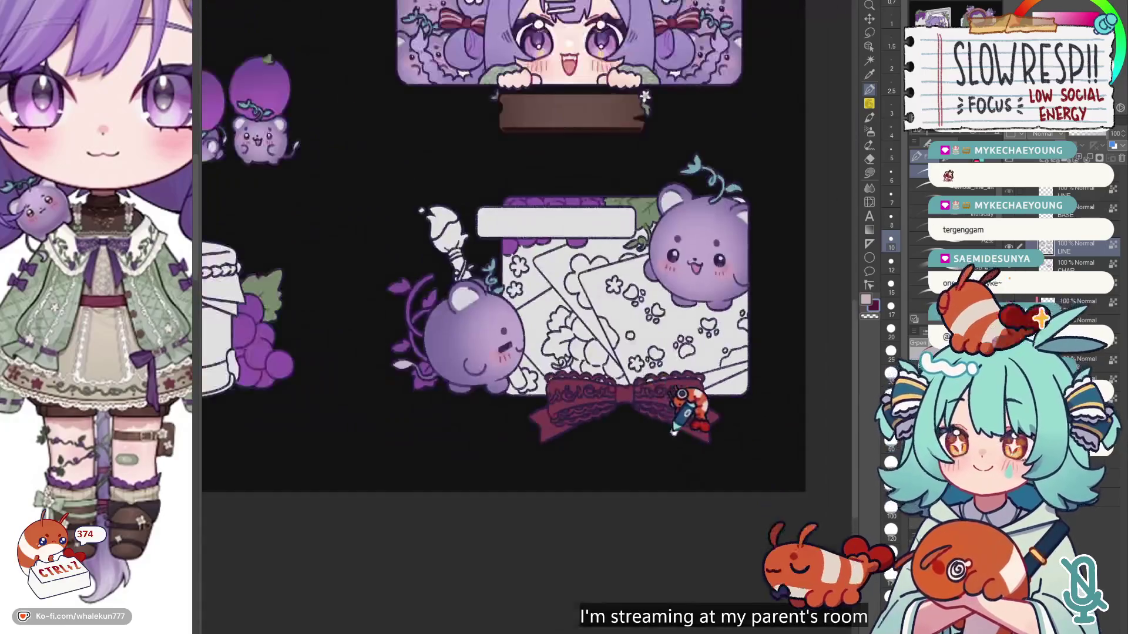
{"action": "scroll", "coordinate": [627, 396], "scroll_direction": "up", "scroll_amount": 2}
{"action": "key", "text": "ctrl+z"}
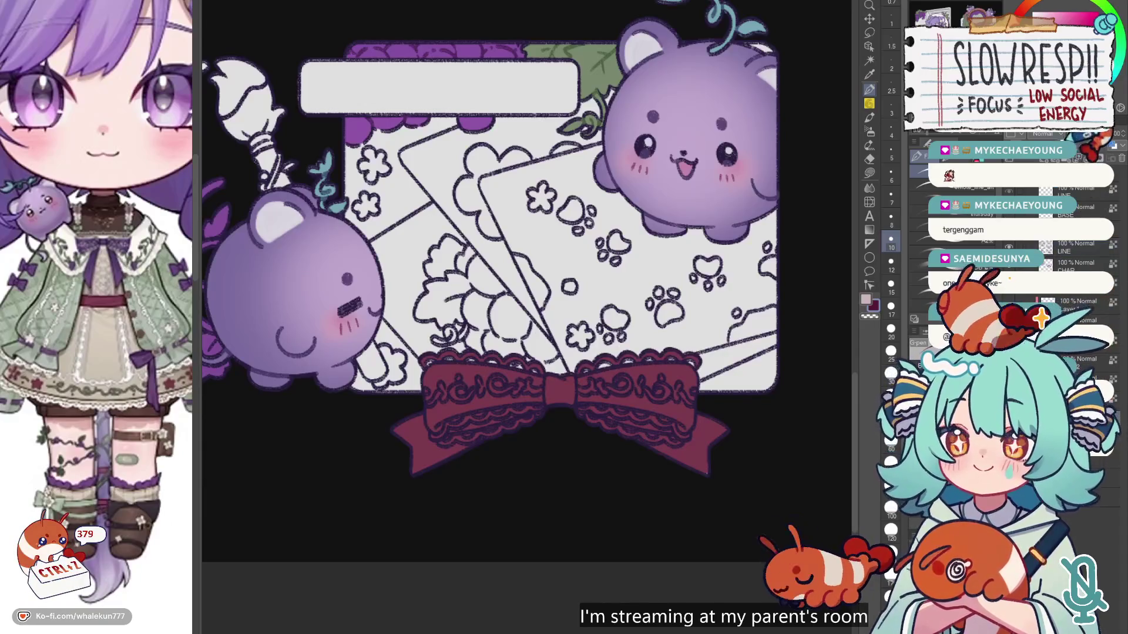
{"action": "key", "text": "g"}
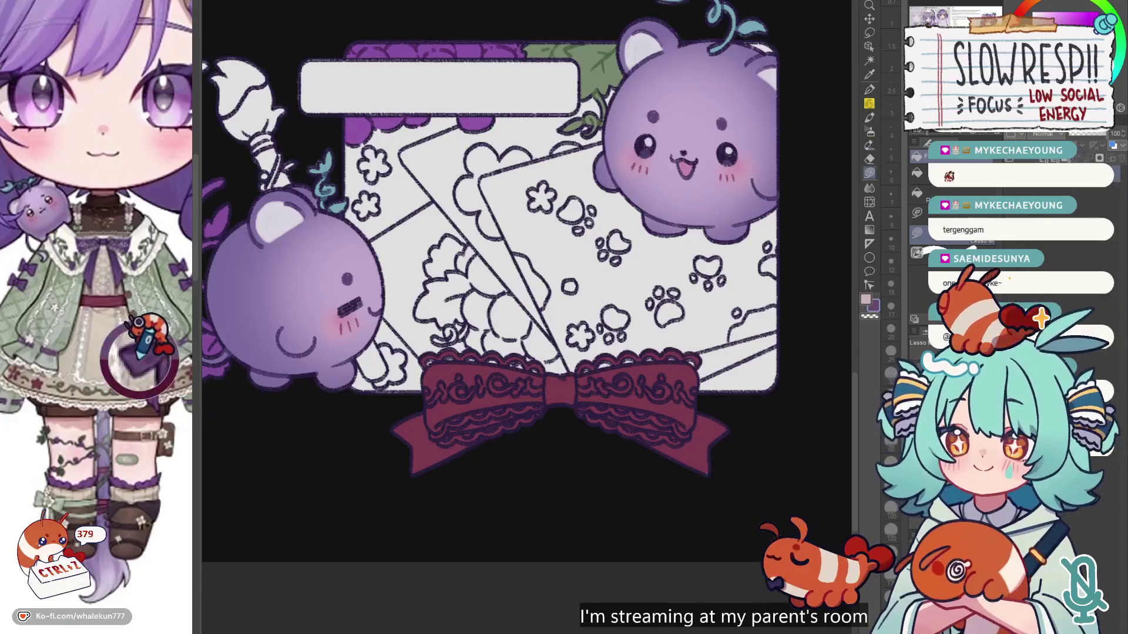
{"action": "left_click", "coordinate": [609, 371]}
{"action": "mouse_move", "coordinate": [692, 348]}
{"action": "left_mouse_down"}
{"action": "mouse_move", "coordinate": [666, 414]}
{"action": "mouse_move", "coordinate": [678, 408]}
{"action": "left_mouse_up"}
{"action": "scroll", "coordinate": [666, 415], "scroll_direction": "down", "scroll_amount": 5}
{"action": "scroll", "coordinate": [646, 421], "scroll_direction": "up", "scroll_amount": 1}
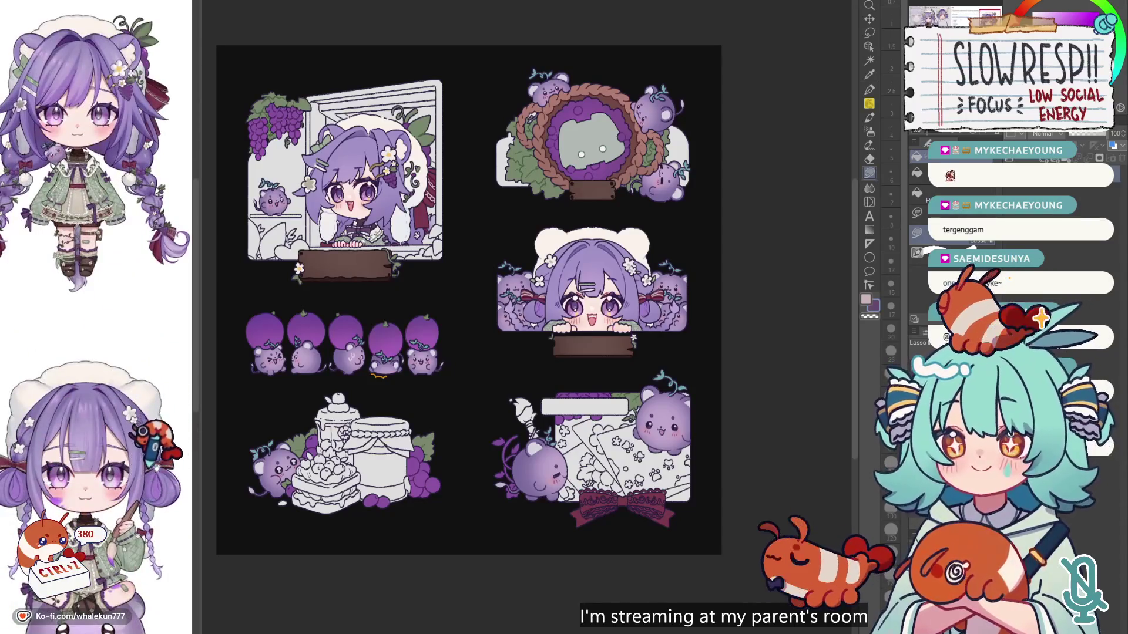
{"action": "scroll", "coordinate": [676, 500], "scroll_direction": "up", "scroll_amount": 4}
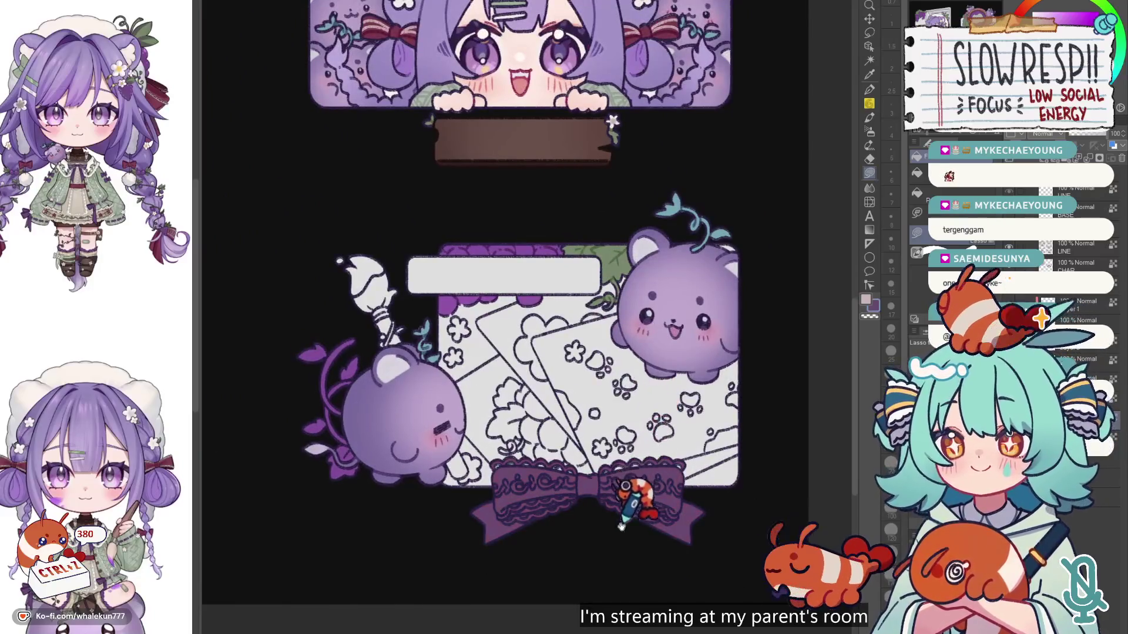
{"action": "scroll", "coordinate": [617, 478], "scroll_direction": "down", "scroll_amount": 2}
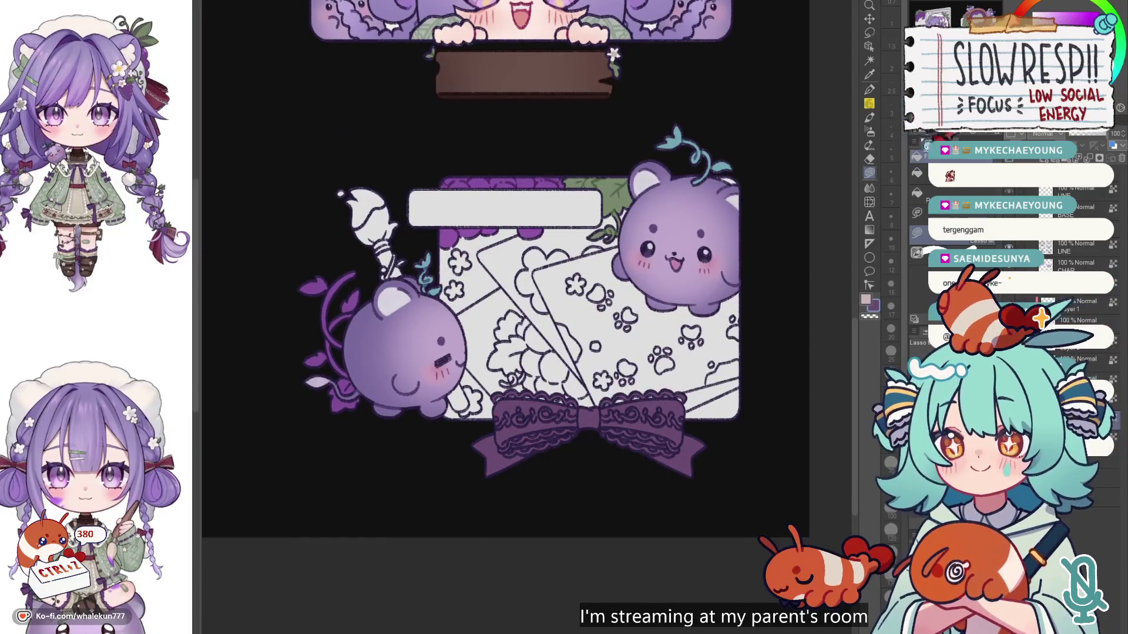
Step: Switch back to the pen and raise the white brush to size 15 for the lace highlights
{"action": "left_click", "coordinate": [870, 89]}
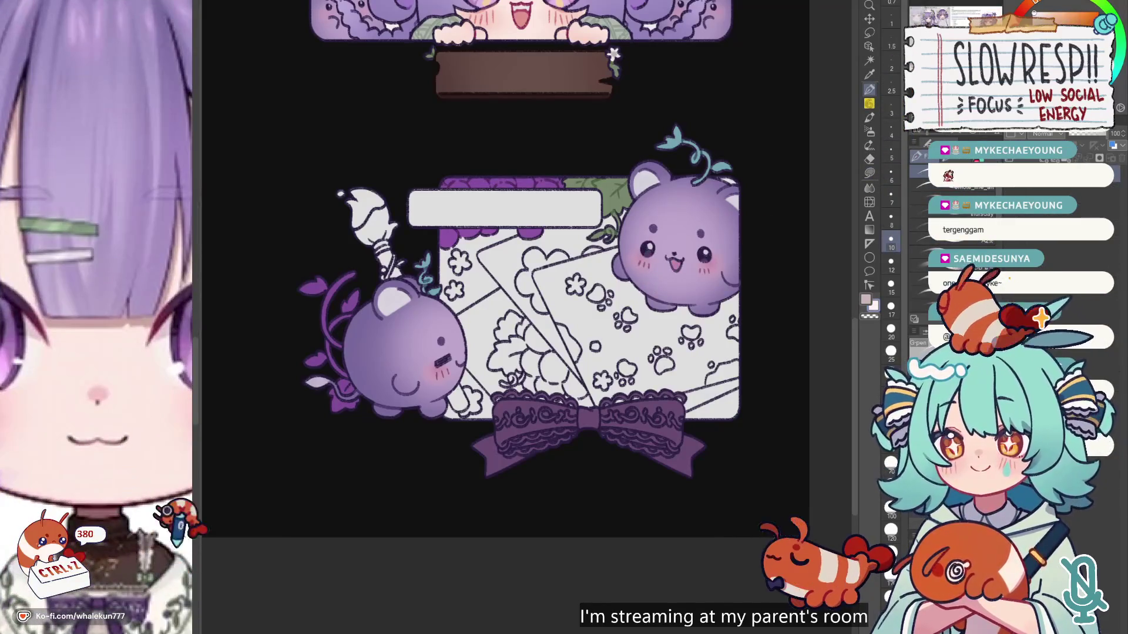
{"action": "scroll", "coordinate": [562, 376], "scroll_direction": "up", "scroll_amount": 5}
{"action": "scroll", "coordinate": [561, 376], "scroll_direction": "down", "scroll_amount": 5}
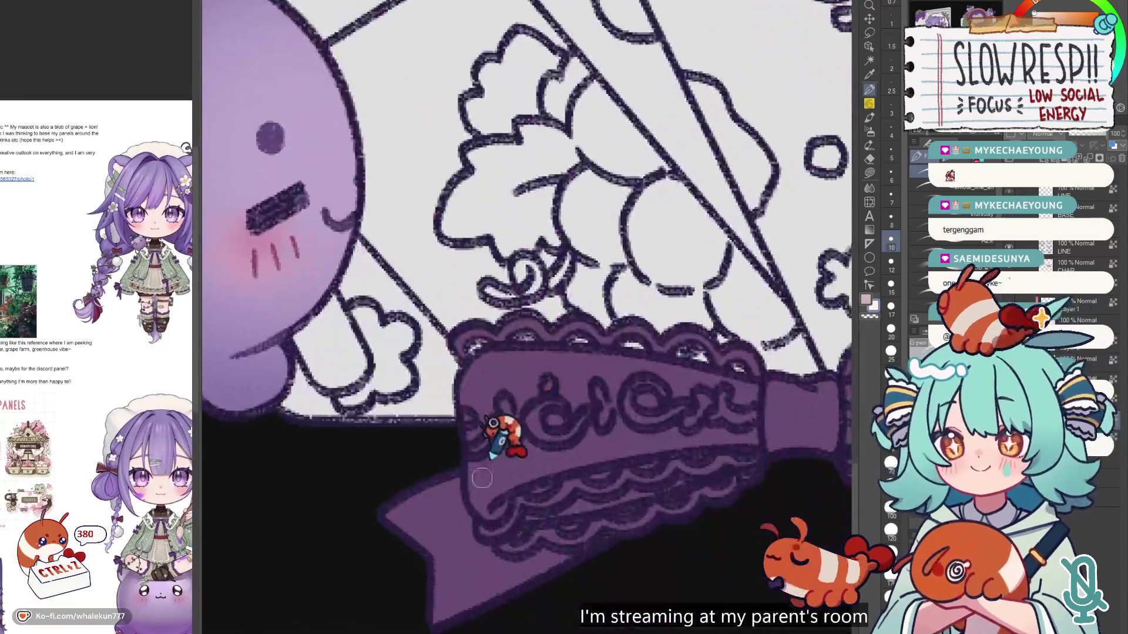
{"action": "scroll", "coordinate": [499, 440], "scroll_direction": "right", "scroll_amount": 4}
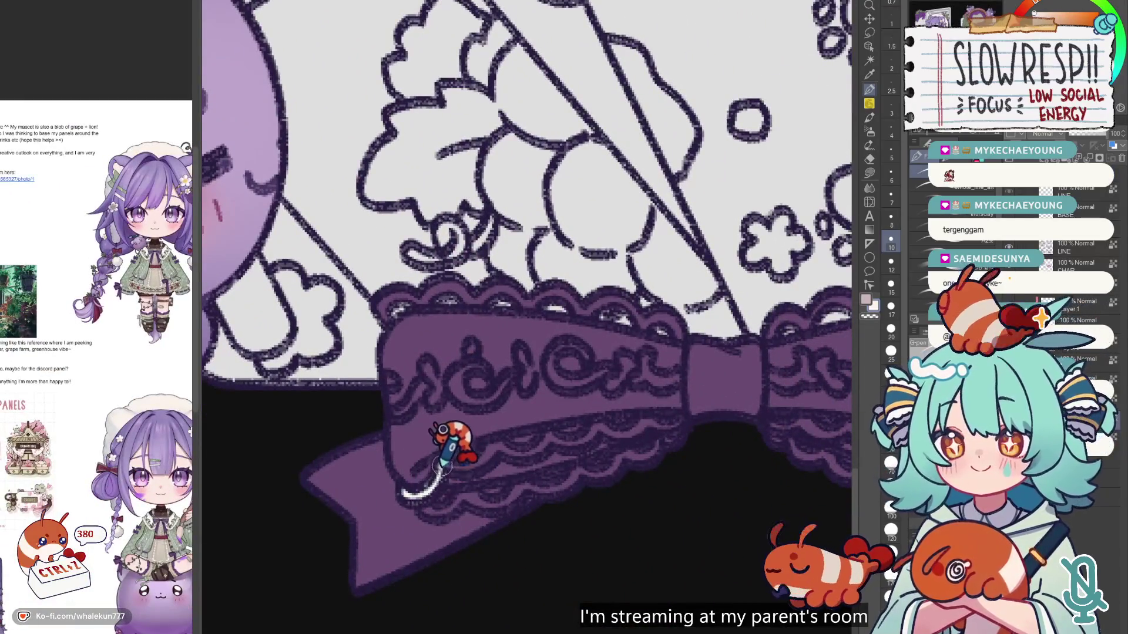
{"action": "scroll", "coordinate": [549, 321], "scroll_direction": "down", "scroll_amount": 5}
{"action": "scroll", "coordinate": [535, 176], "scroll_direction": "up", "scroll_amount": 2}
{"action": "scroll", "coordinate": [531, 226], "scroll_direction": "up", "scroll_amount": 4}
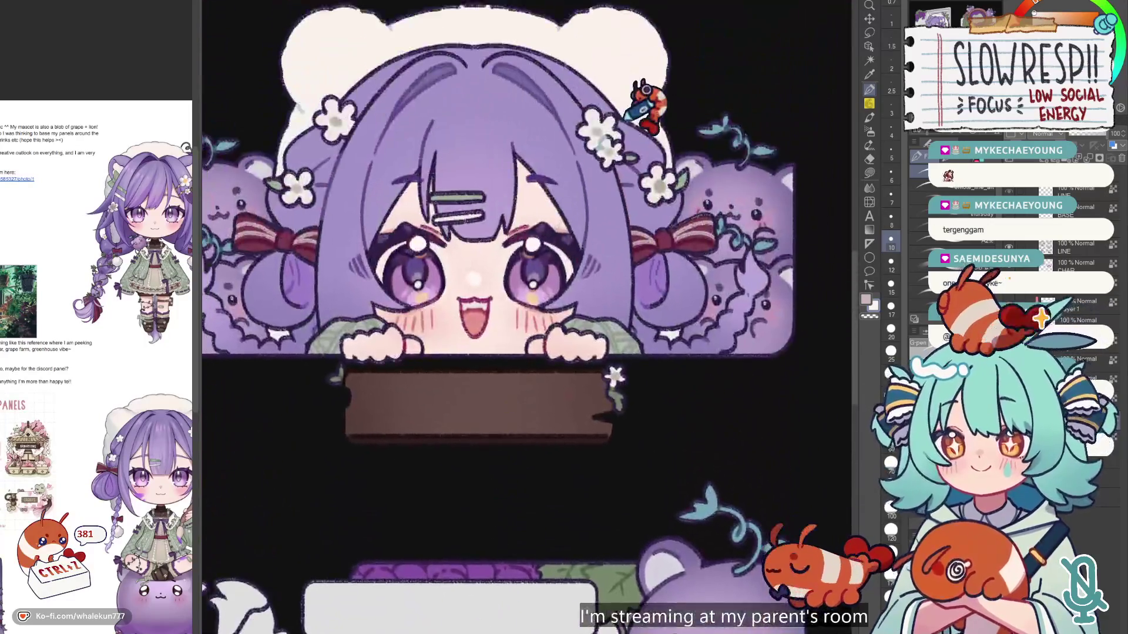
{"action": "scroll", "coordinate": [591, 383], "scroll_direction": "down", "scroll_amount": 8}
{"action": "scroll", "coordinate": [537, 466], "scroll_direction": "up", "scroll_amount": 2}
{"action": "scroll", "coordinate": [464, 206], "scroll_direction": "up", "scroll_amount": 2}
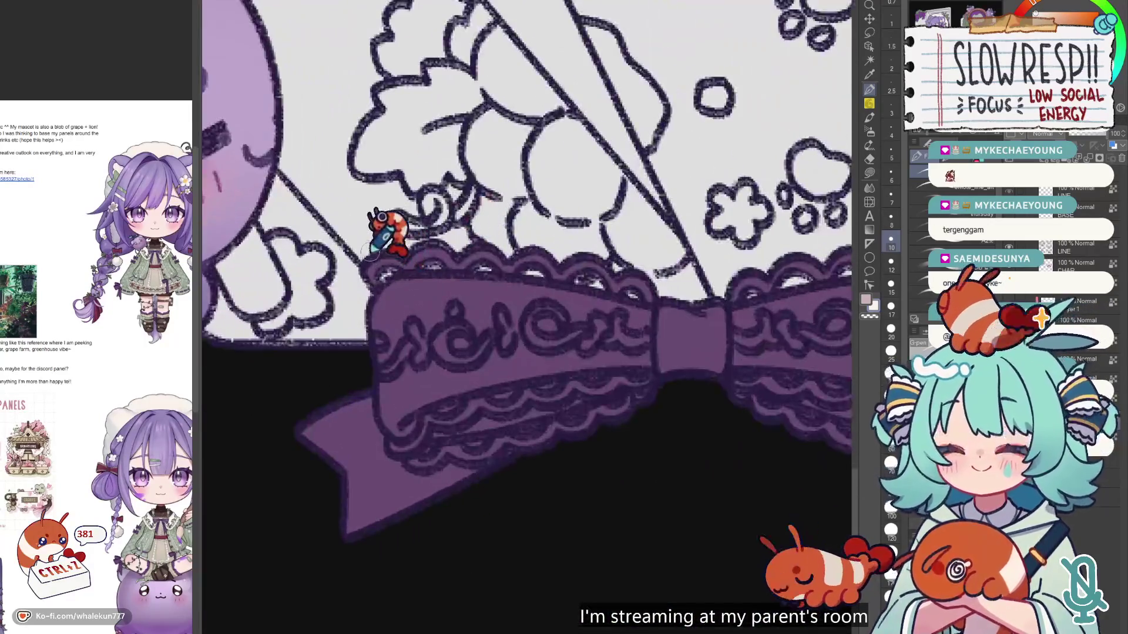
{"action": "key", "text": "bracketright"}
{"action": "key", "text": "bracketright"}
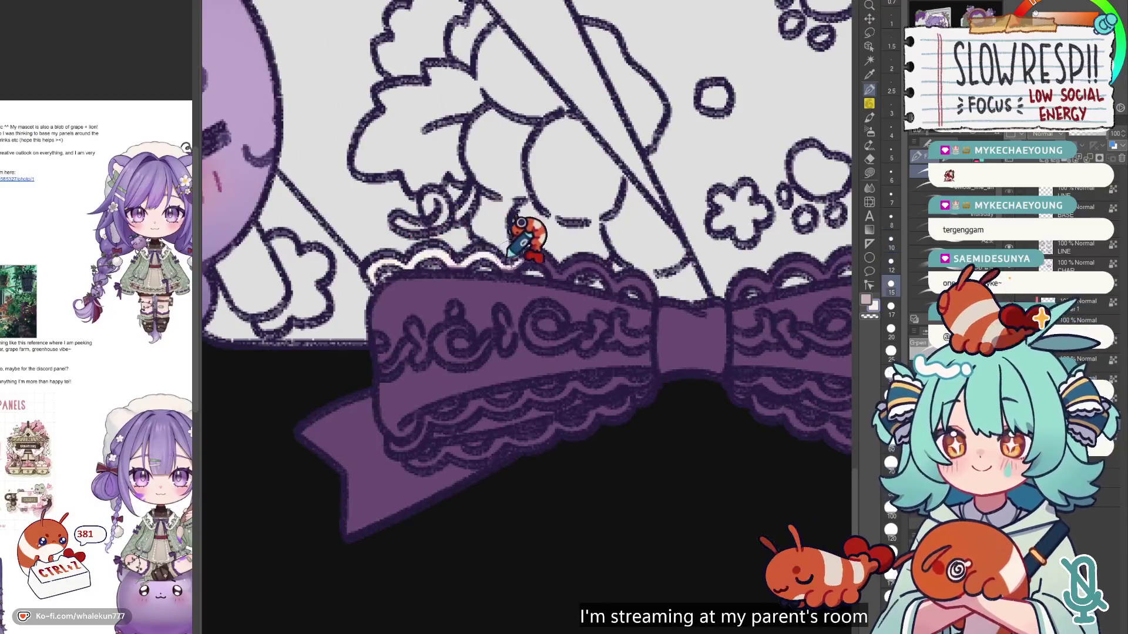
{"action": "scroll", "coordinate": [97, 497], "scroll_direction": "down", "scroll_amount": 4}
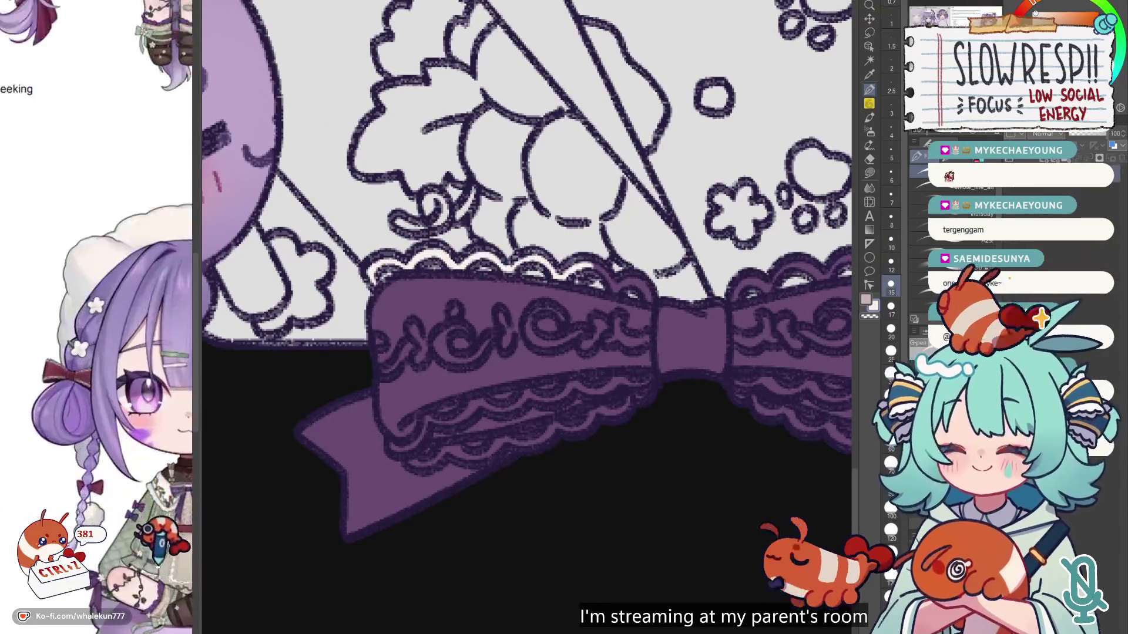
{"action": "scroll", "coordinate": [97, 496], "scroll_direction": "up", "scroll_amount": 4}
{"action": "scroll", "coordinate": [97, 496], "scroll_direction": "down", "scroll_amount": 5}
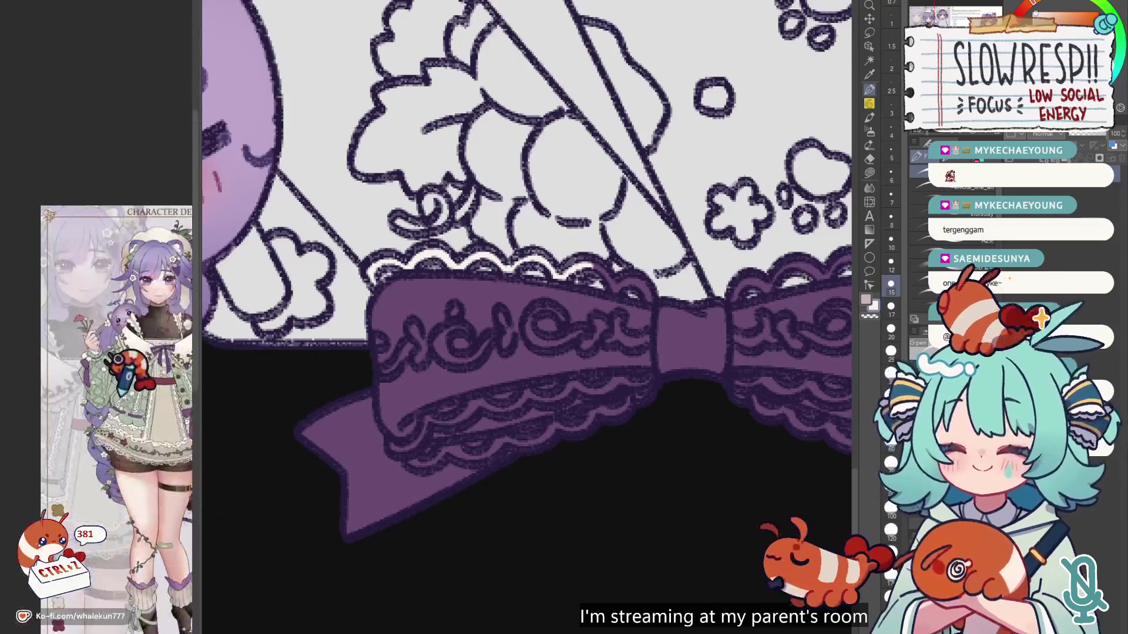
{"action": "scroll", "coordinate": [41, 464], "scroll_direction": "up", "scroll_amount": 3}
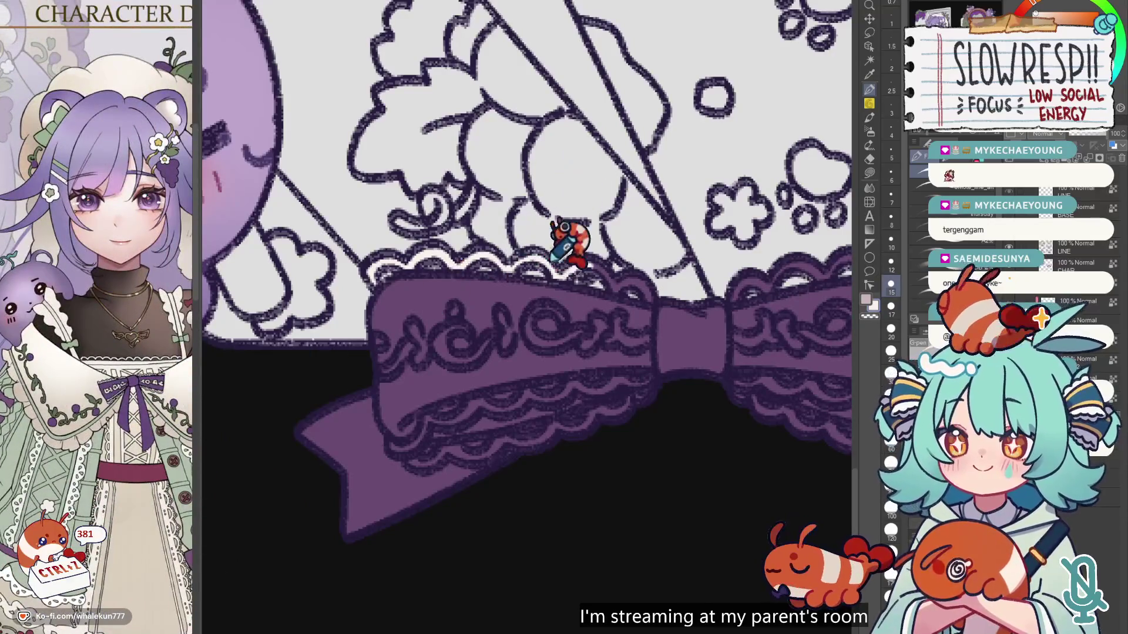
Step: Draw white highlights along the bow's lower lace scallops, undoing stray strokes
{"action": "key", "text": "bracketleft"}
{"action": "mouse_move", "coordinate": [393, 449]}
{"action": "left_mouse_down"}
{"action": "mouse_move", "coordinate": [427, 416]}
{"action": "mouse_move", "coordinate": [617, 379]}
{"action": "left_mouse_up"}
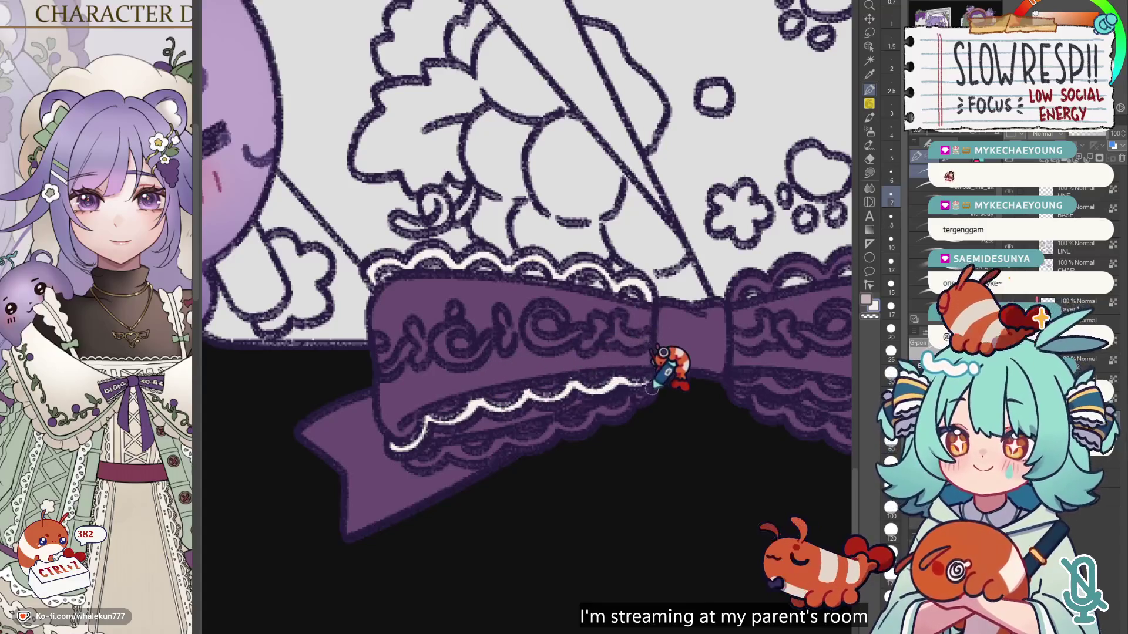
{"action": "left_click_drag", "start_coordinate": [410, 461], "coordinate": [556, 423]}
{"action": "key", "text": "ctrl+z"}
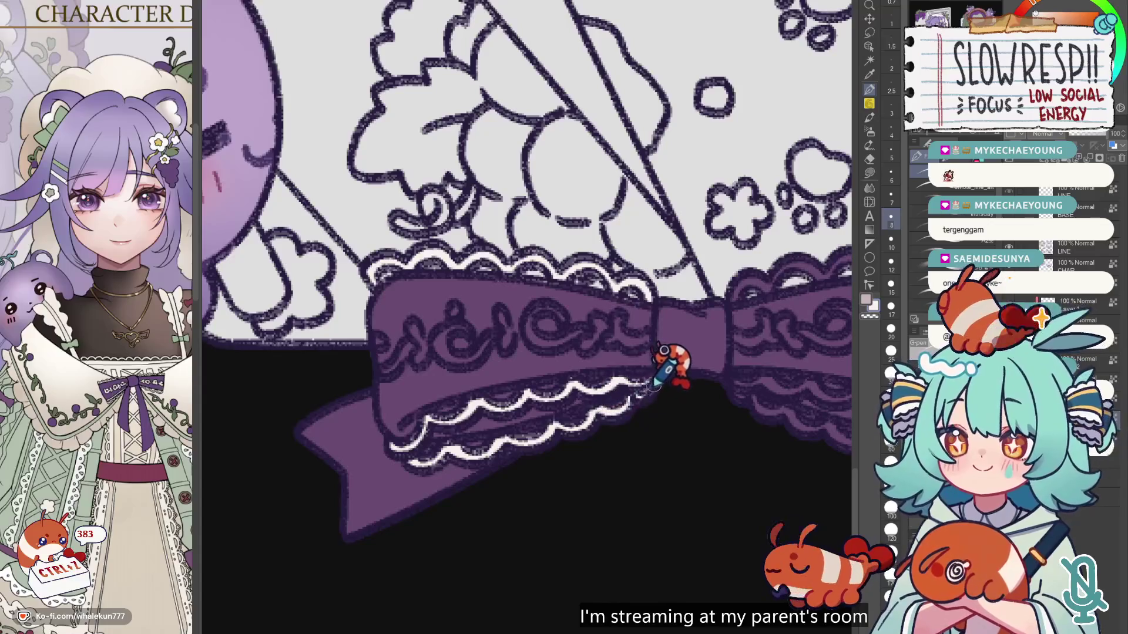
{"action": "left_click_drag", "start_coordinate": [658, 382], "coordinate": [549, 433]}
{"action": "mouse_move", "coordinate": [649, 390]}
{"action": "left_mouse_down"}
{"action": "mouse_move", "coordinate": [548, 297]}
{"action": "mouse_move", "coordinate": [511, 443]}
{"action": "mouse_move", "coordinate": [658, 496]}
{"action": "mouse_move", "coordinate": [659, 509]}
{"action": "mouse_move", "coordinate": [675, 455]}
{"action": "left_mouse_up"}
{"action": "key", "text": "ctrl+z"}
{"action": "key", "text": "ctrl+z"}
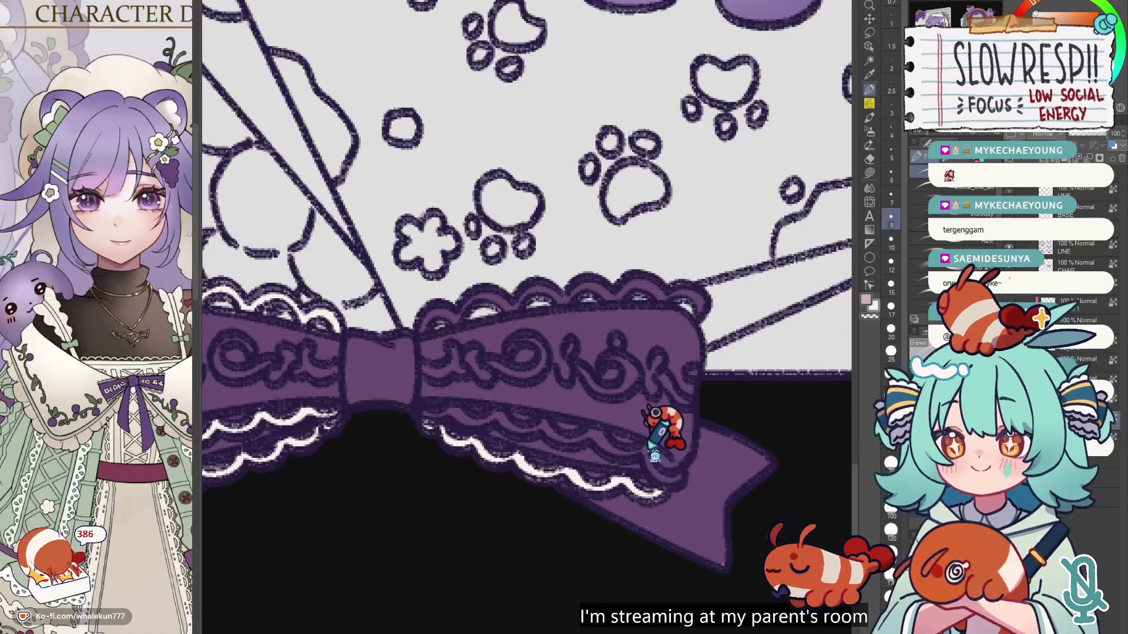
{"action": "mouse_move", "coordinate": [659, 468]}
{"action": "left_mouse_down"}
{"action": "mouse_move", "coordinate": [591, 433]}
{"action": "mouse_move", "coordinate": [549, 432]}
{"action": "mouse_move", "coordinate": [596, 432]}
{"action": "mouse_move", "coordinate": [506, 422]}
{"action": "mouse_move", "coordinate": [543, 426]}
{"action": "left_mouse_up"}
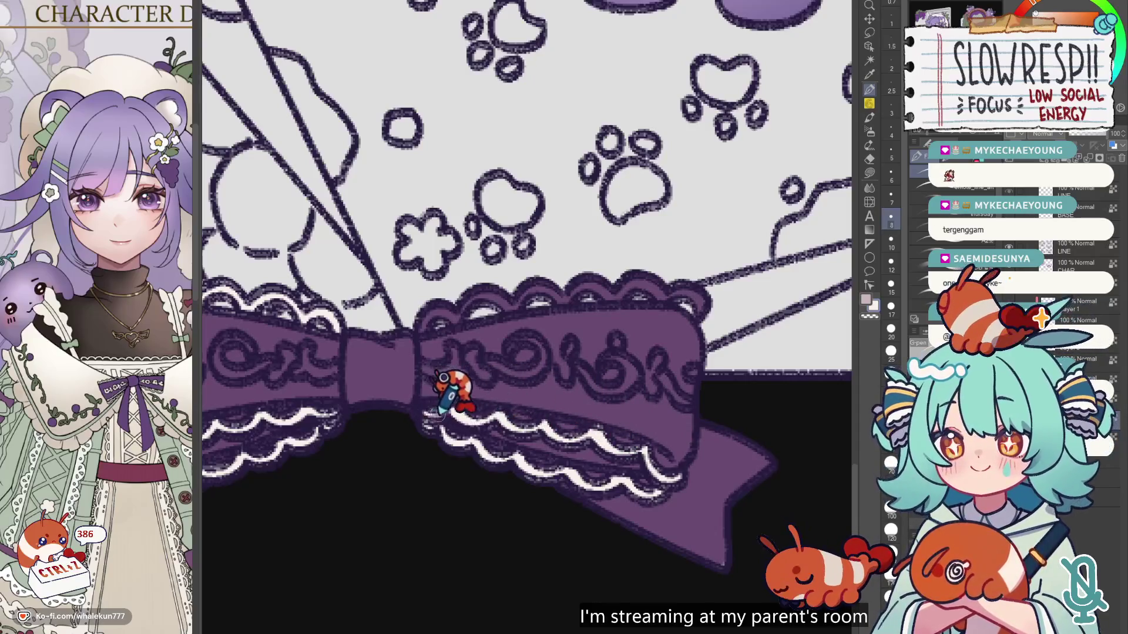
Step: Highlight the swirl motifs across both loops of the bow in white
{"action": "scroll", "coordinate": [680, 390], "scroll_direction": "up", "scroll_amount": 2}
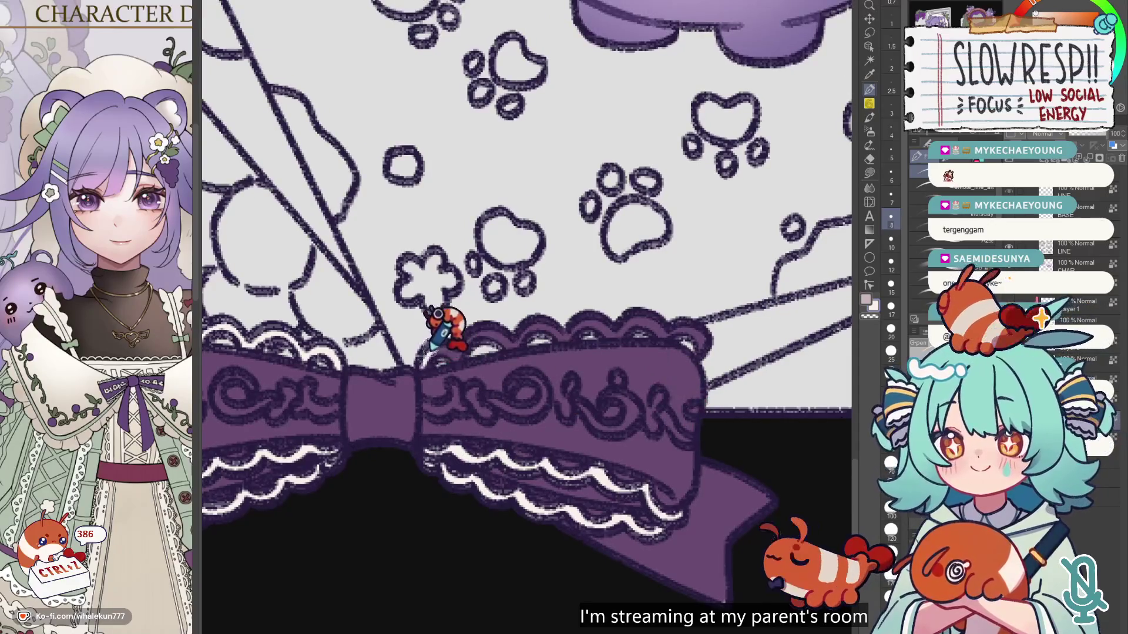
{"action": "key", "text": "bracketright"}
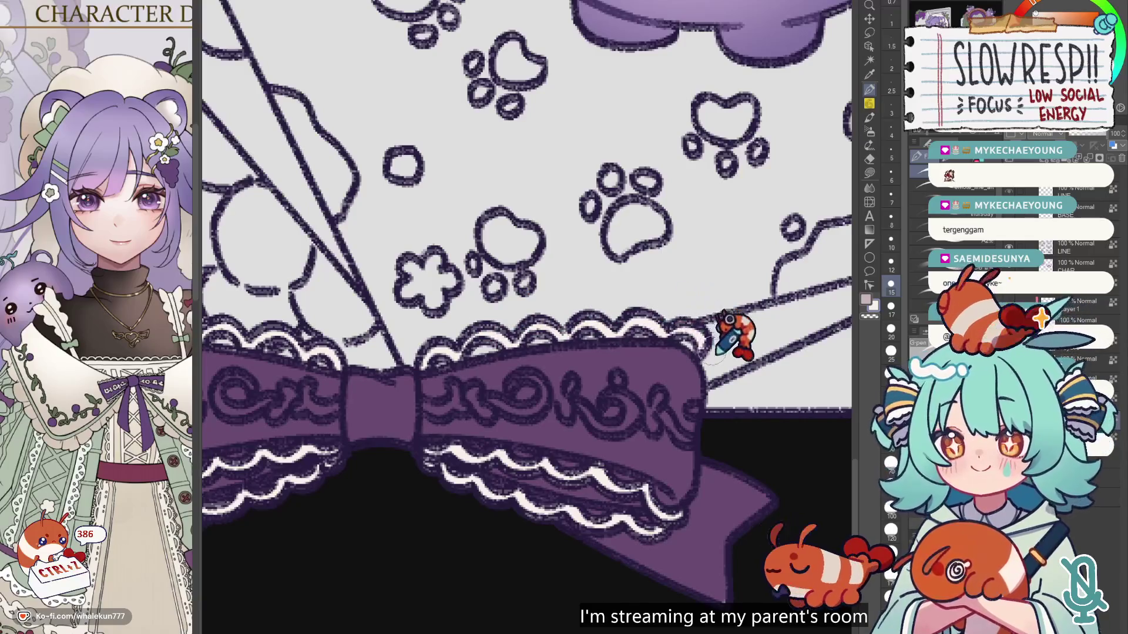
{"action": "scroll", "coordinate": [617, 378], "scroll_direction": "left", "scroll_amount": 3}
{"action": "key", "text": "bracketleft"}
{"action": "key", "text": "bracketleft"}
{"action": "key", "text": "bracketleft"}
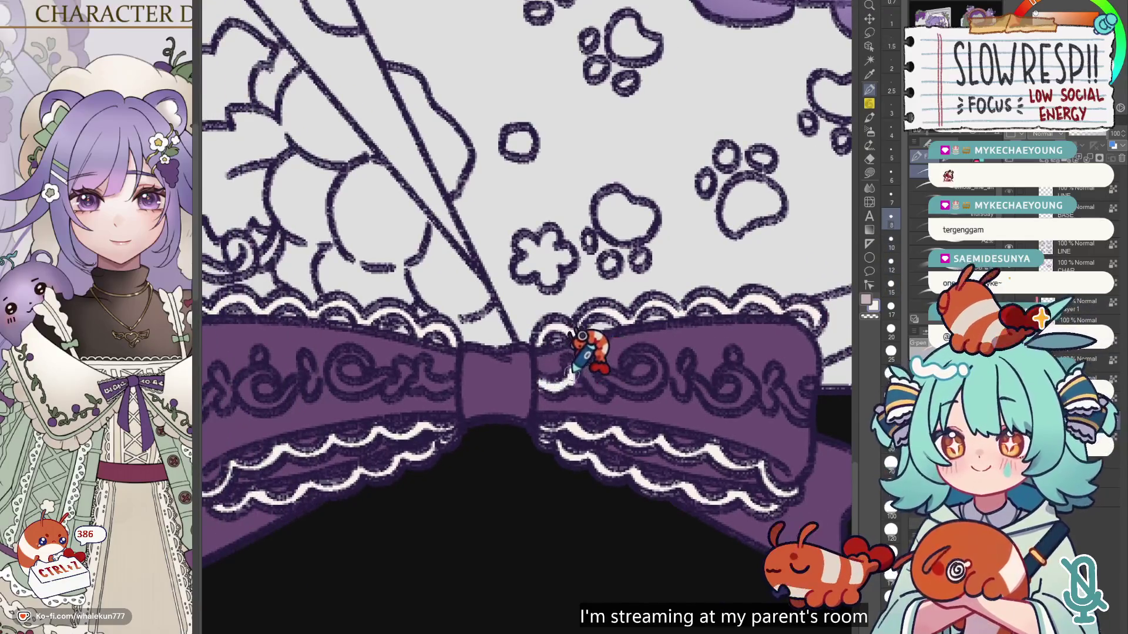
{"action": "key", "text": "bracketright"}
{"action": "left_click_drag", "start_coordinate": [611, 384], "coordinate": [643, 391]}
{"action": "left_click", "coordinate": [676, 376], "text": "alt"}
{"action": "left_click_drag", "start_coordinate": [697, 383], "coordinate": [755, 385]}
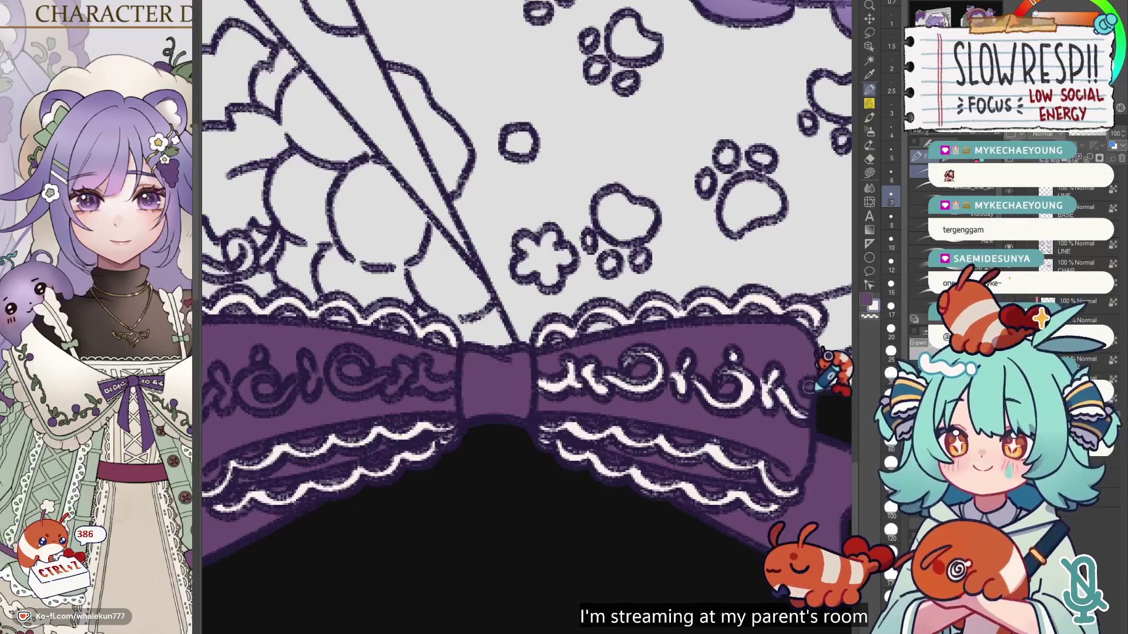
{"action": "scroll", "coordinate": [799, 381], "scroll_direction": "left", "scroll_amount": 5}
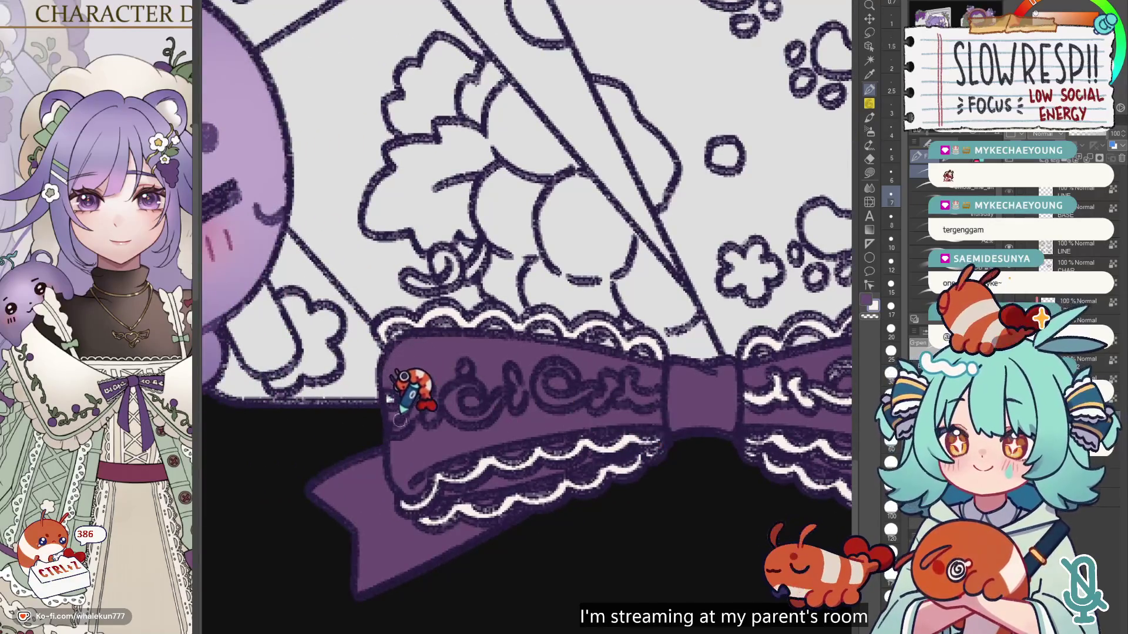
{"action": "left_click_drag", "start_coordinate": [423, 393], "coordinate": [464, 415]}
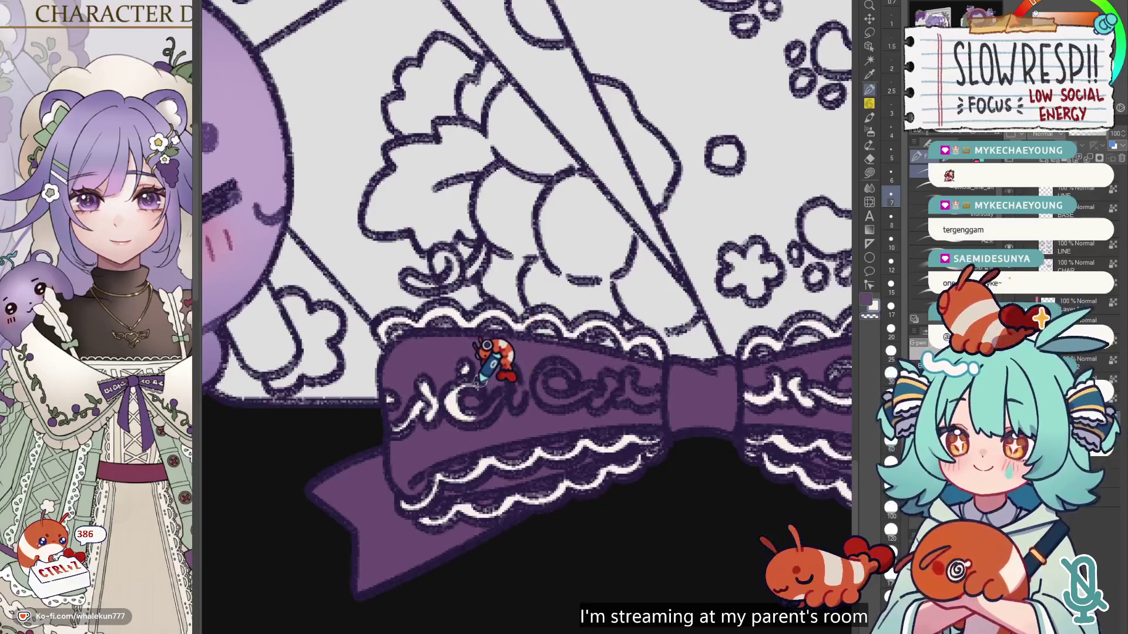
{"action": "key", "text": "x"}
{"action": "left_click_drag", "start_coordinate": [511, 371], "coordinate": [584, 373]}
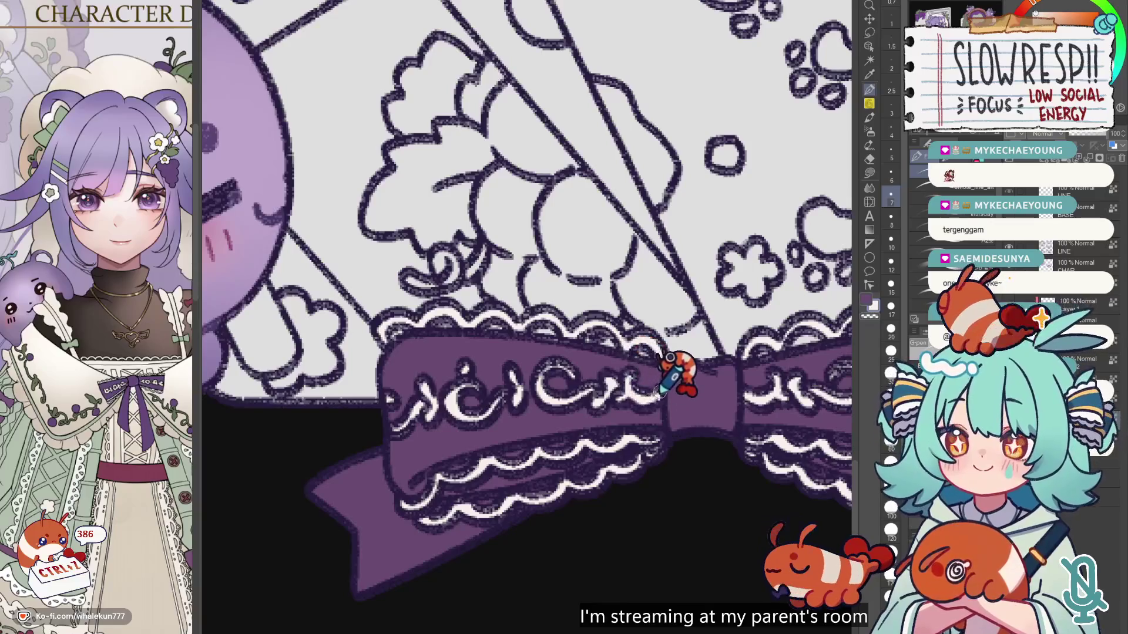
{"action": "scroll", "coordinate": [675, 370], "scroll_direction": "down", "scroll_amount": 5}
{"action": "scroll", "coordinate": [681, 349], "scroll_direction": "up", "scroll_amount": 4}
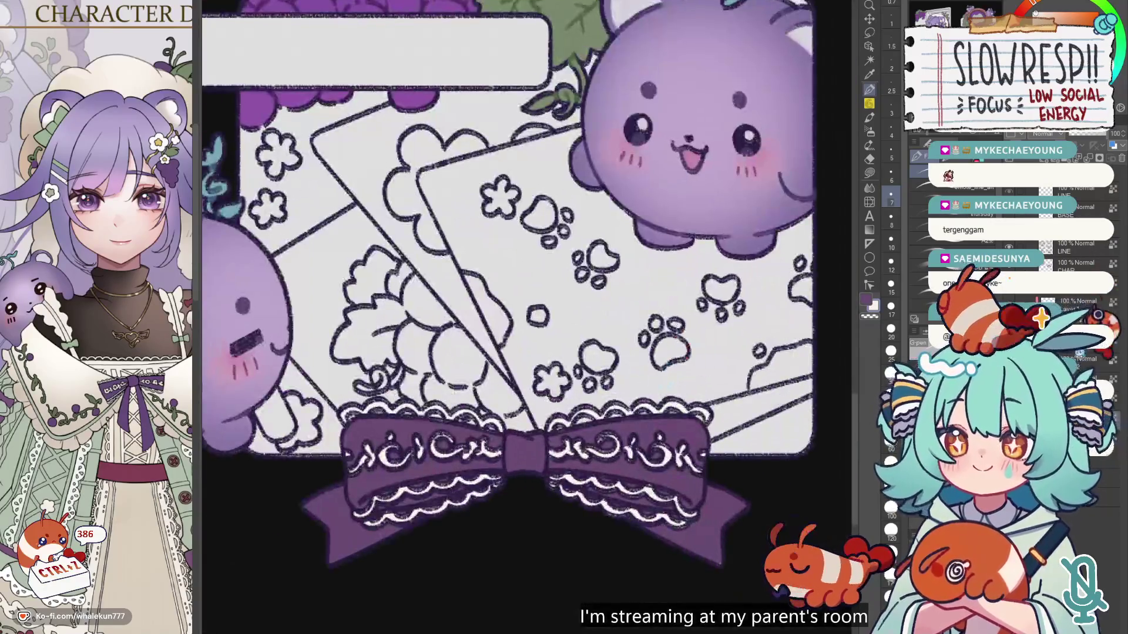
Step: Inspect the bow's white lace highlights and undo the one stray small stroke
{"action": "scroll", "coordinate": [600, 442], "scroll_direction": "up", "scroll_amount": 2}
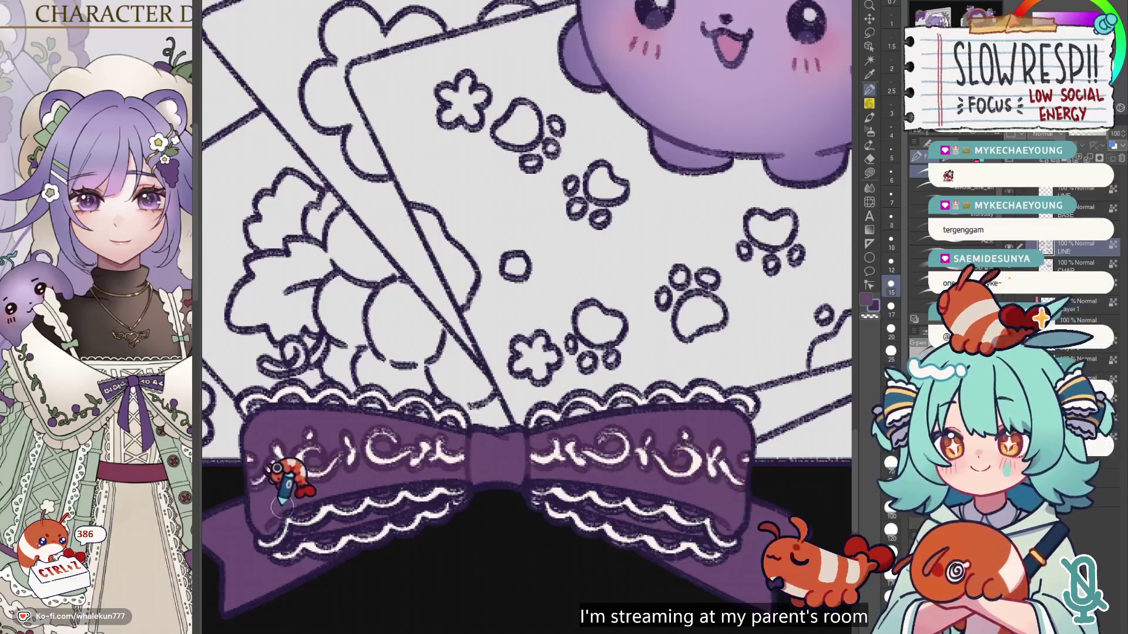
{"action": "left_click_drag", "start_coordinate": [282, 491], "coordinate": [432, 392]}
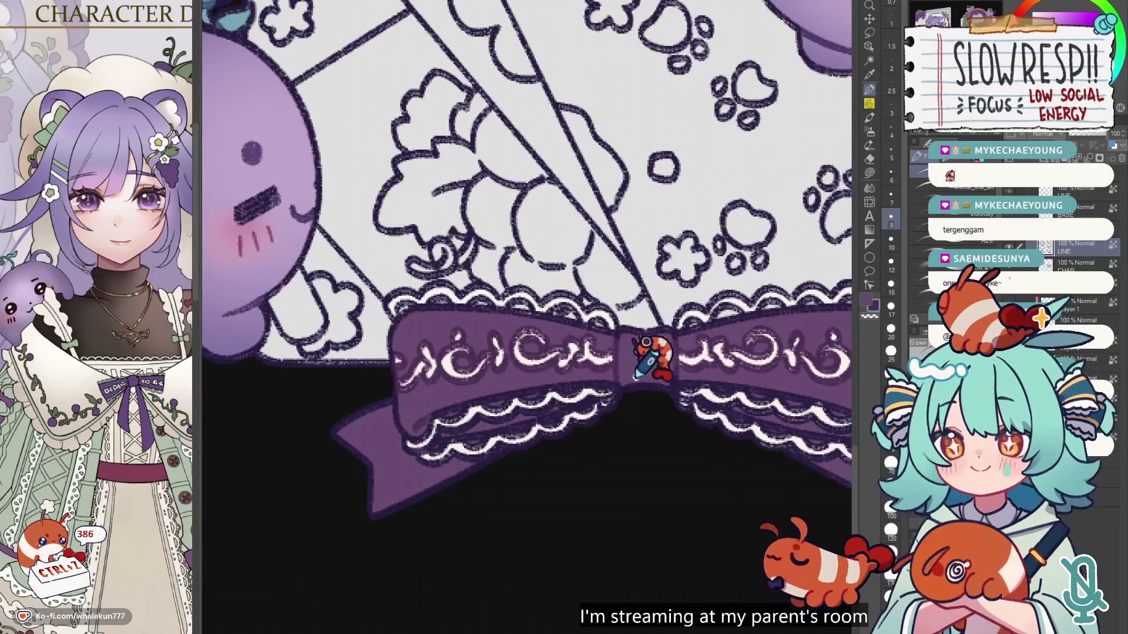
{"action": "left_click_drag", "start_coordinate": [644, 359], "coordinate": [393, 438]}
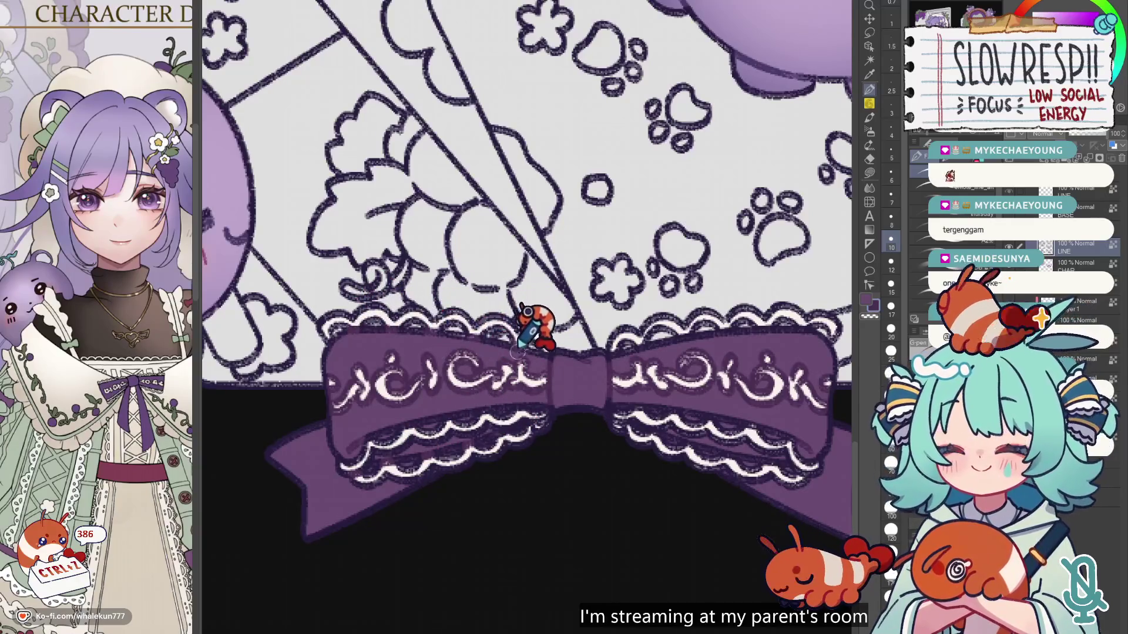
{"action": "scroll", "coordinate": [529, 331], "scroll_direction": "right", "scroll_amount": 3}
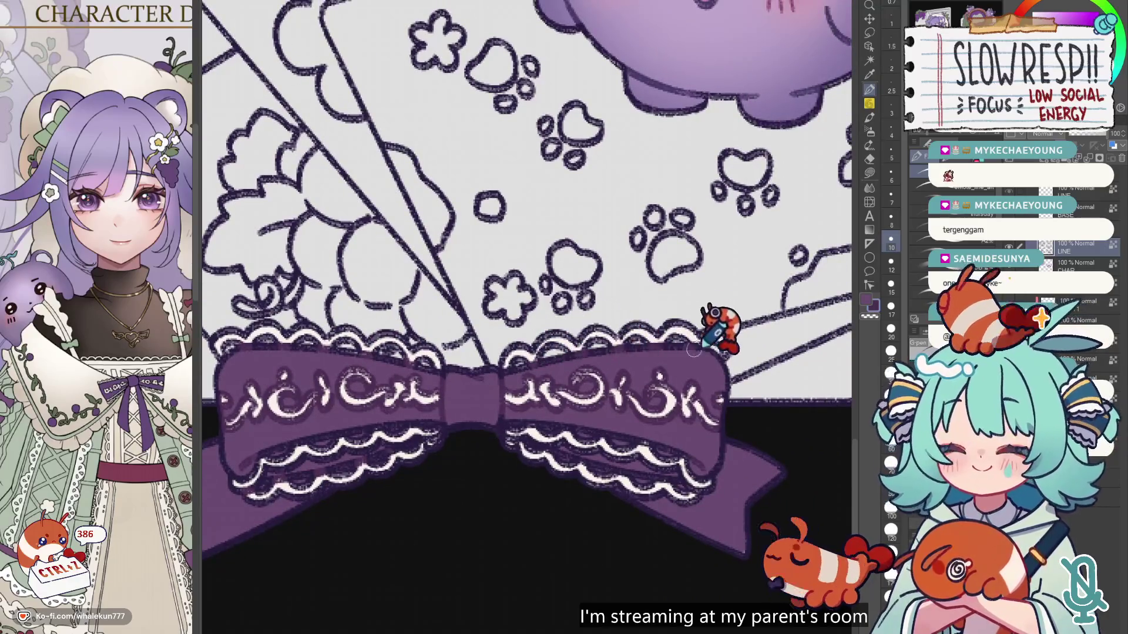
{"action": "scroll", "coordinate": [726, 438], "scroll_direction": "down", "scroll_amount": 2}
{"action": "scroll", "coordinate": [727, 438], "scroll_direction": "right", "scroll_amount": 1}
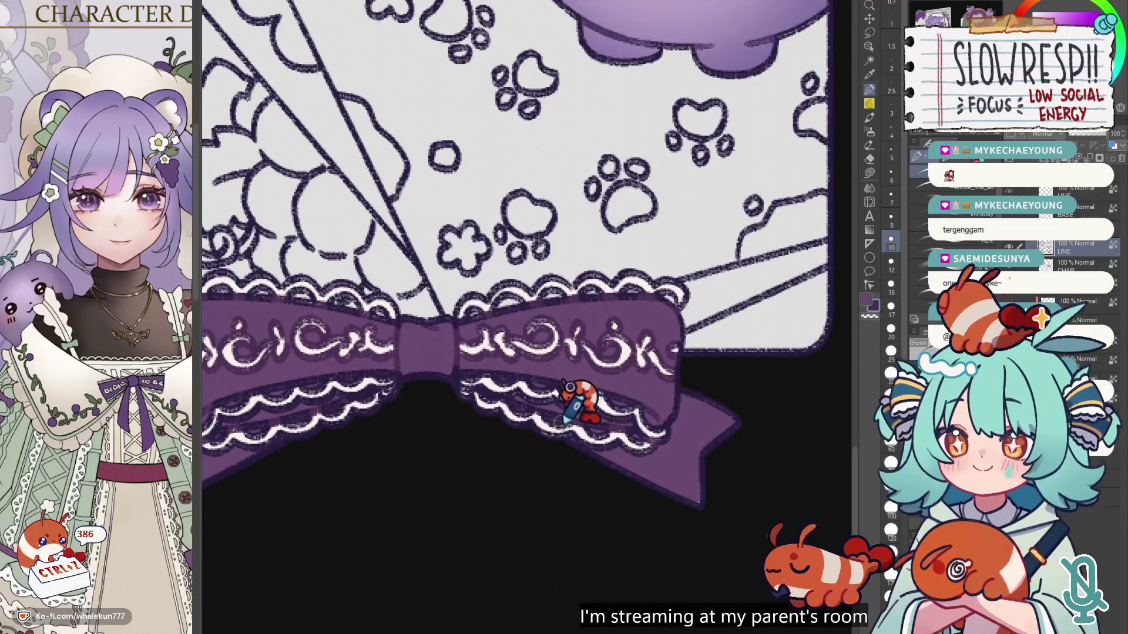
{"action": "scroll", "coordinate": [541, 418], "scroll_direction": "up", "scroll_amount": 1}
{"action": "scroll", "coordinate": [541, 418], "scroll_direction": "left", "scroll_amount": 3}
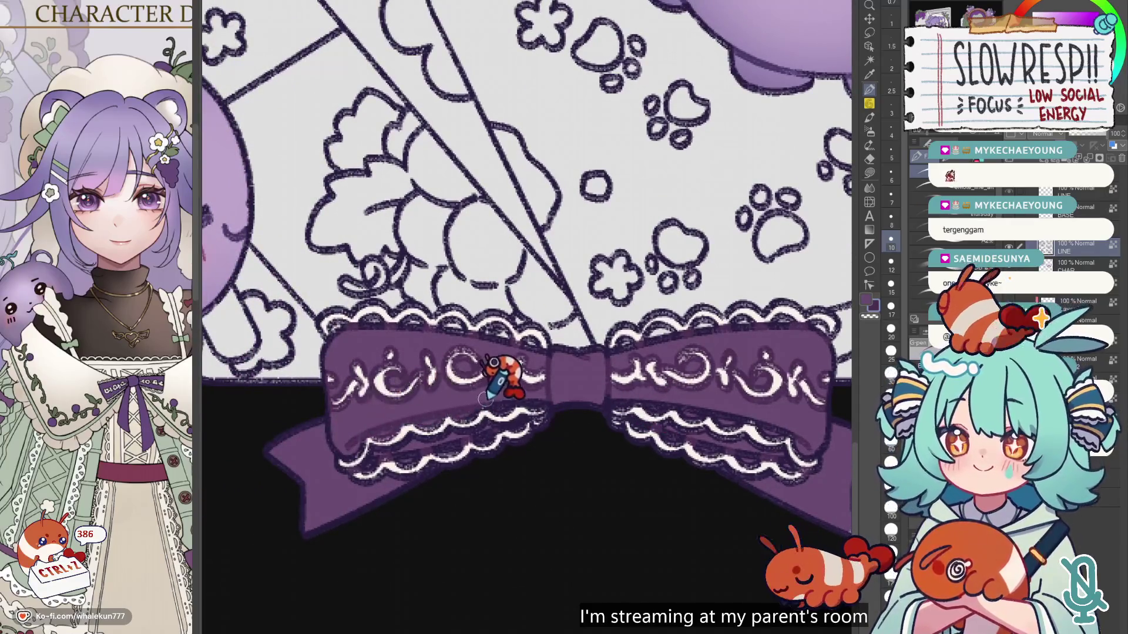
{"action": "key", "text": "ctrl+z"}
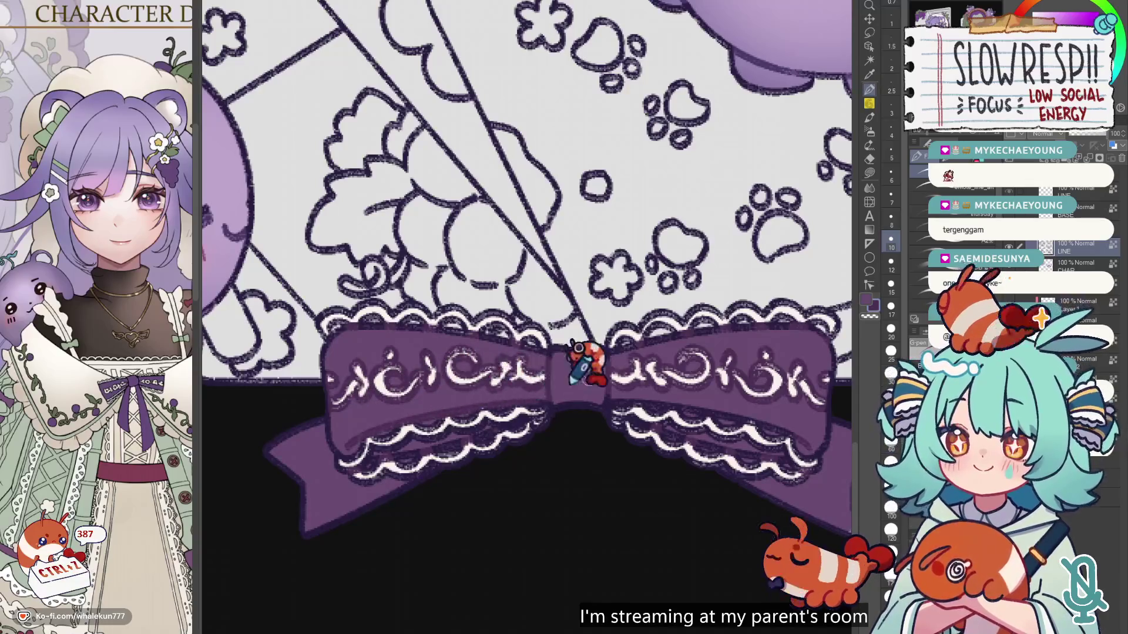
{"action": "scroll", "coordinate": [578, 361], "scroll_direction": "right", "scroll_amount": 2}
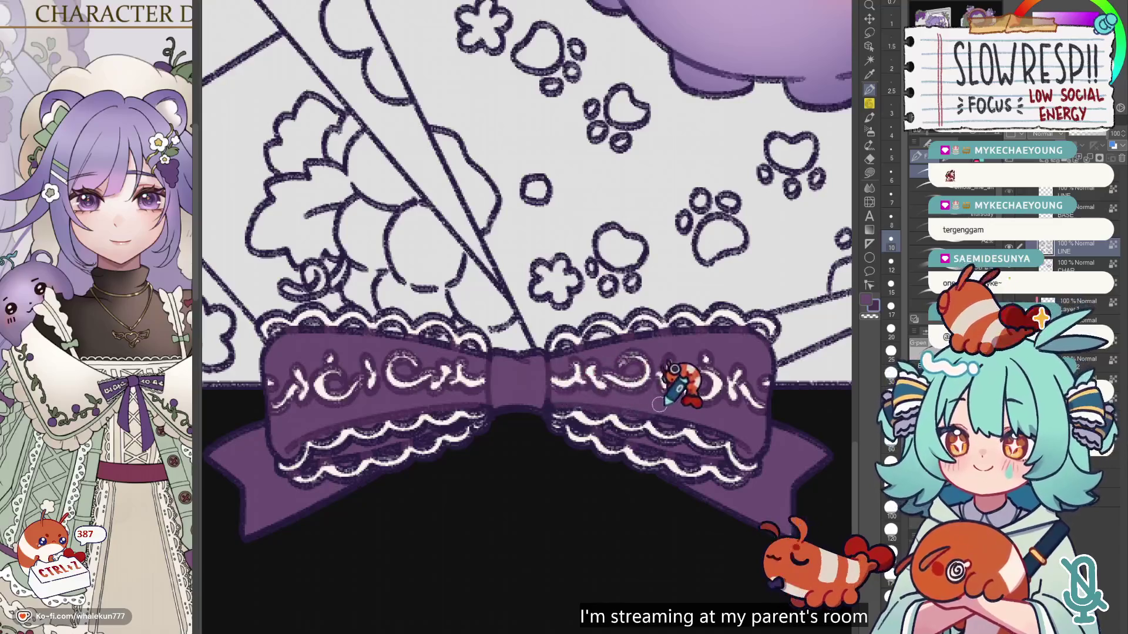
{"action": "scroll", "coordinate": [676, 381], "scroll_direction": "down", "scroll_amount": 3}
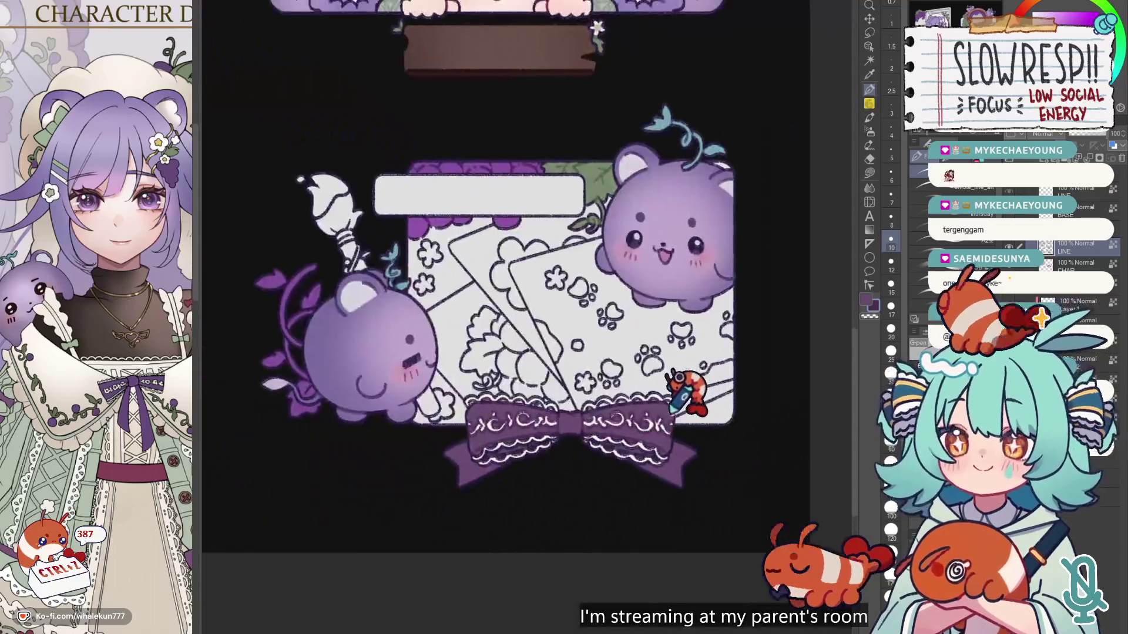
{"action": "key", "text": "ctrl+0"}
{"action": "scroll", "coordinate": [696, 390], "scroll_direction": "up", "scroll_amount": 5}
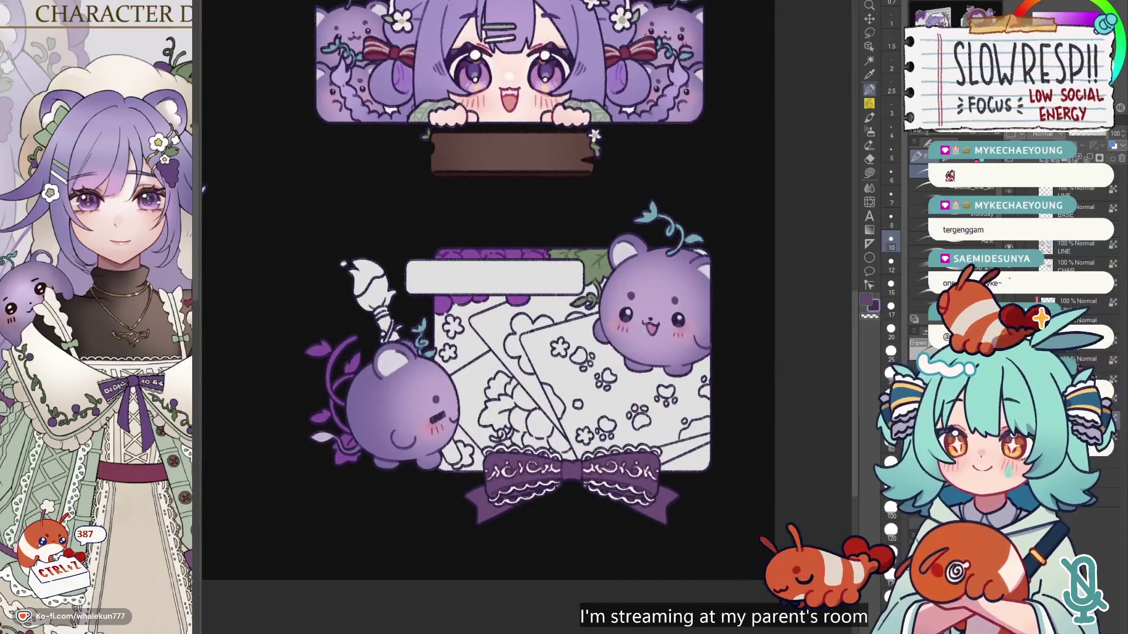
{"action": "key", "text": "w"}
{"action": "left_click", "coordinate": [658, 500]}
{"action": "scroll", "coordinate": [664, 441], "scroll_direction": "up", "scroll_amount": 2}
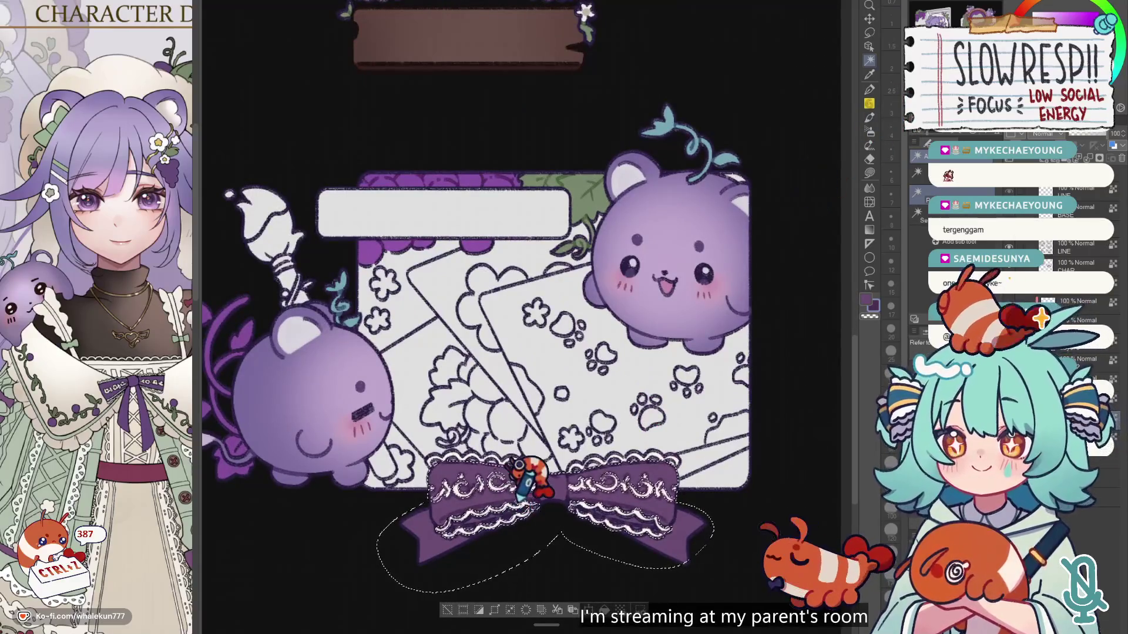
{"action": "key", "text": "e"}
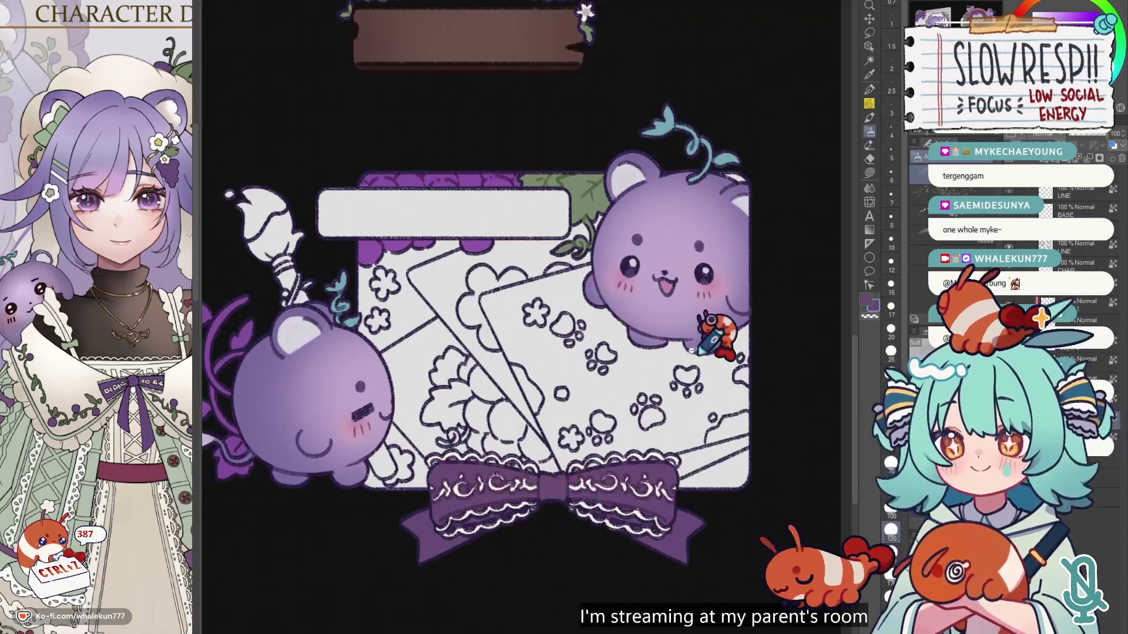
{"action": "scroll", "coordinate": [646, 329], "scroll_direction": "down", "scroll_amount": 6}
{"action": "scroll", "coordinate": [661, 329], "scroll_direction": "up", "scroll_amount": 3}
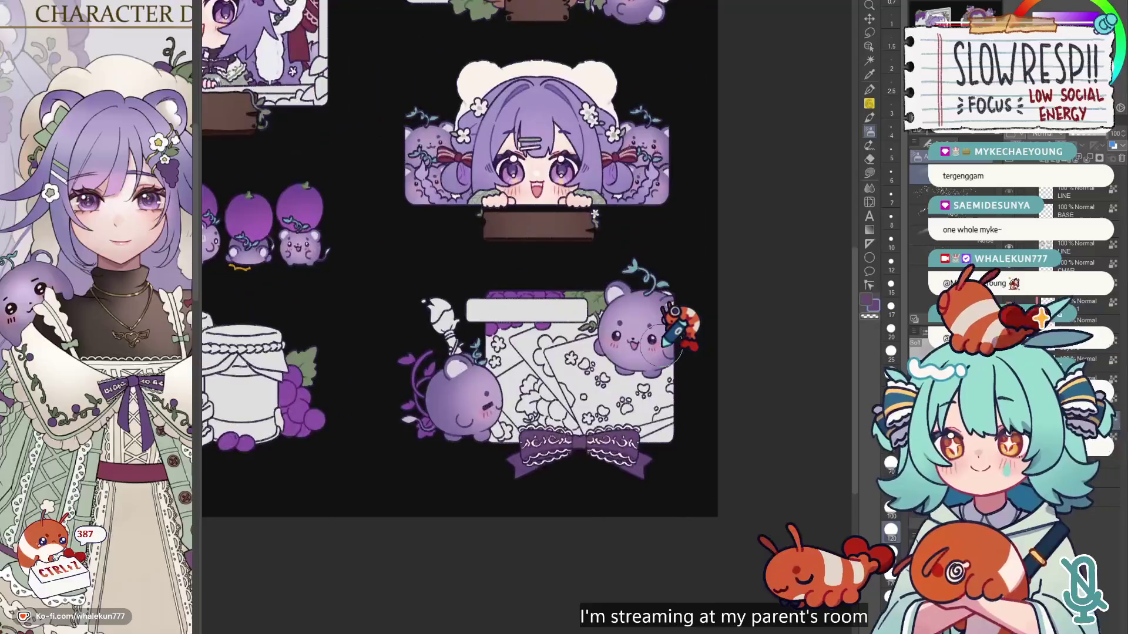
{"action": "scroll", "coordinate": [670, 338], "scroll_direction": "up", "scroll_amount": 3}
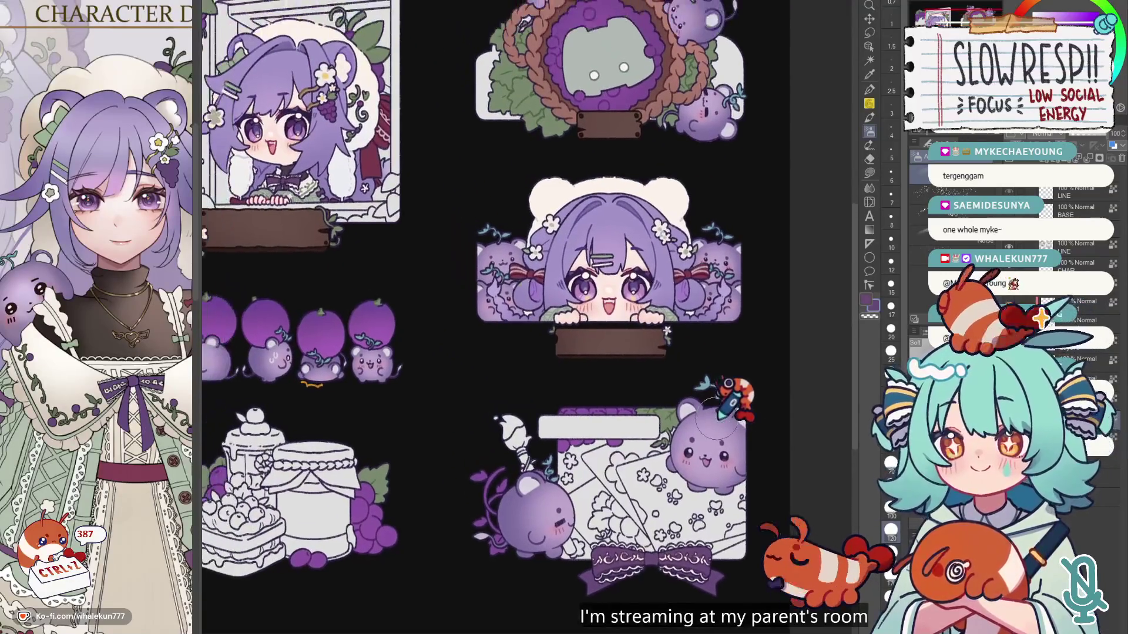